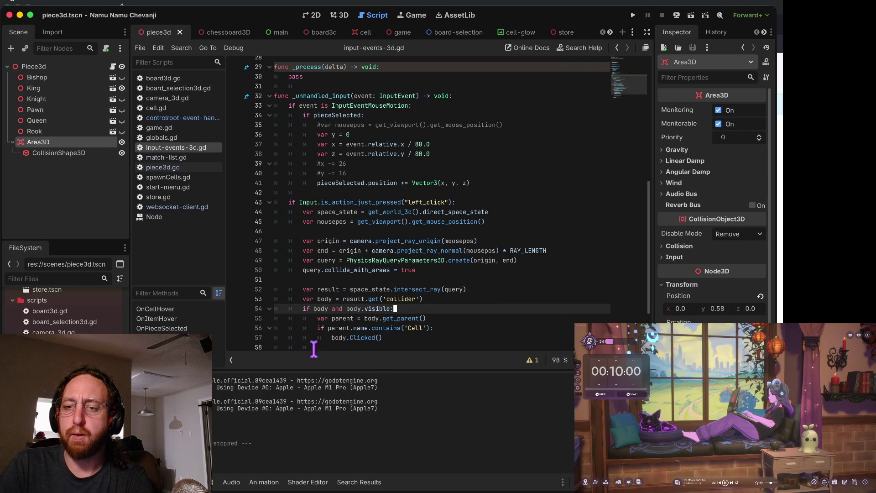
Review the collider check in input-events-3d.gd's raycast handler, then switch to the store scene tab
scroll(506, 258, "up", 1)
key("Down")
key("Up")
key("Up")
key("Down")
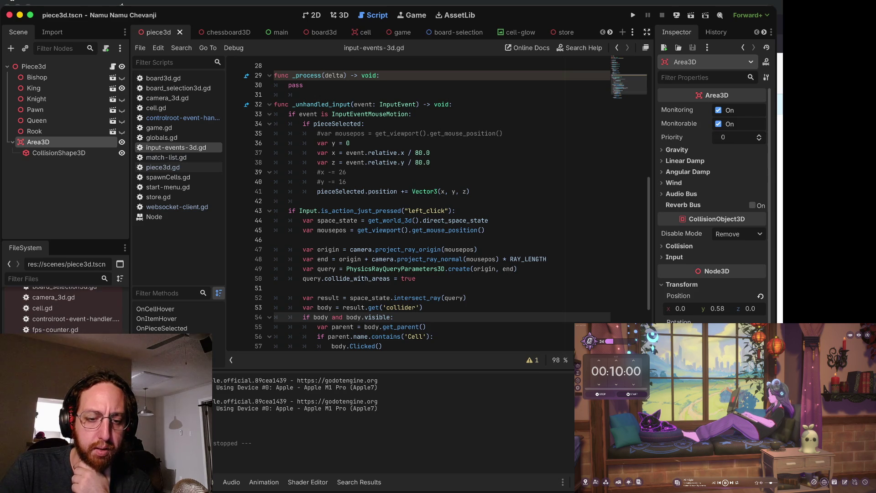
scroll(64, 310, "down", 5)
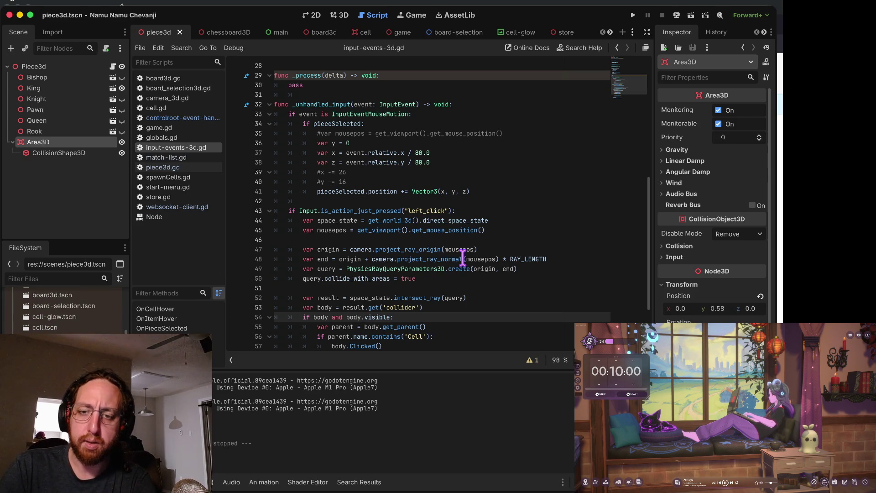
scroll(463, 258, "down", 3)
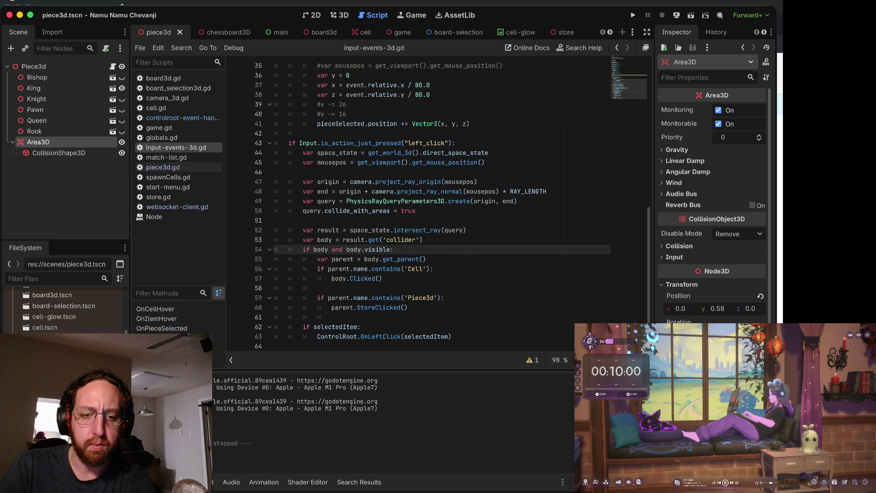
scroll(64, 310, "up", 1)
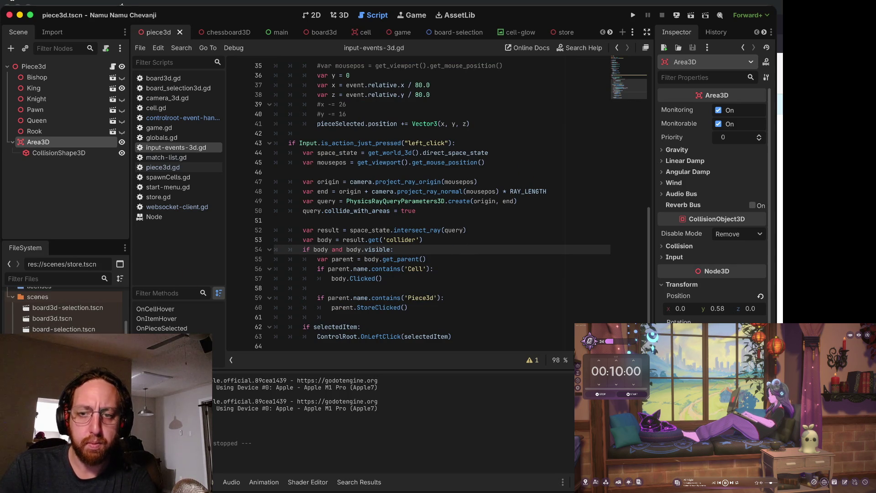
key("ctrl+shift+Tab")
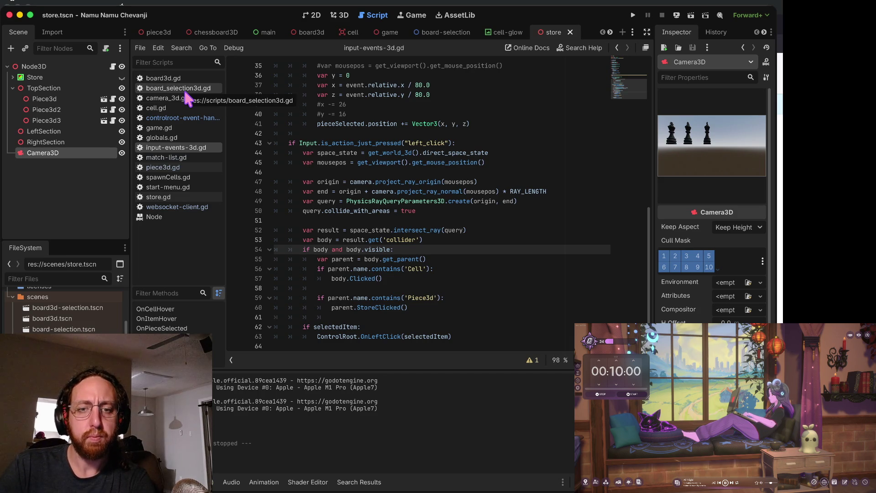
Open store.gd and delete the Camera3D node from the store scene
left_click(182, 196)
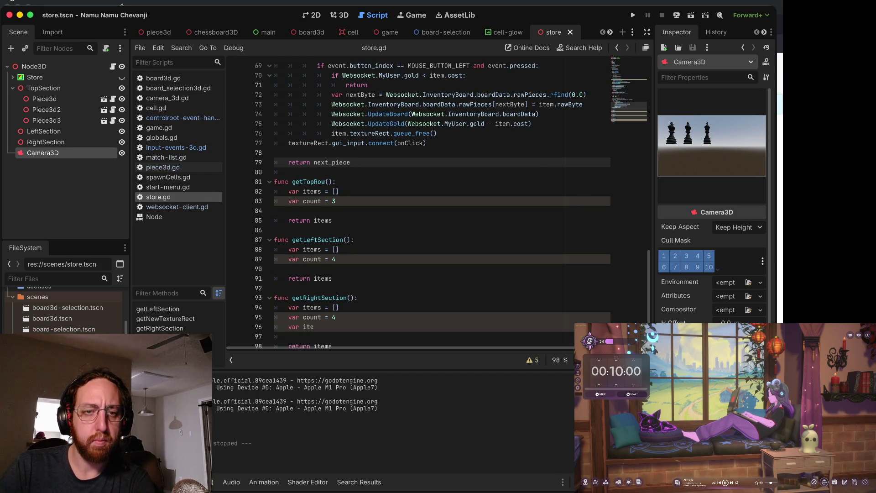
right_click(47, 154)
left_click(86, 402)
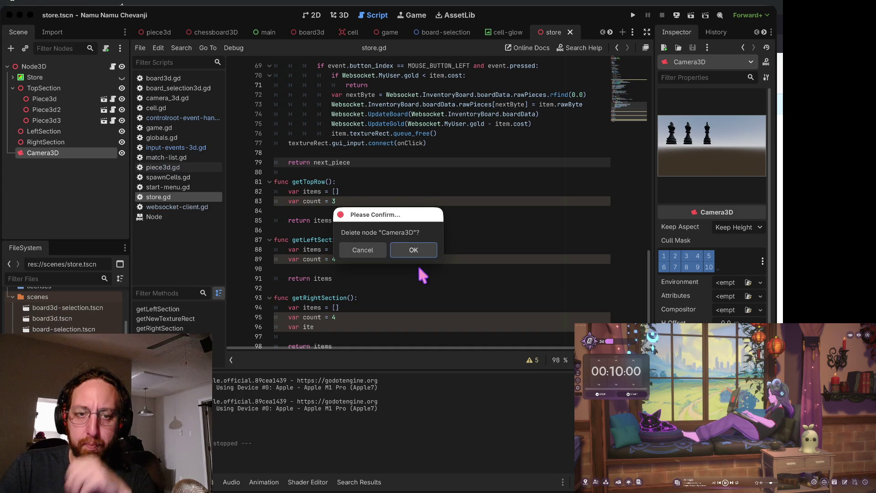
left_click(419, 251)
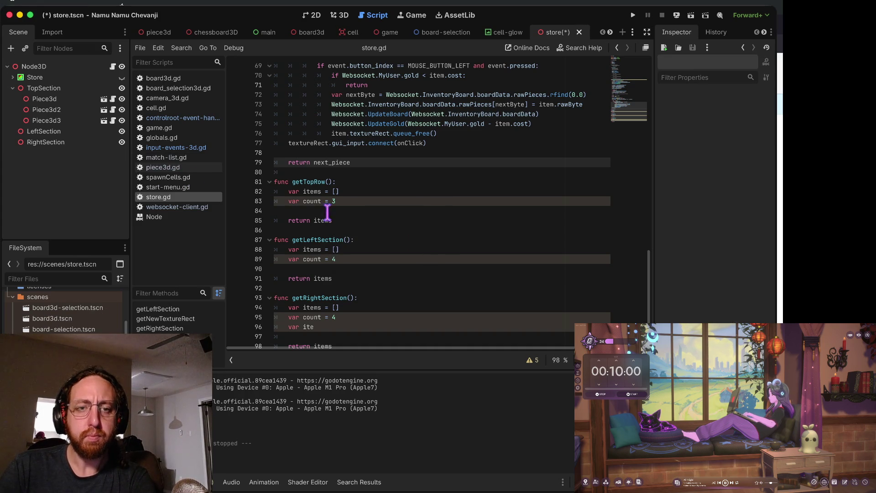
left_click(64, 66)
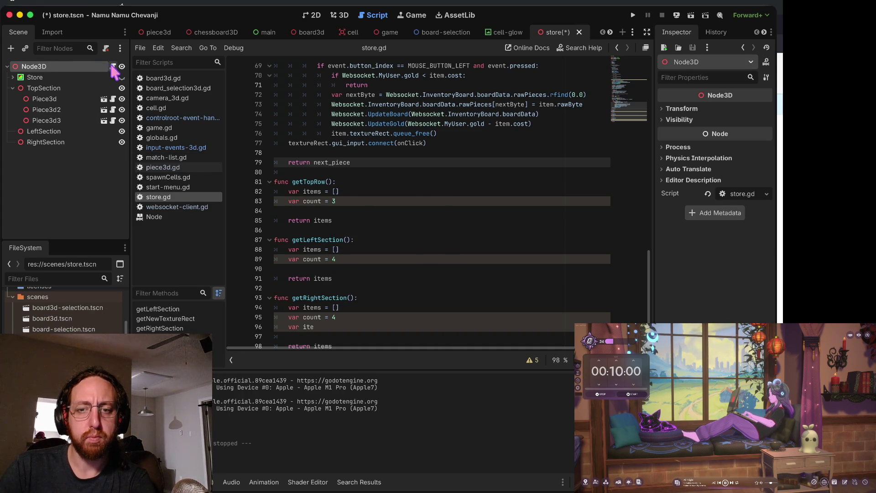
Open controlroot-event-handler.gd from the script list and scroll through its code
left_click(337, 180)
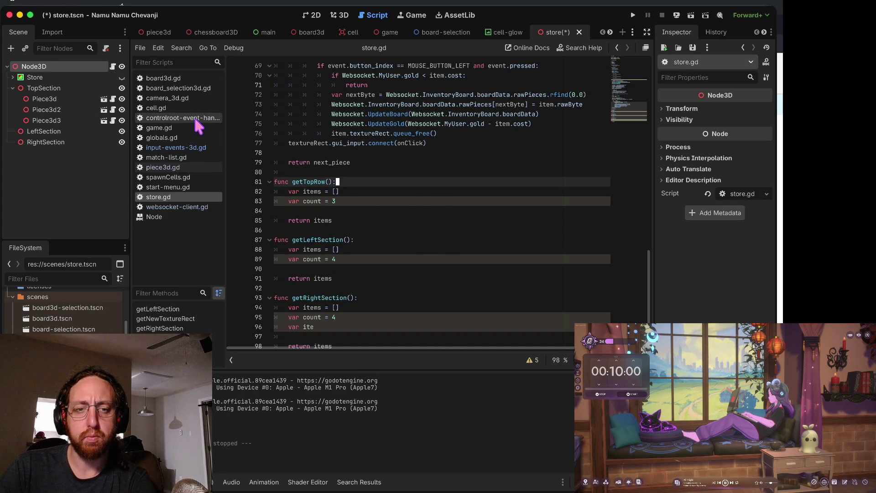
left_click(197, 119)
left_click(391, 210)
scroll(391, 208, "down", 11)
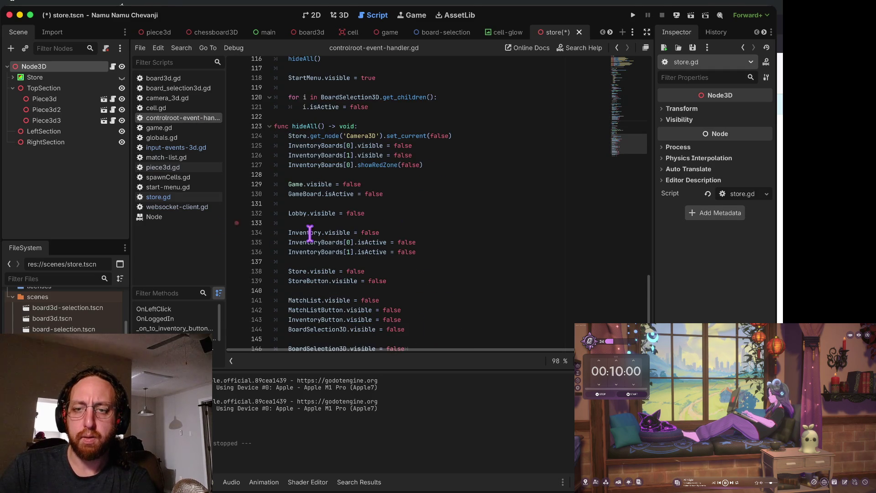
Delete the Camera3D set_current(false) line from hideAll and save the script
left_click_drag(414, 132, 418, 136)
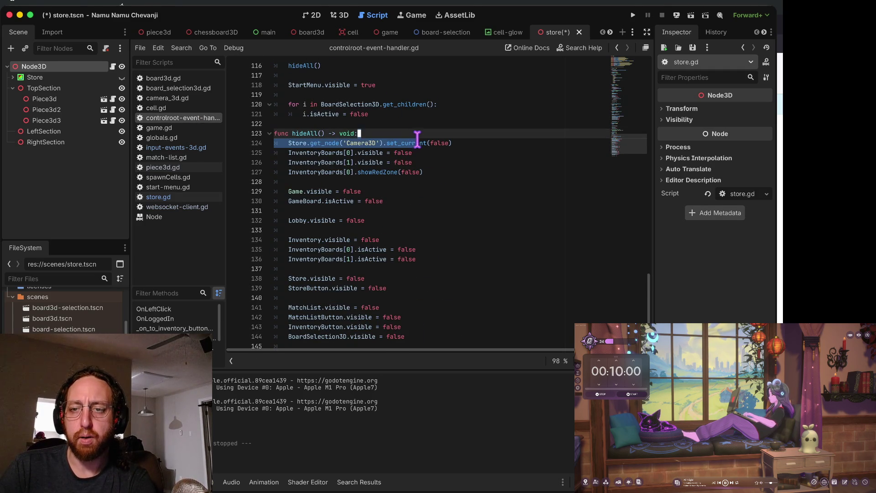
key("BackSpace")
key("ctrl+s")
scroll(484, 139, "up", 14)
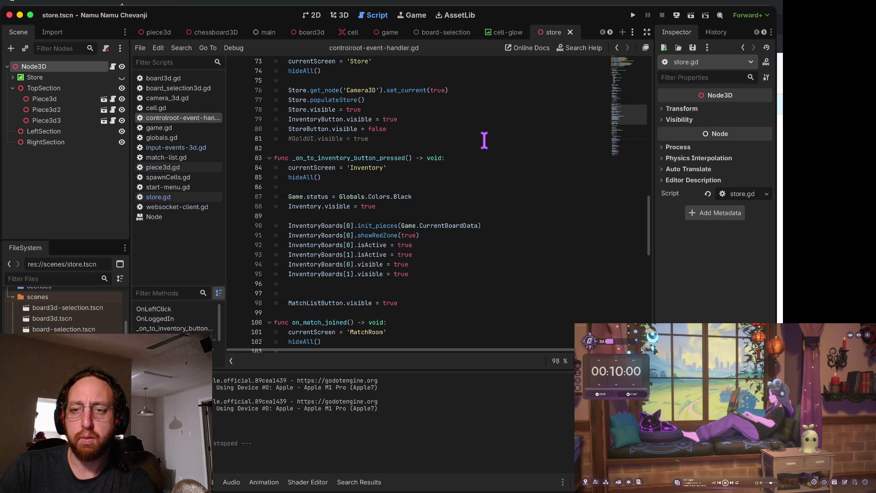
Search for 'camera' and delete the Camera3D set_current(true) line in the store handler
key("ctrl+f")
type("camera")
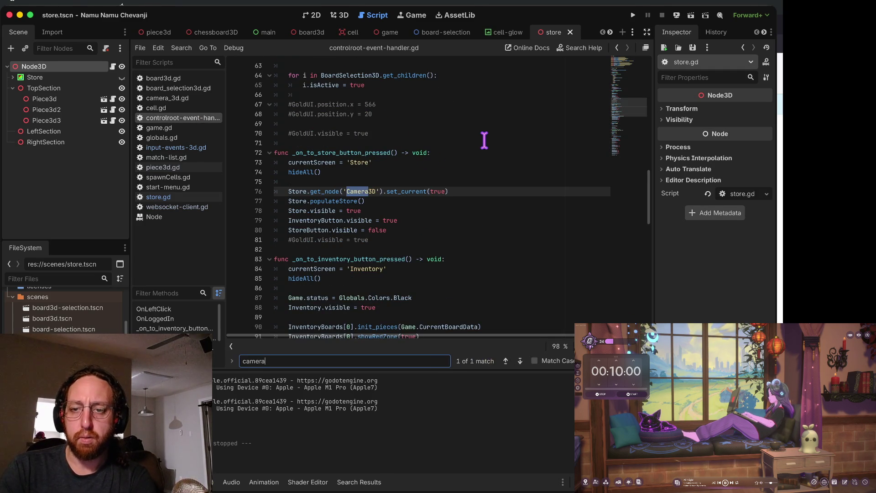
key("Escape")
key("Home")
key("shift+Down")
key("BackSpace")
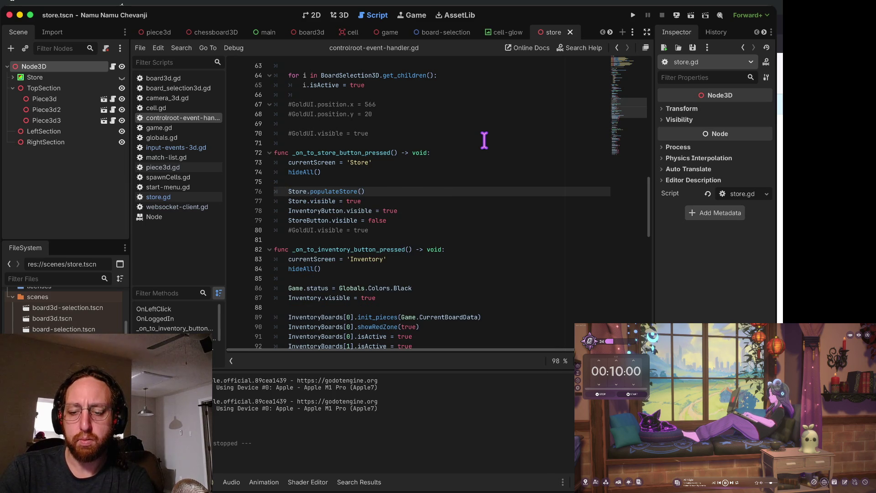
key("Up")
key("Up")
key("Up")
key("Down")
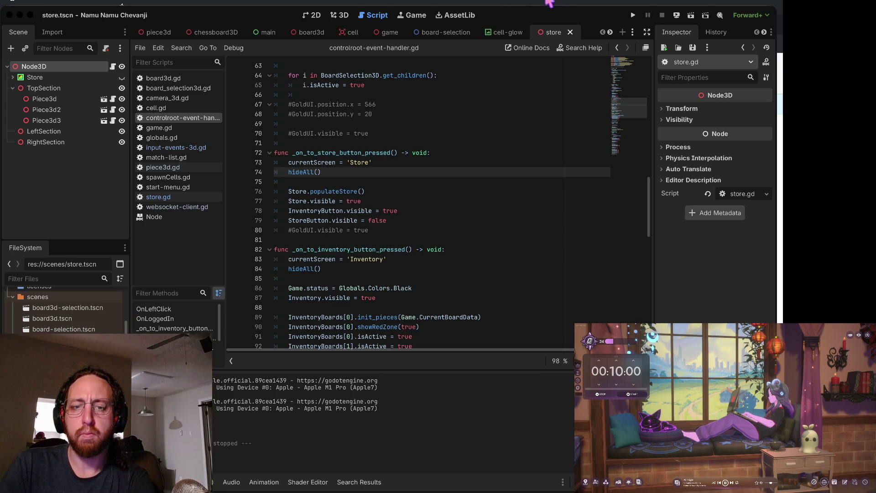
Confirm no 'ca' matches remain in the script, then run the project
left_click(569, 30)
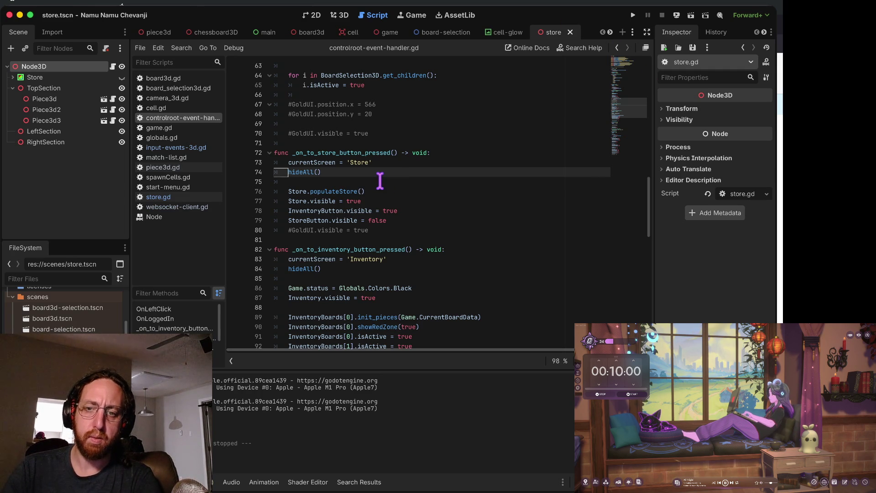
key("Down")
key("Down")
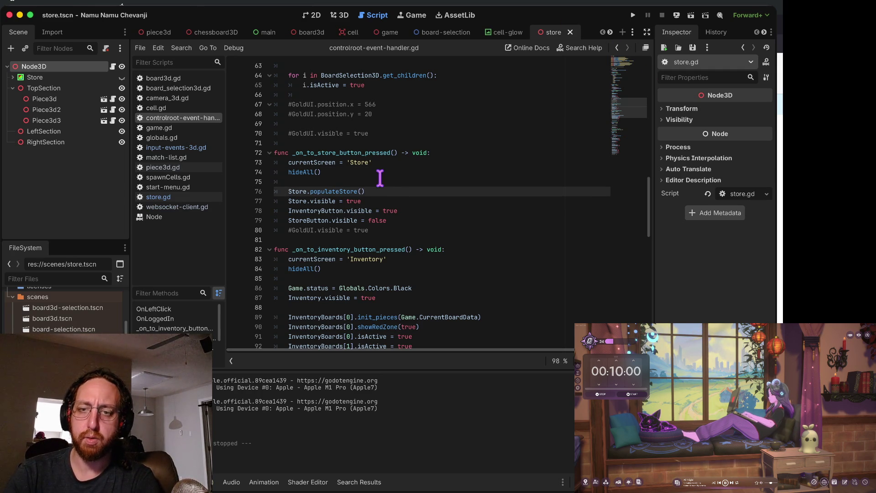
key("ctrl+f")
type("camera")
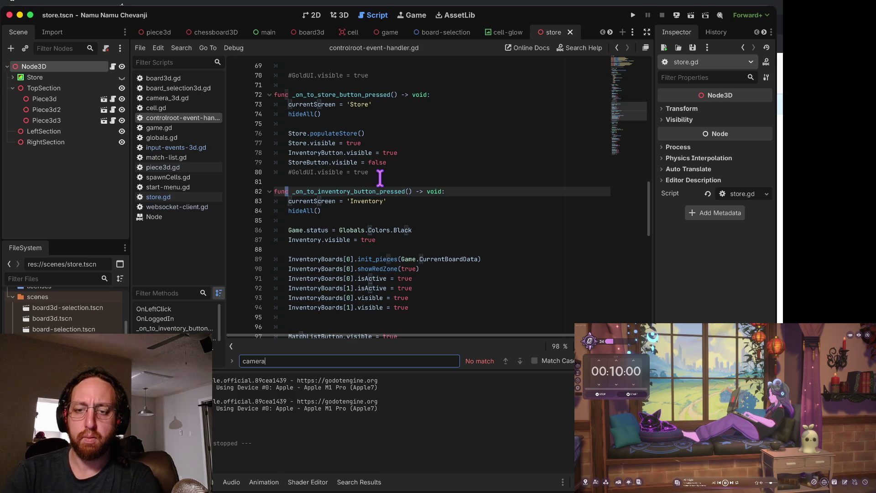
key("Escape")
key("super+b")
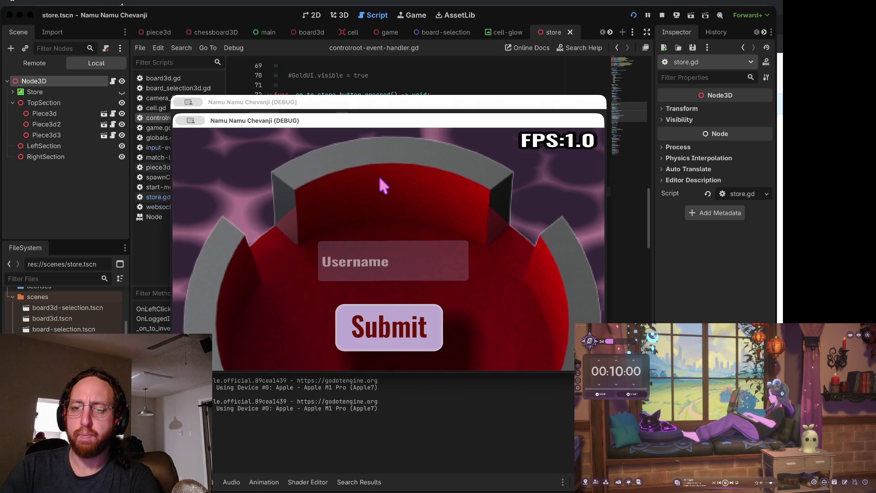
Log in to the running game and pick a board to reach the store
left_click(375, 249)
left_click(347, 320)
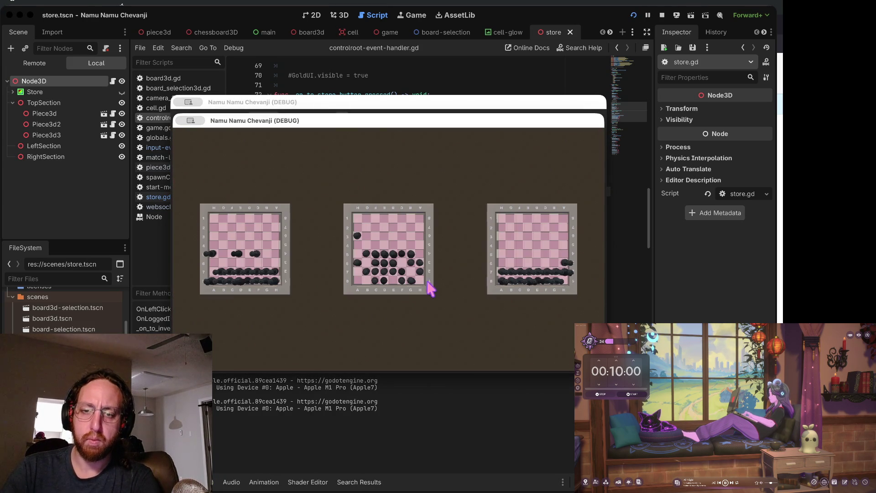
left_click(283, 323)
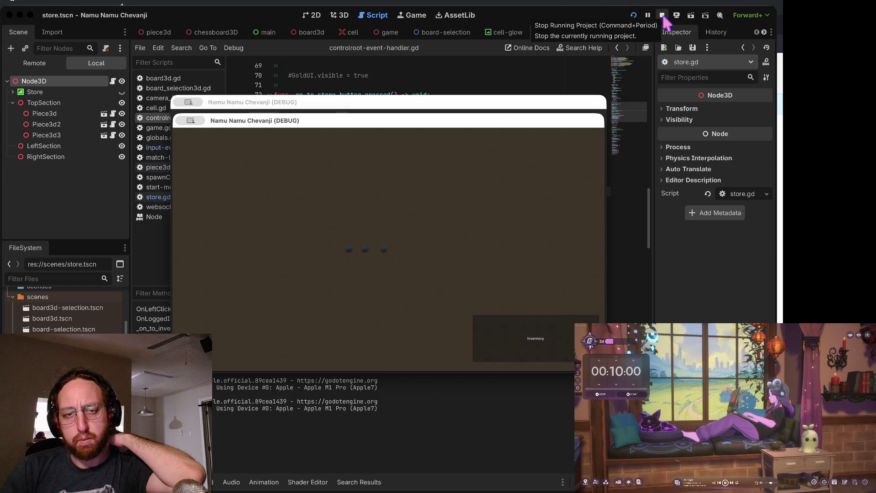
Expand the running game's Remote tree through Game, Board3D, Control and ControlRoot
left_click(42, 67)
left_click(12, 114)
left_click(18, 124)
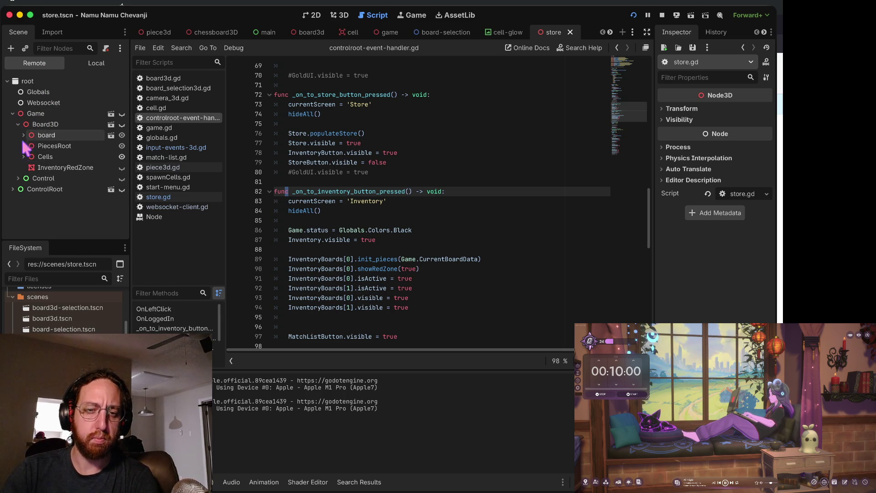
left_click(18, 178)
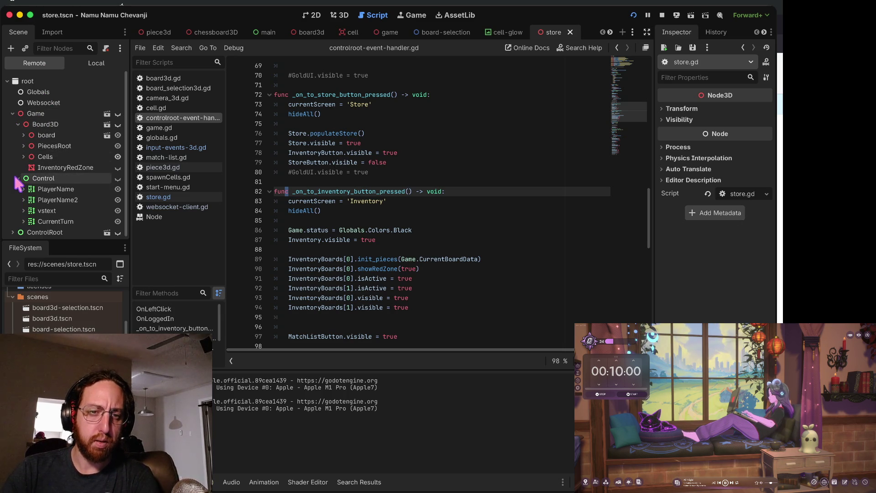
left_click(12, 113)
left_click(12, 125)
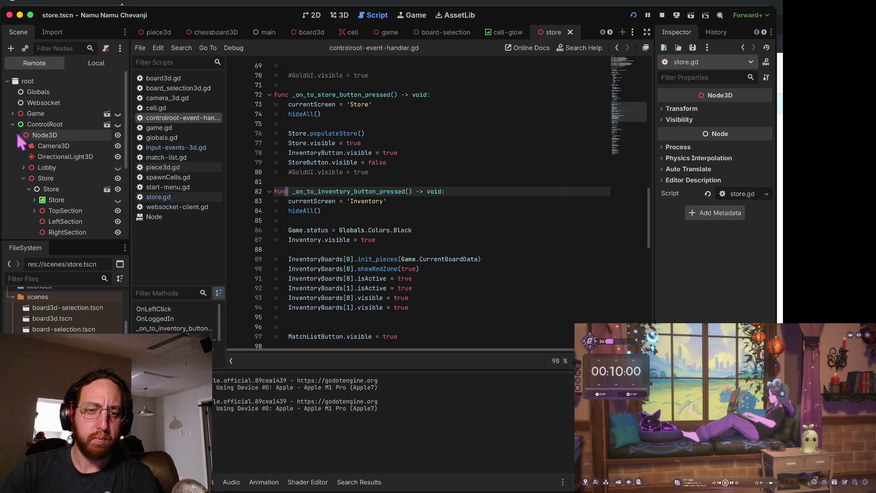
Expand TopSection in the Remote tree, select its first Piece3d, and view it in 3D
scroll(26, 172, "down", 3)
left_click(34, 132)
left_click(64, 132)
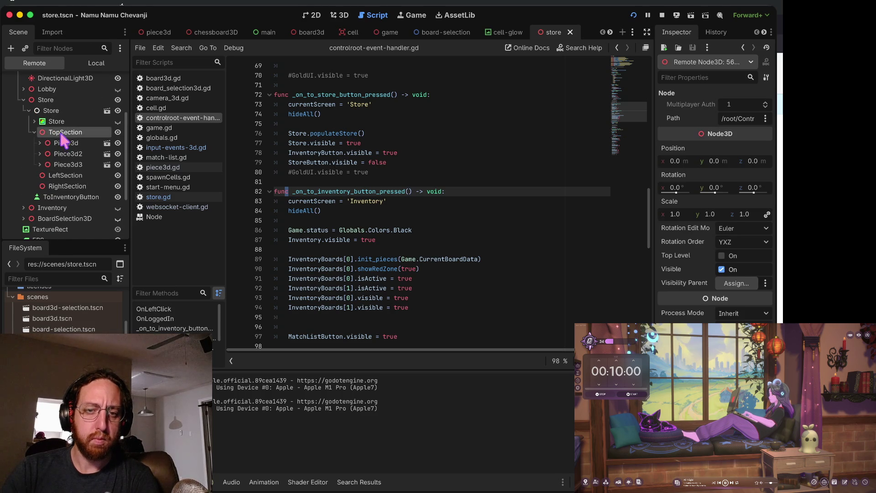
left_click(341, 15)
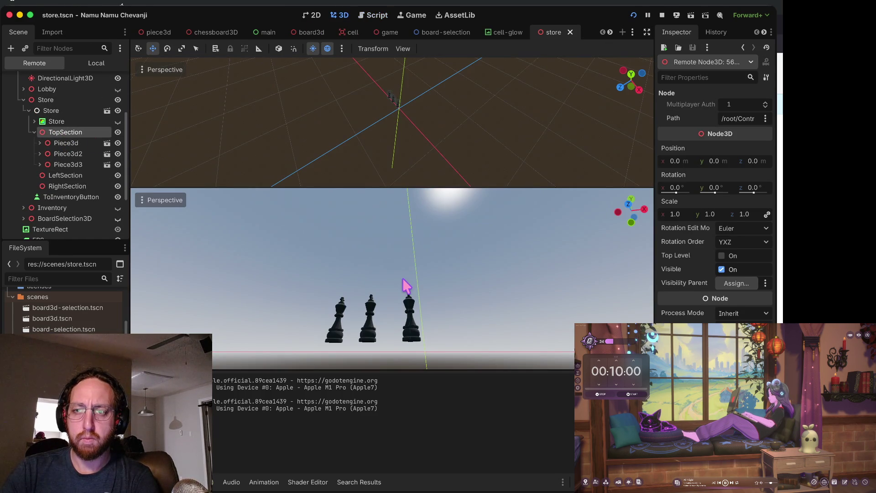
key("r")
left_click(89, 143)
left_click(77, 132)
left_click(35, 132)
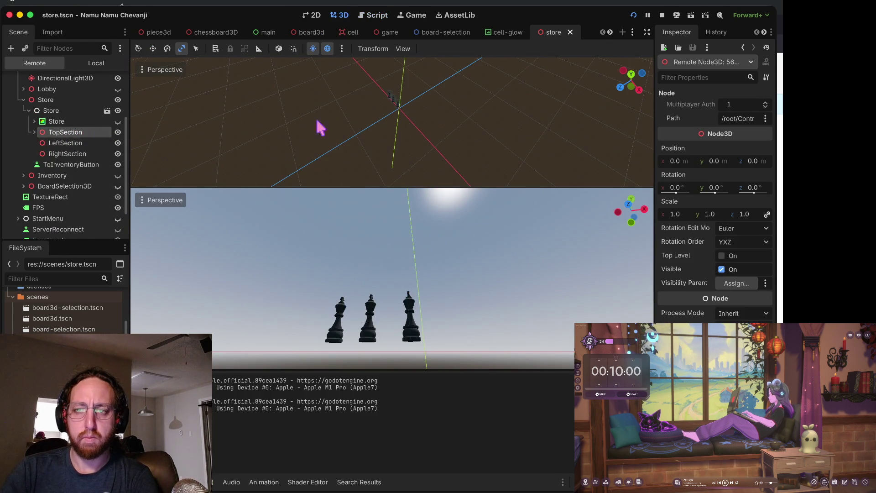
Inspect the LeftSection, RightSection and TopSection nodes of the running store scene
scroll(250, 128, "up", 5)
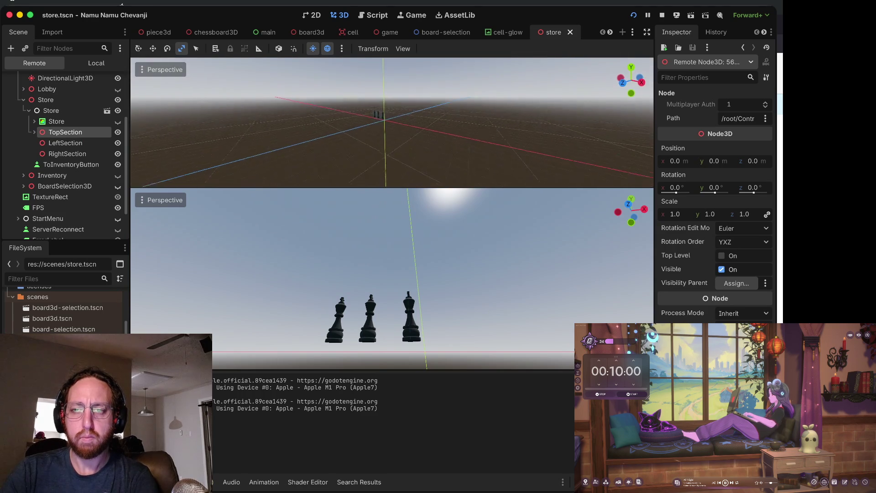
scroll(392, 122, "up", 5)
scroll(374, 127, "up", 5)
left_click(63, 143)
double_click(59, 133)
left_click(34, 132)
left_click(63, 153)
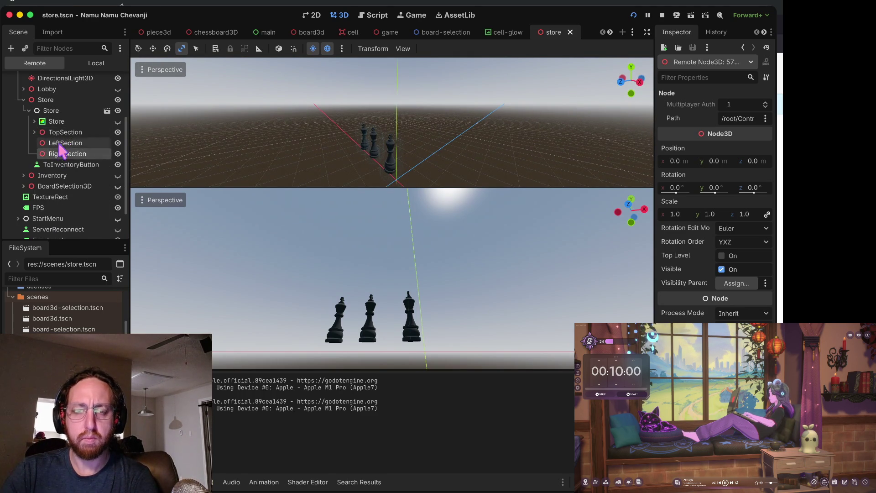
double_click(61, 133)
left_click(34, 133)
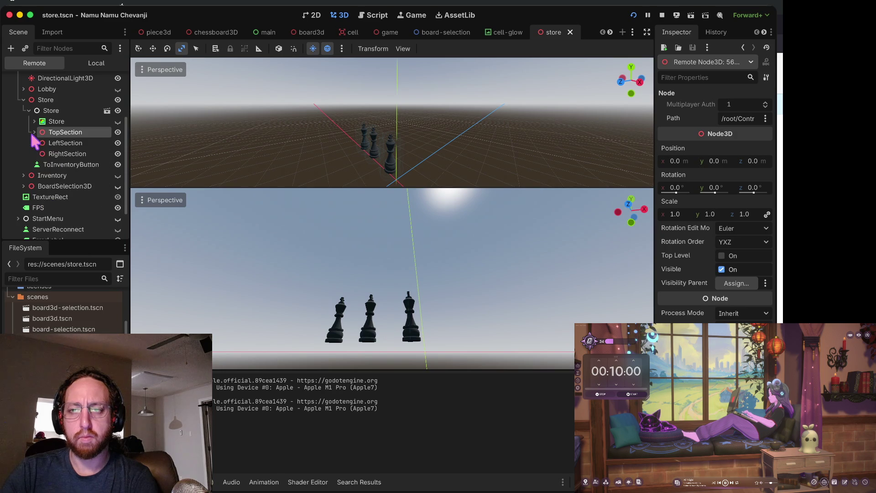
Switch the Scene dock back to the Local tree and stop the running game
scroll(374, 151, "left", 5)
scroll(450, 122, "left", 2)
key("e")
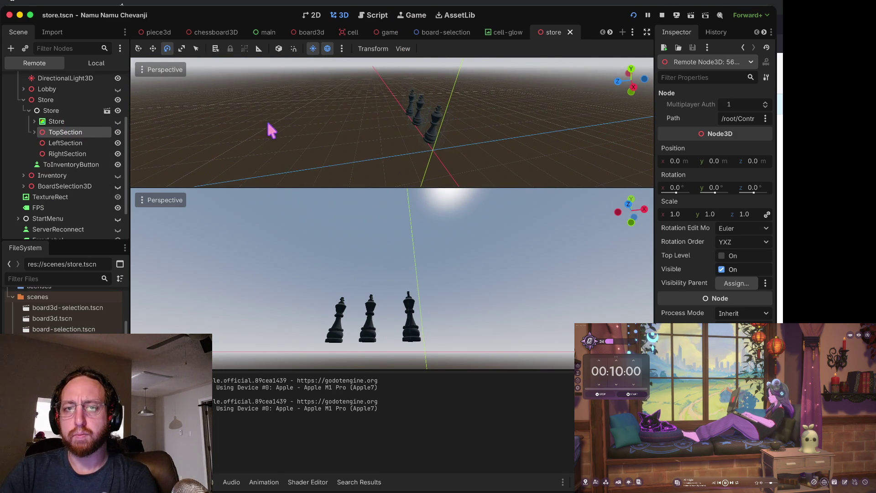
left_click(97, 63)
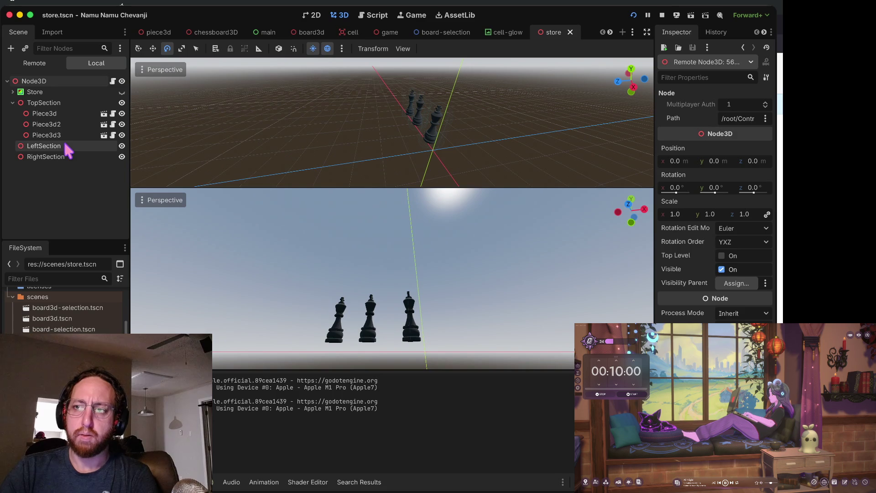
left_click(662, 15)
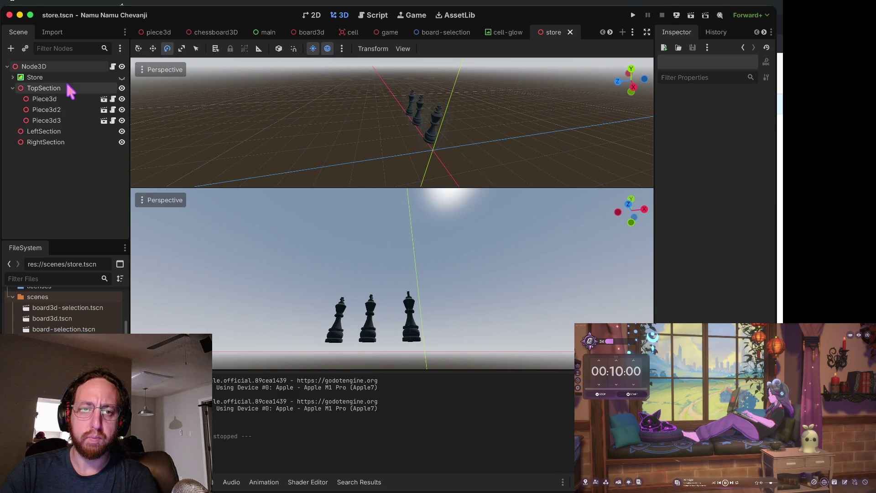
Set TopSection's Rotation X to -90° in the Inspector, then save and run the game
left_click(48, 99)
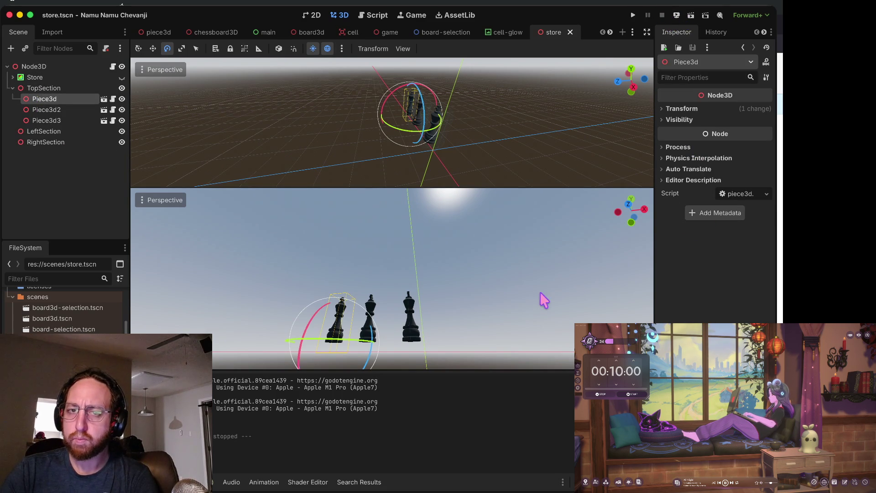
left_click(64, 88)
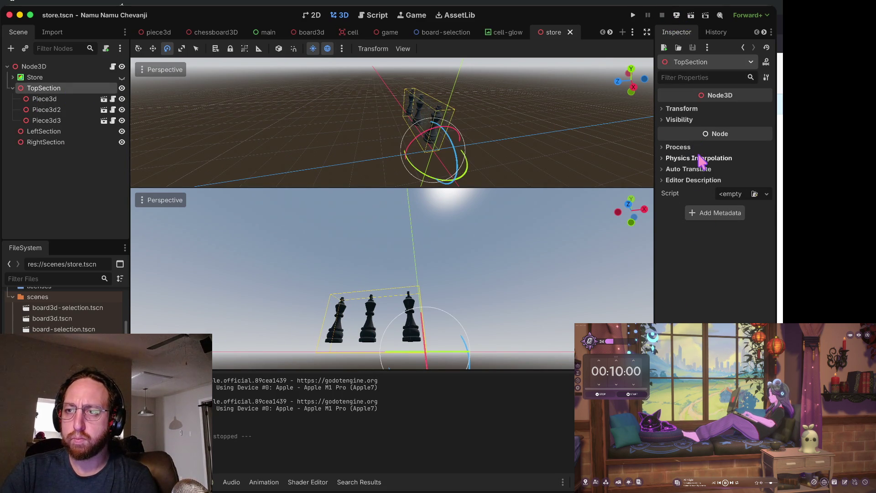
left_click(704, 110)
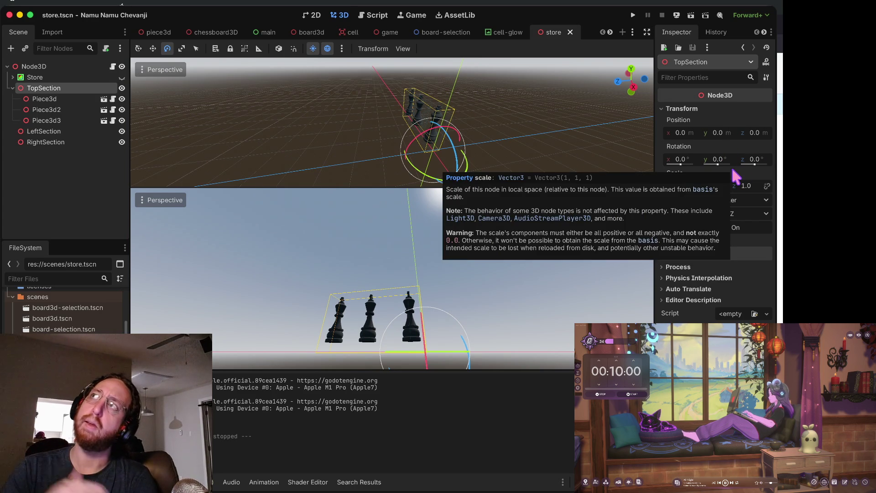
left_click(682, 159)
key("Tab")
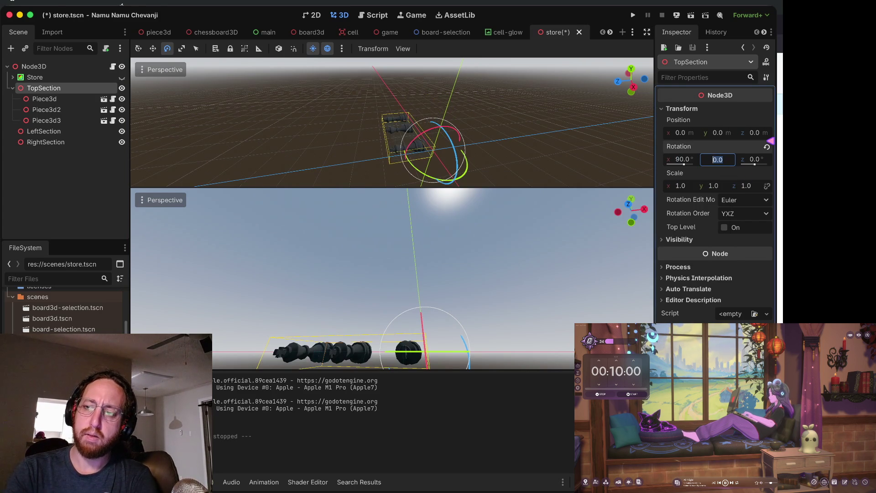
key("shift+Tab")
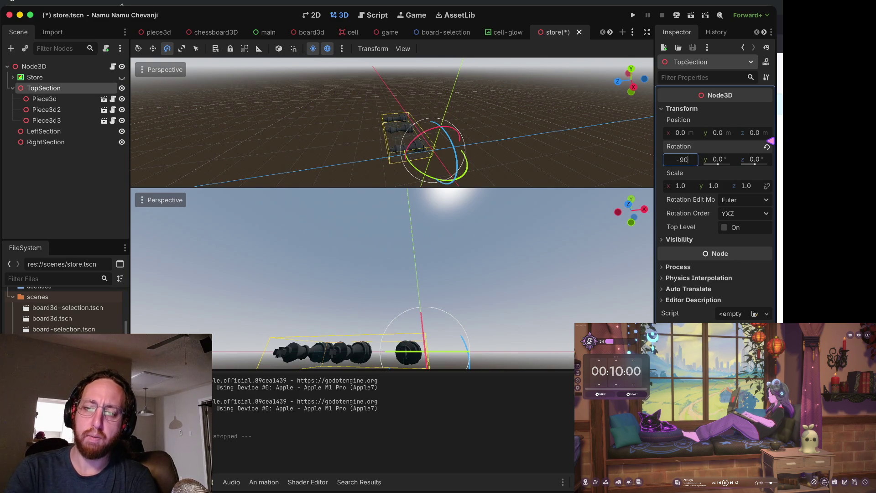
type("0")
key("Tab")
key("super+b")
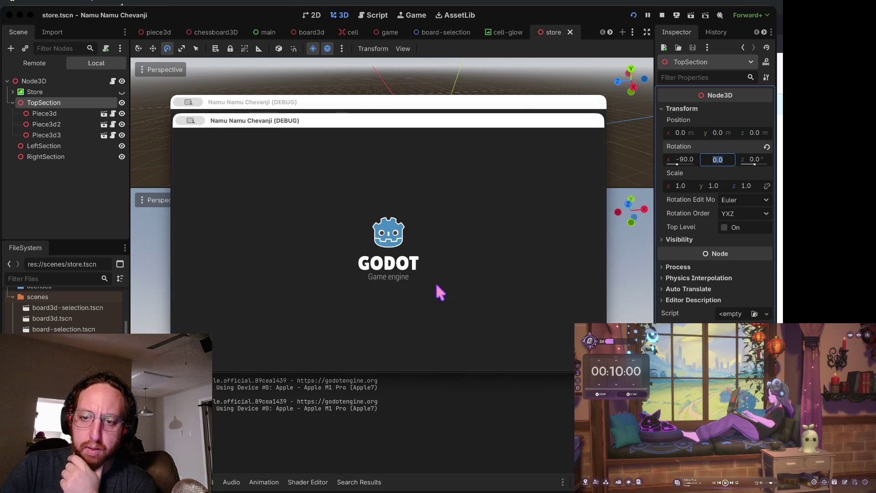
Log in, open the left board's store to check the three small pieces, then stop the game
left_click(414, 322)
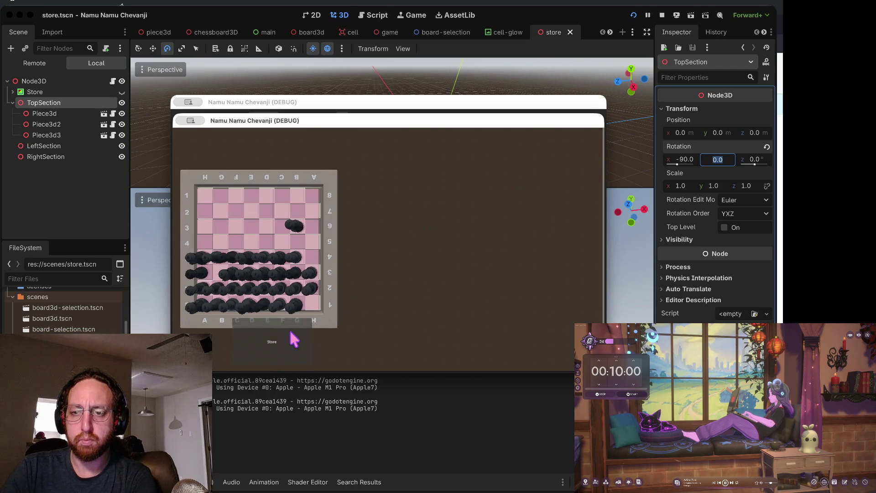
left_click(294, 337)
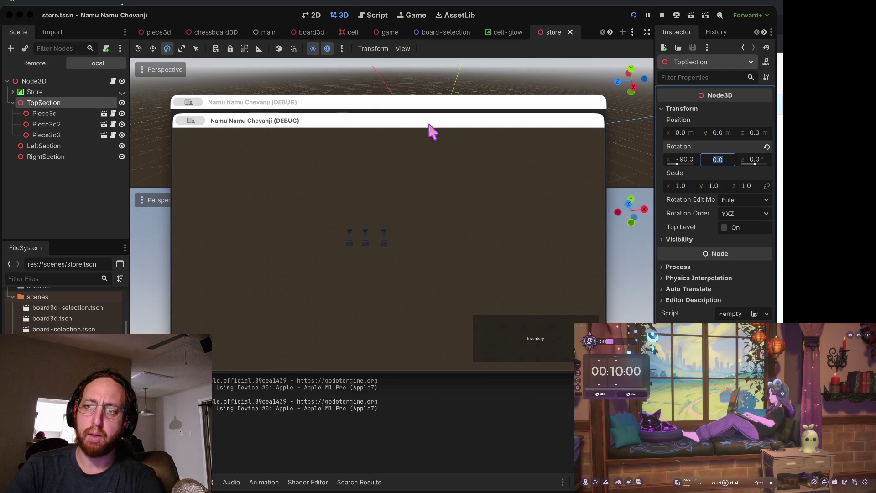
left_click(662, 15)
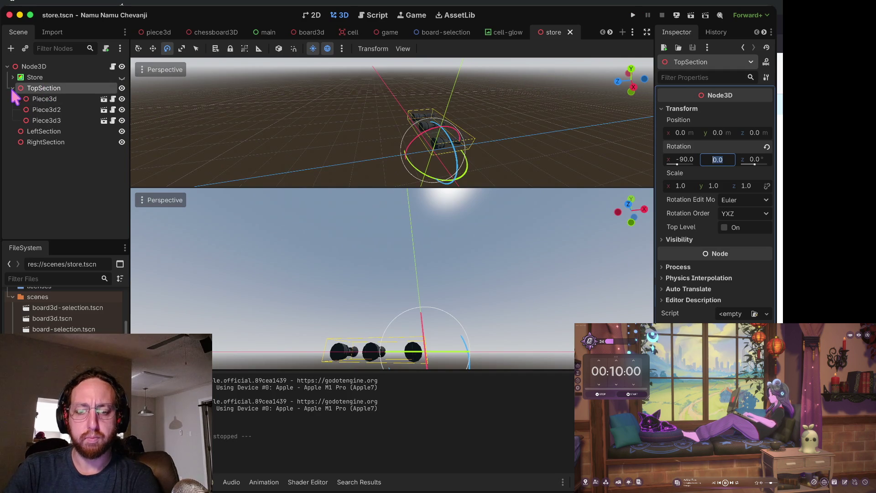
Move TopSection up along Y with the gizmo to Position y 17.27
left_click(12, 88)
key("w")
scroll(382, 115, "up", 10)
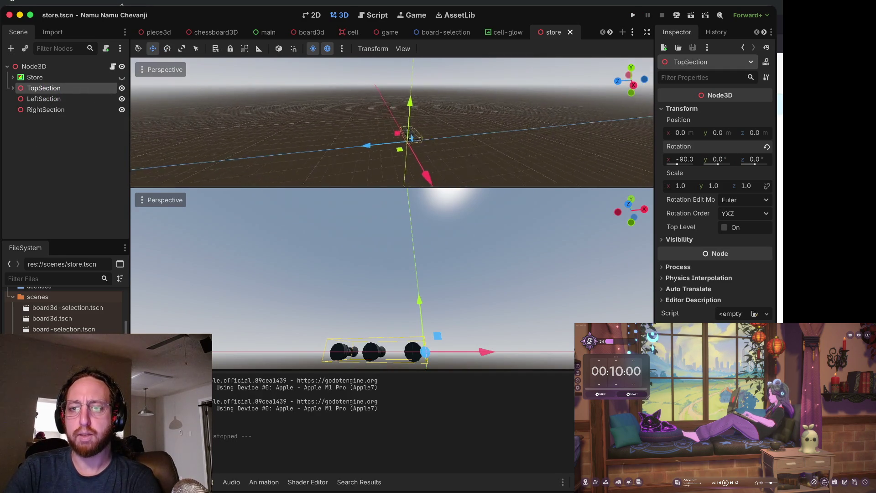
left_click_drag(412, 139, 409, 56)
left_click_drag(408, 86, 408, 81)
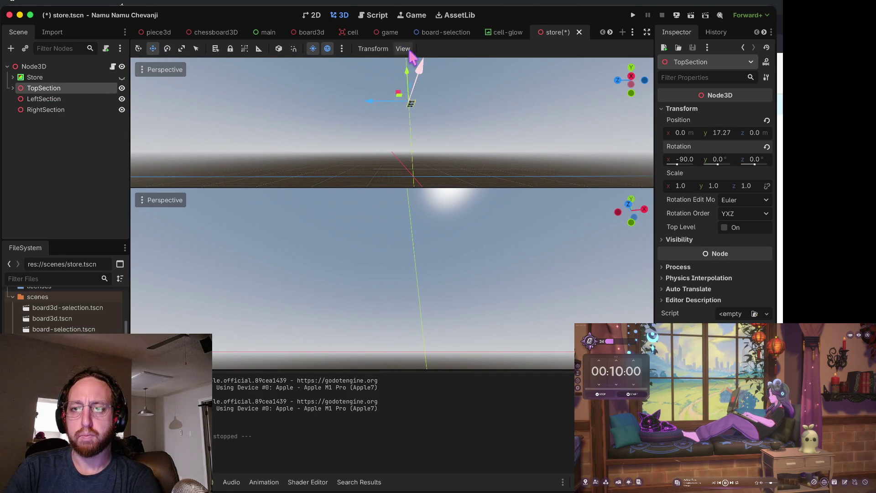
Switch the editor to a single 3D viewport, orbit the scene, then run the game and log in
left_click(403, 49)
left_click(443, 83)
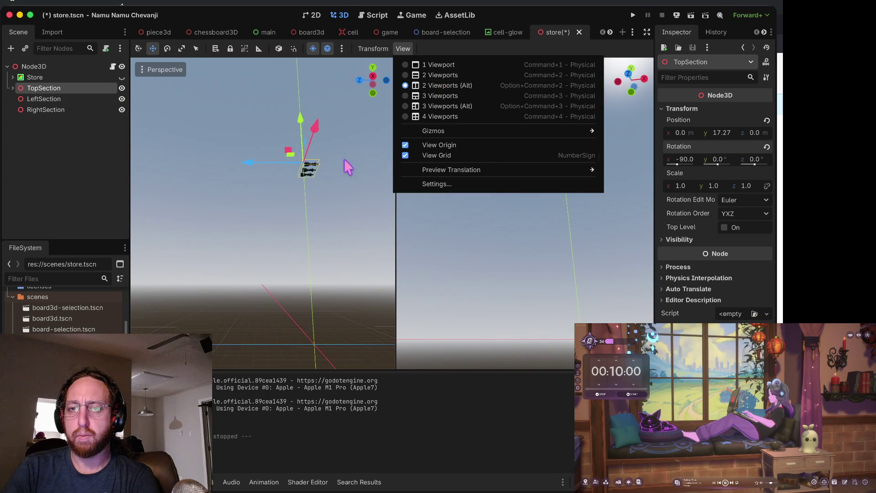
left_click(404, 48)
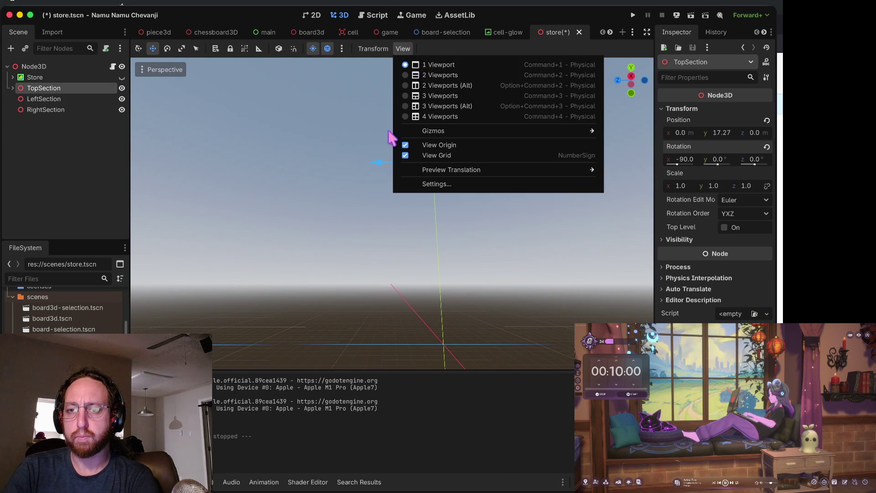
left_click(426, 63)
mouse_move(499, 144)
left_mouse_down()
mouse_move(499, 105)
mouse_move(457, 192)
mouse_move(457, 224)
mouse_move(452, 206)
mouse_move(475, 196)
mouse_move(502, 153)
left_mouse_up()
mouse_move(554, 176)
left_mouse_down()
mouse_move(525, 180)
mouse_move(516, 165)
mouse_move(502, 206)
mouse_move(502, 150)
mouse_move(484, 152)
mouse_move(554, 177)
left_mouse_up()
mouse_move(319, 205)
left_mouse_down()
mouse_move(319, 165)
mouse_move(315, 182)
left_mouse_up()
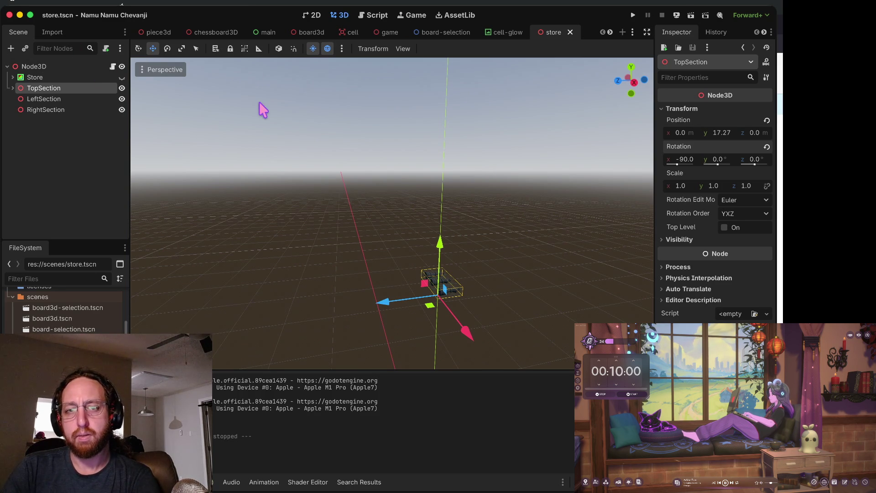
left_click(170, 70)
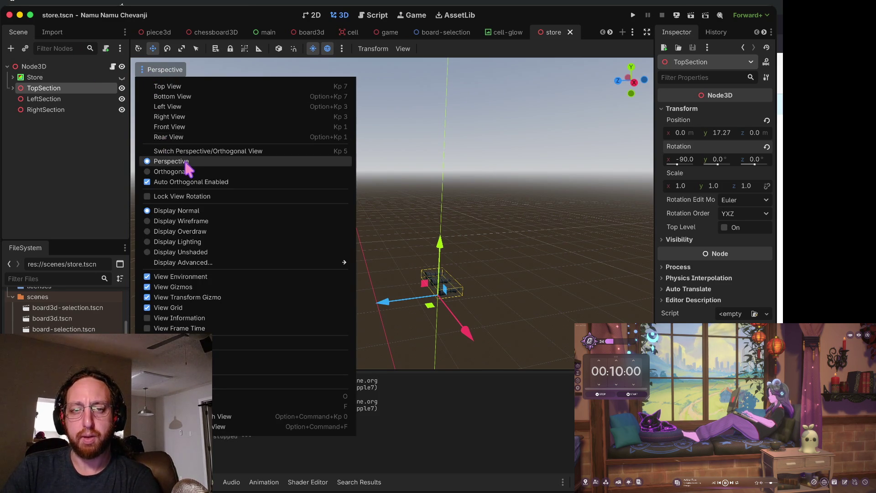
left_click(497, 152)
left_click_drag(358, 199, 429, 174)
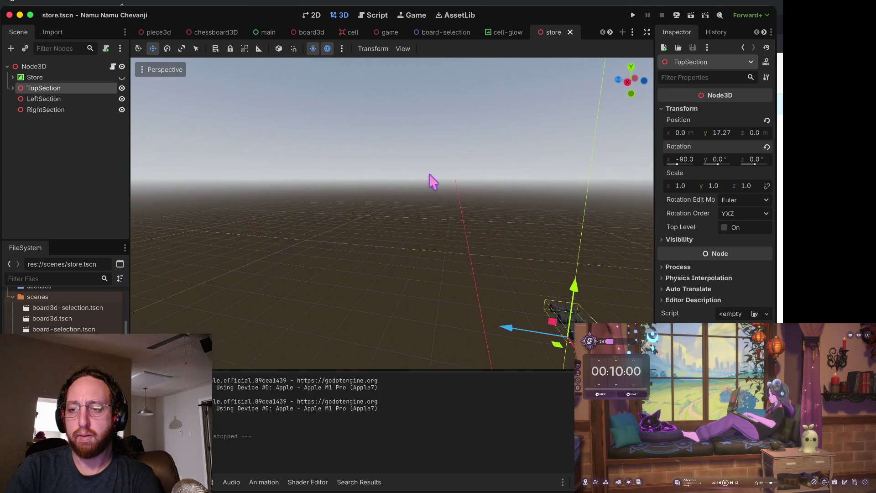
key("super+b")
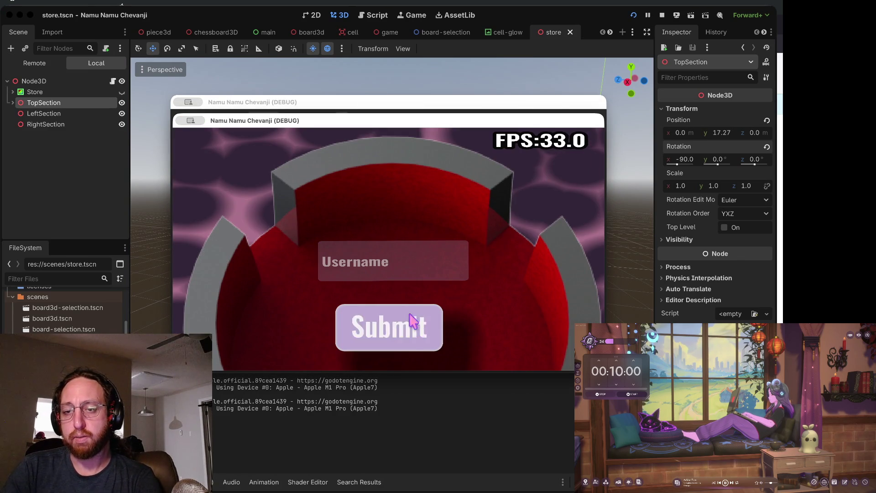
left_click(378, 320)
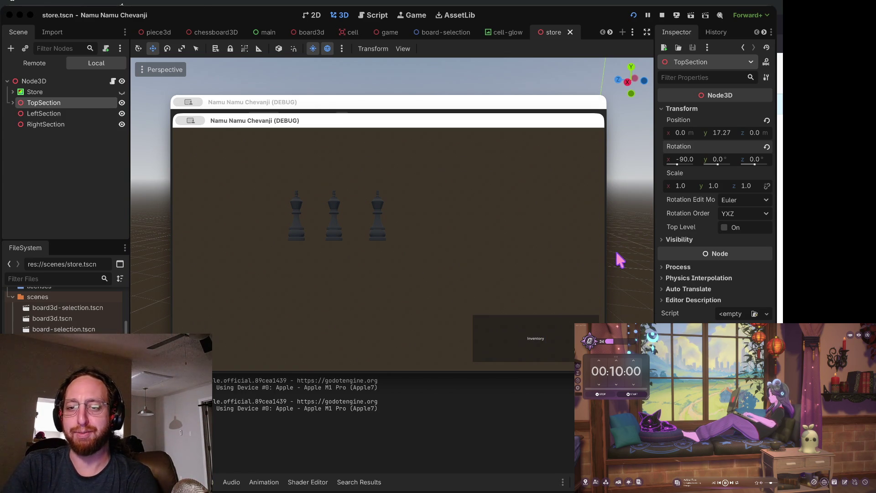
Close the running game window after checking the three larger store pieces
key("super+q")
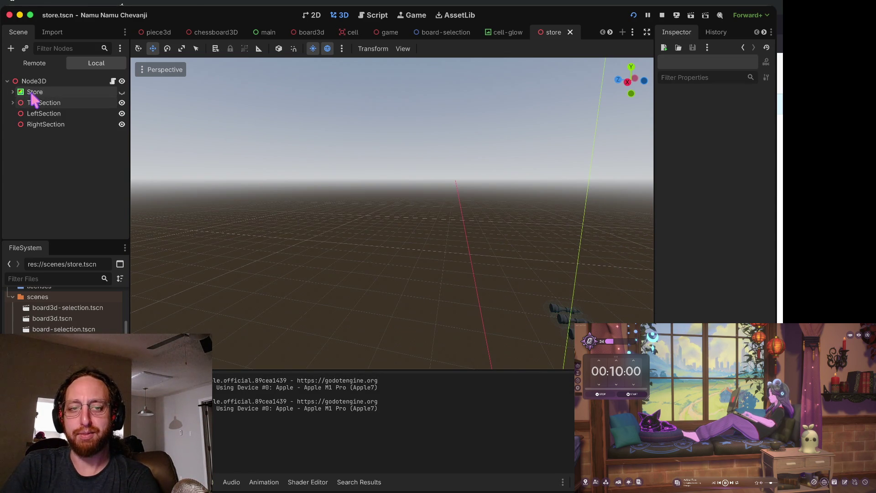
Select and frame TopSection, then raise it via the gizmo to Y 23.62
left_click(30, 92)
left_click(43, 102)
key("f")
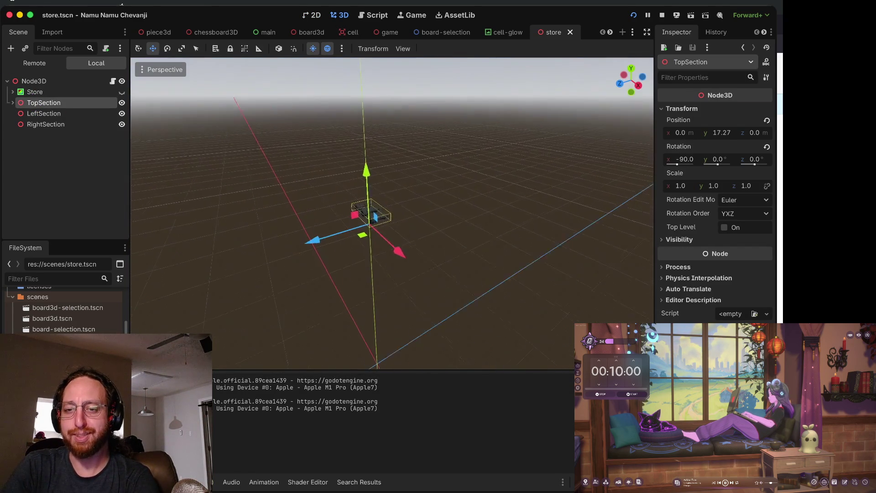
left_click_drag(371, 179, 370, 58)
left_click_drag(379, 138, 361, 128)
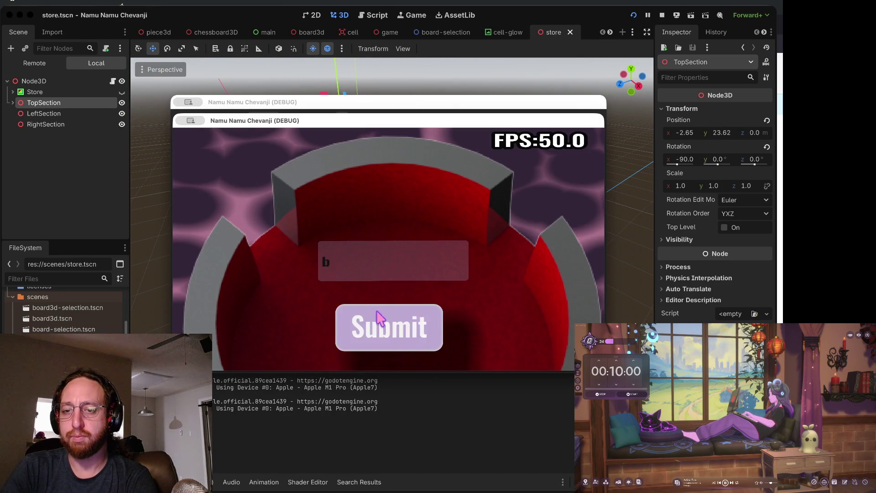
Log in to the rerun game, check the browser's PR page, and return to the store window
left_click(382, 319)
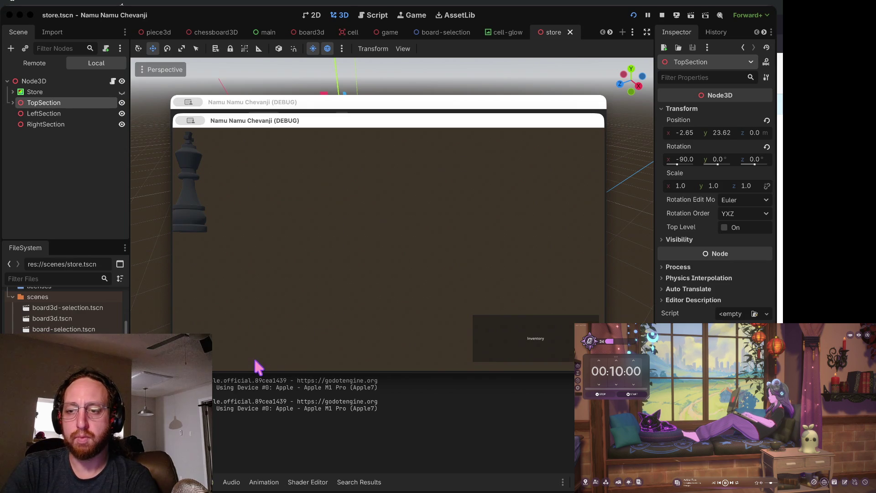
left_click(331, 75)
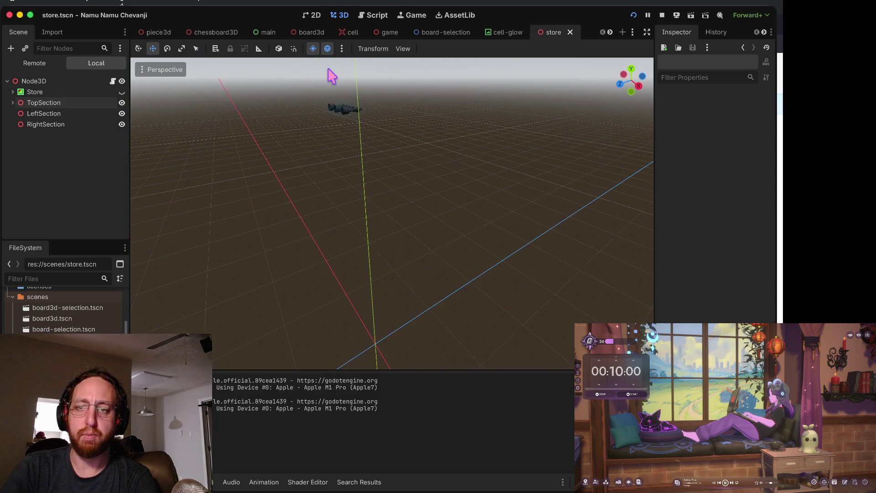
left_click(357, 110)
key("super+Tab")
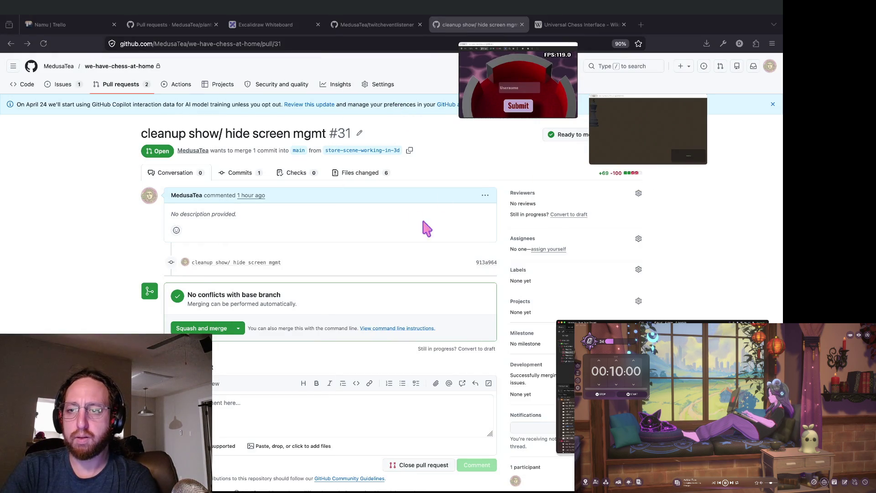
left_click(617, 132)
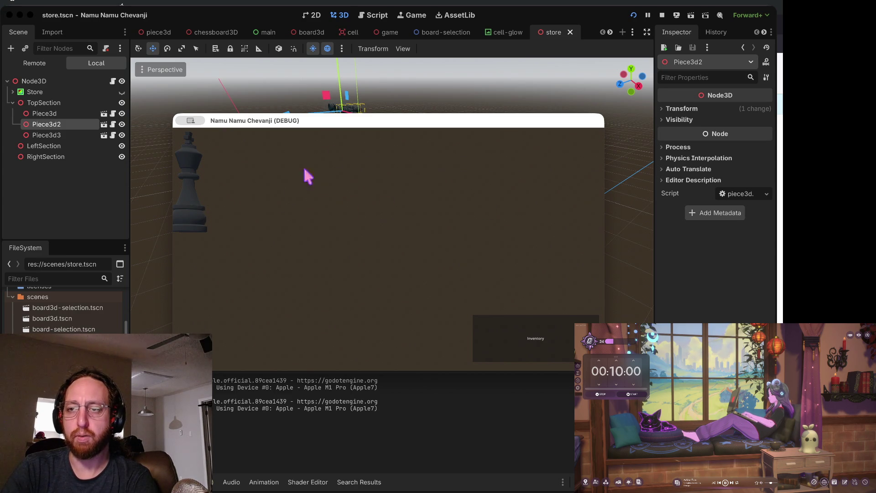
Stop the game, reposition TopSection to X 0.059, Y 22.37, save the store scene, and relaunch
left_click(662, 15)
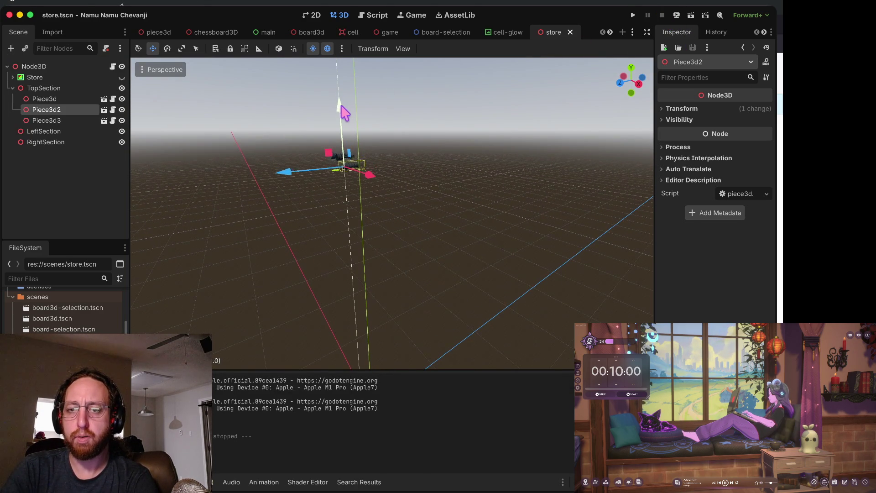
left_click(62, 88)
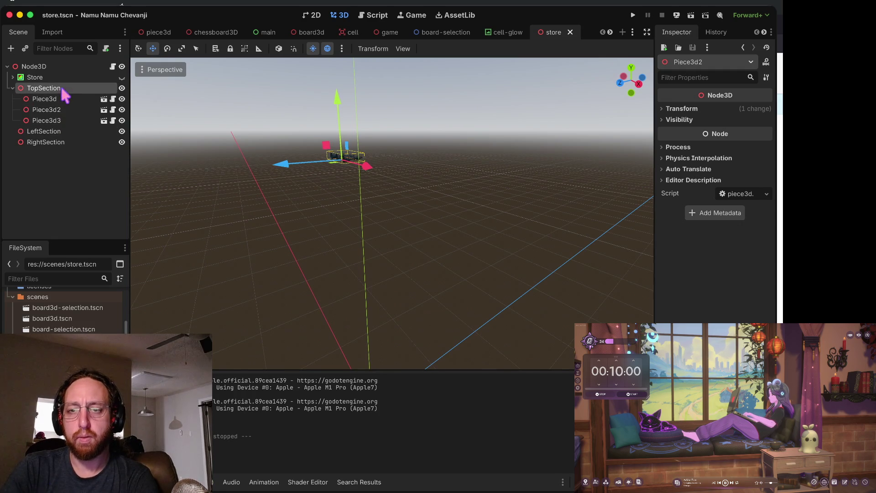
left_click_drag(339, 100, 337, 120)
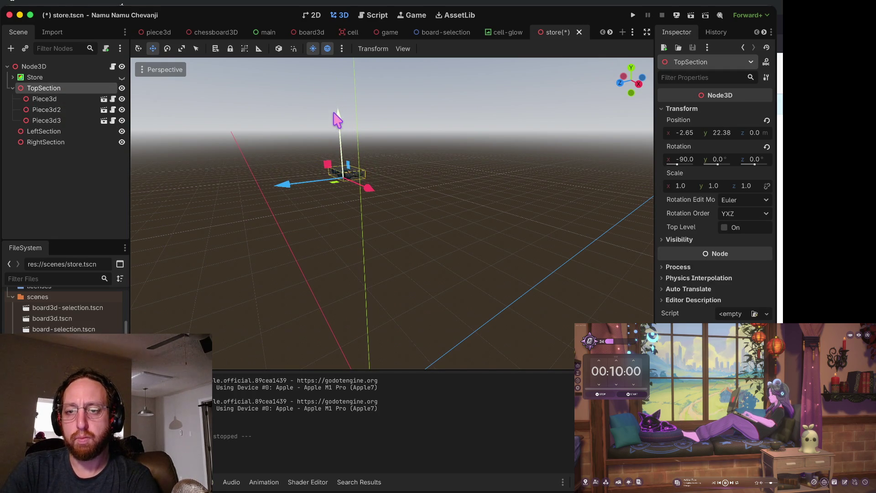
left_click_drag(372, 181, 392, 219)
key("super+s")
key("super+b")
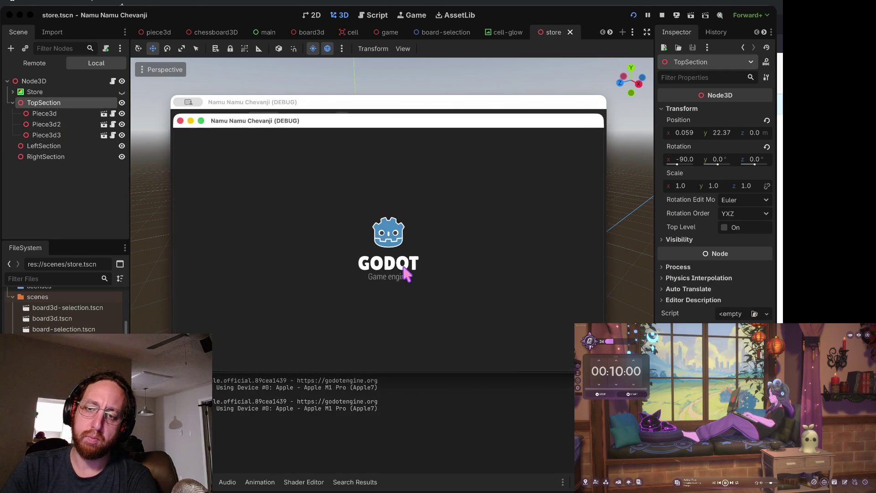
Log in, pick the third board, open the store to check the three kings, then stop the game
left_click(365, 268)
left_click(371, 337)
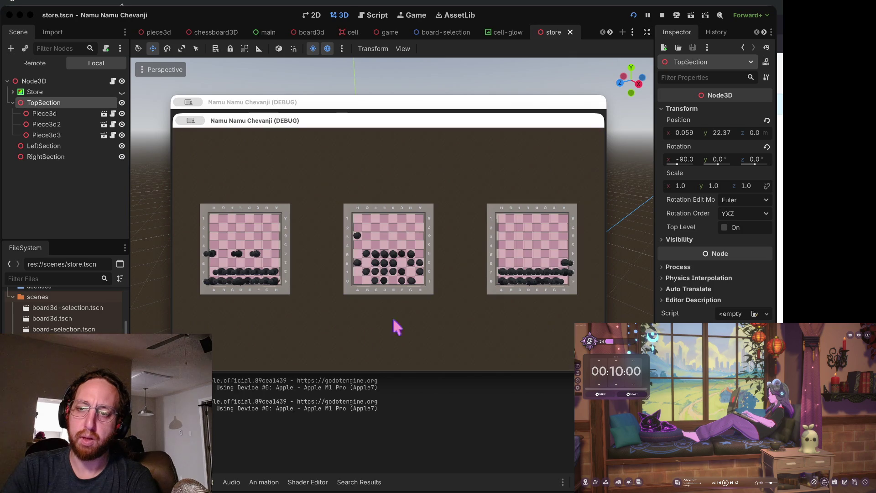
left_click(495, 242)
left_click(264, 336)
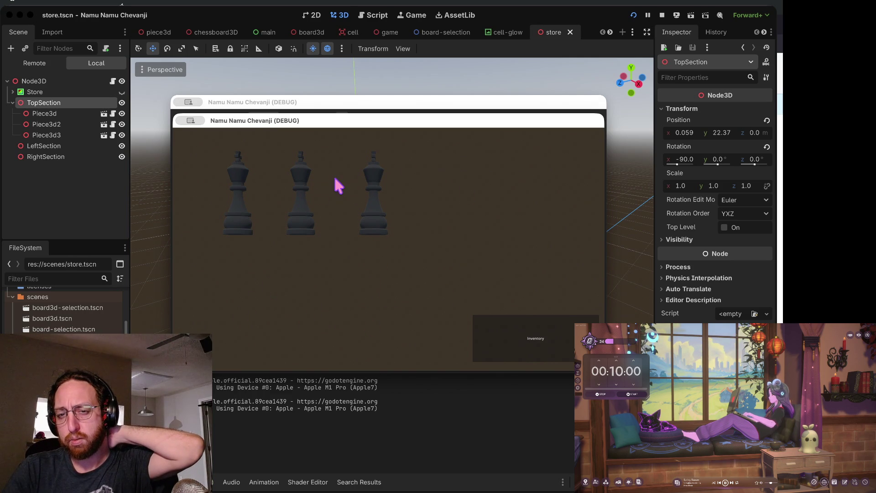
left_click(662, 15)
Squash TopSection to 0.77 on the Y axis with the Scale tool
key("e")
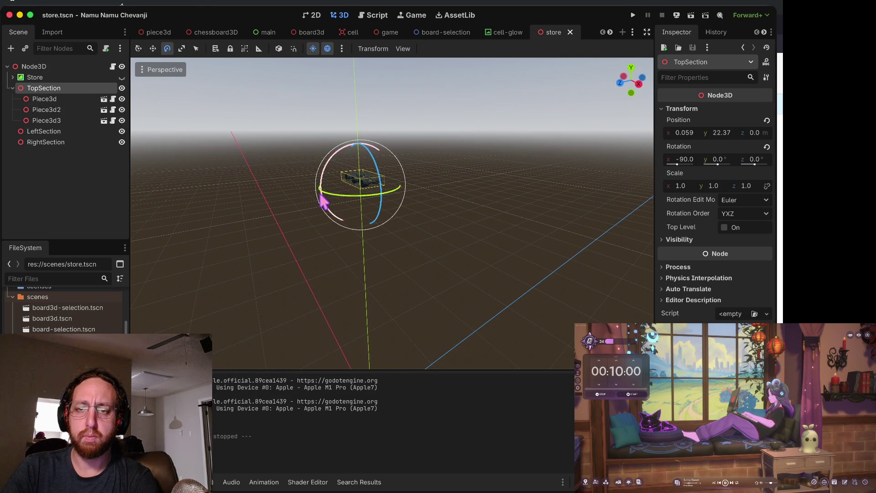
key("r")
left_click_drag(305, 194, 314, 190)
key("ctrl+a")
key("Escape")
key("ctrl+shift+w")
key("Escape")
Move TopSection back along Z to -1.27 and save the store scene
key("w")
left_click_drag(304, 195, 325, 195)
key("ctrl+s")
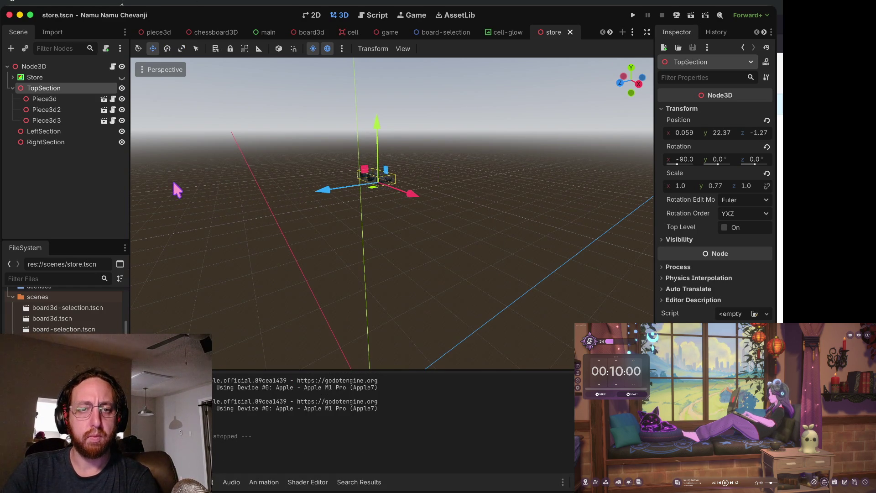
Place copies of the three Piece3d nodes under LeftSection
left_click(64, 98)
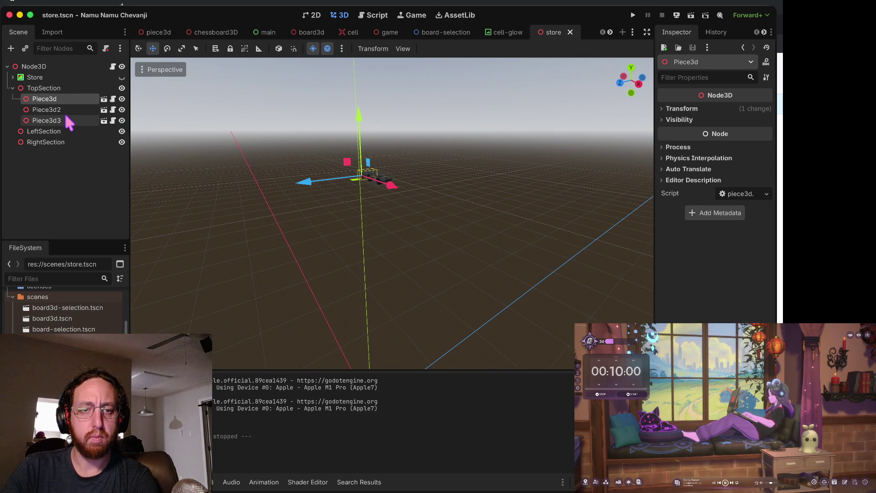
left_click(69, 121, "shift")
left_click_drag(65, 114, 36, 133)
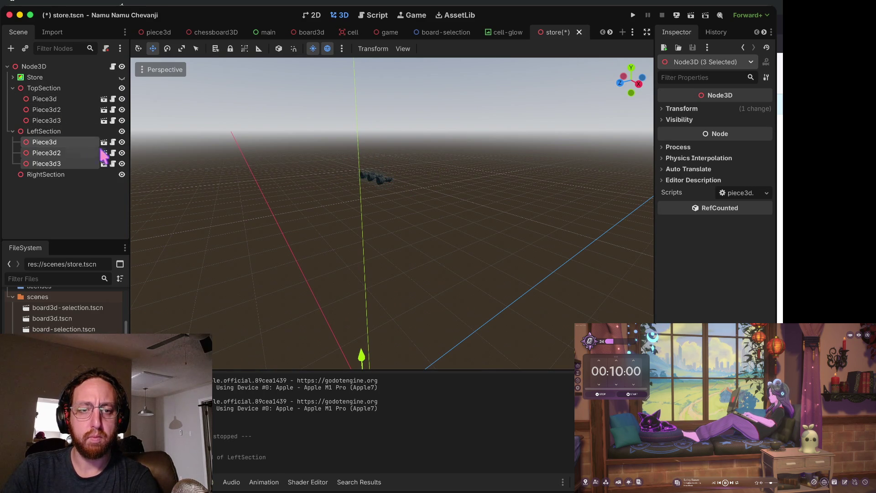
Raise LeftSection's Piece3d, Piece3d2 and Piece3d3 upward along Y, then select LeftSection
left_click(65, 174)
left_click(59, 142)
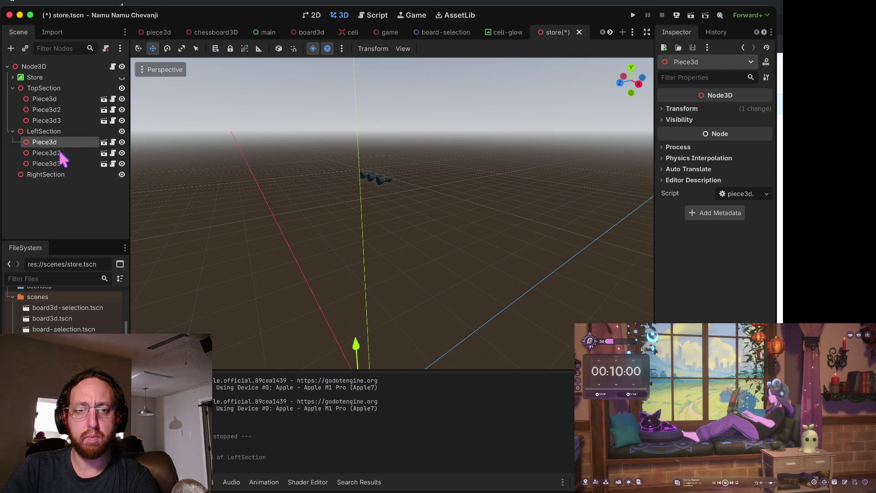
left_click(61, 164, "shift")
key("f")
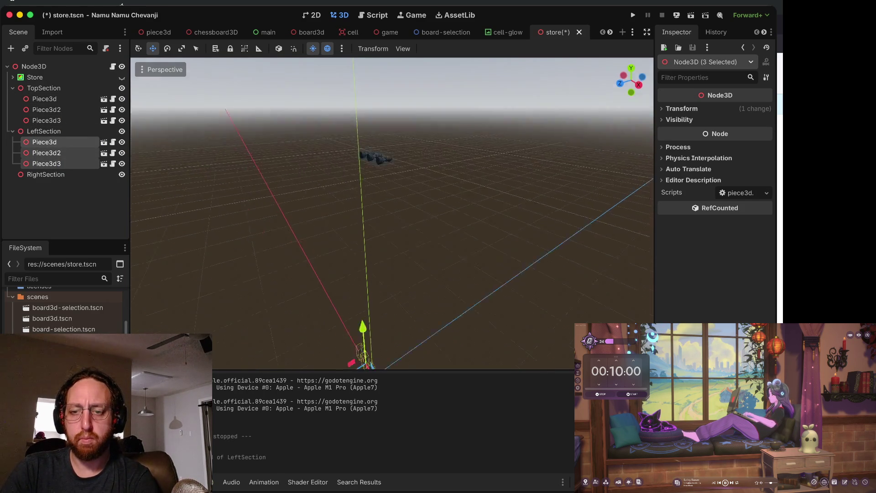
mouse_move(367, 273)
left_mouse_down()
mouse_move(372, 24)
mouse_move(371, 89)
mouse_move(346, 75)
mouse_move(346, 19)
left_mouse_up()
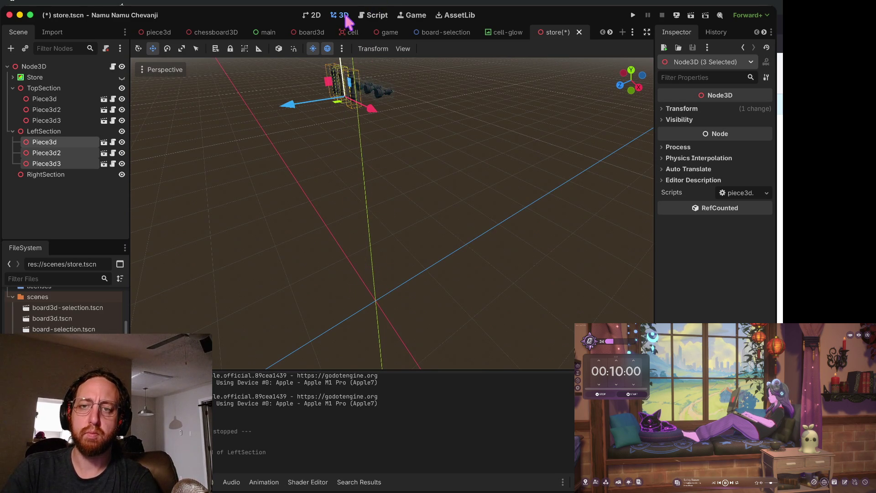
left_click(68, 131)
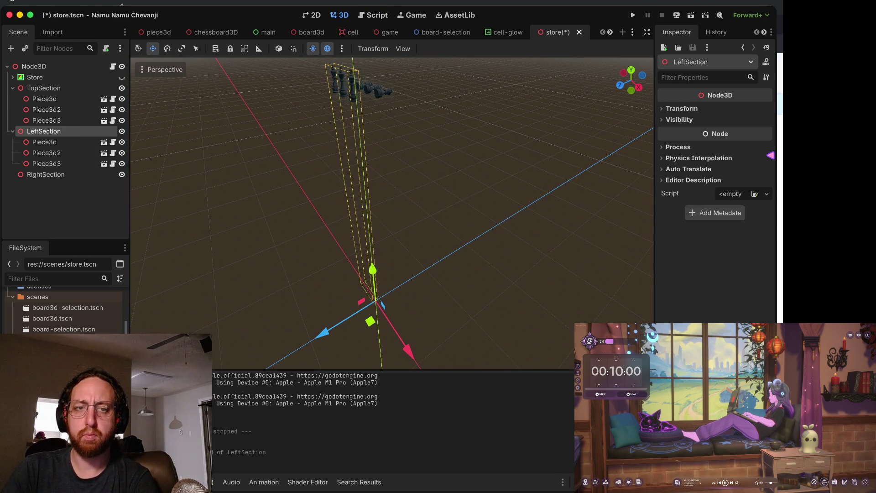
Try a -90° X rotation on LeftSection in the Inspector, then revert it
left_click(699, 110)
left_click(686, 161)
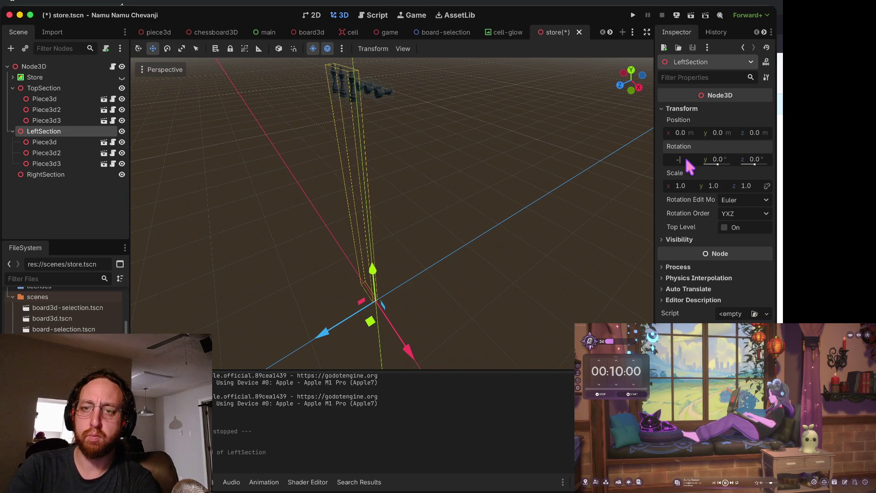
type("90")
key("Tab")
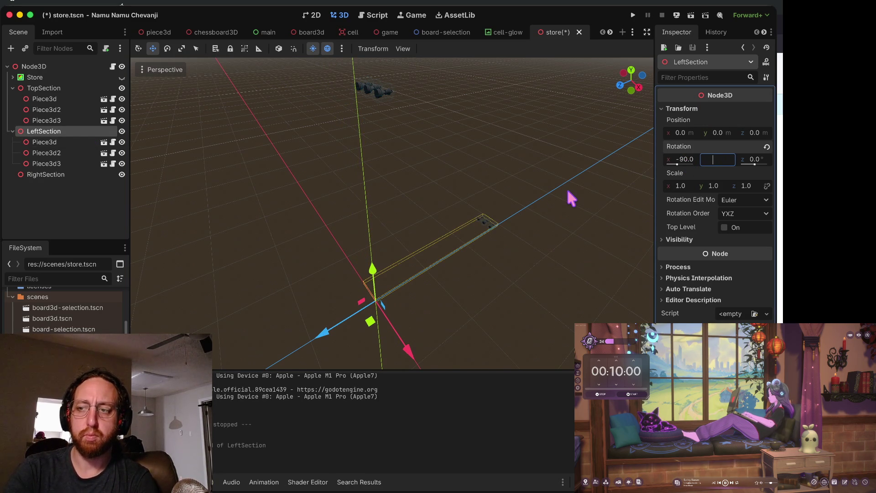
key("Return")
key("super+z")
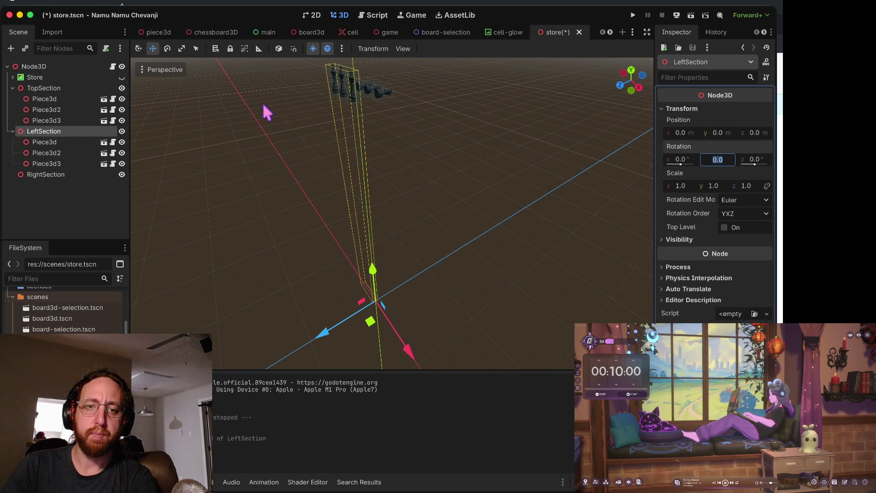
left_click(263, 106)
left_click(44, 131)
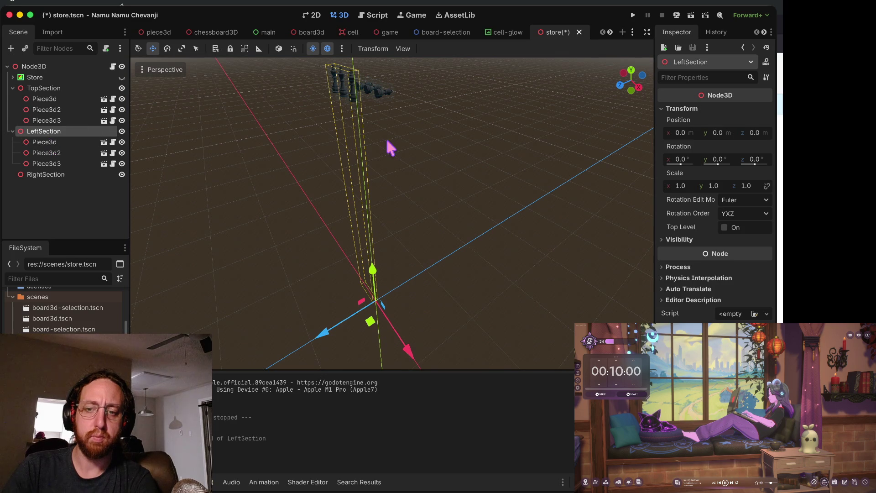
Stretch LeftSection taller along Y, undoing the excess stretch
mouse_move(324, 331)
left_mouse_down()
mouse_move(270, 349)
mouse_move(287, 323)
mouse_move(310, 315)
left_mouse_up()
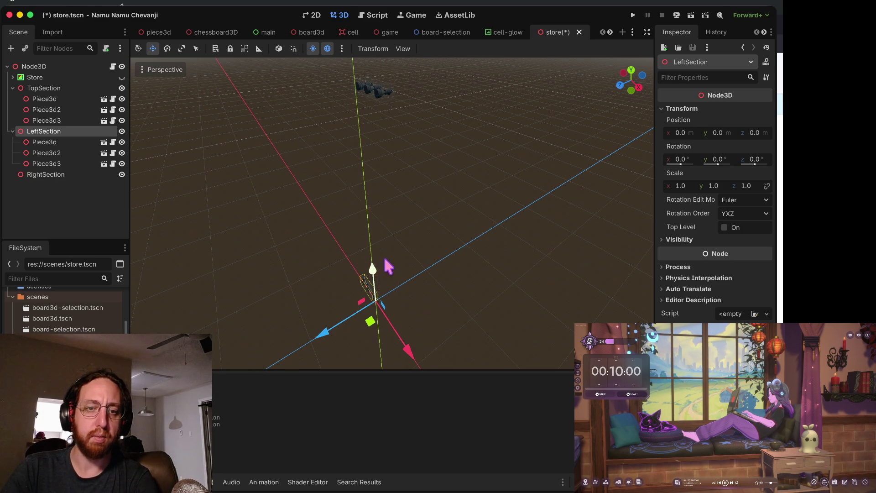
left_click(243, 225)
left_click(64, 163)
left_click(55, 131)
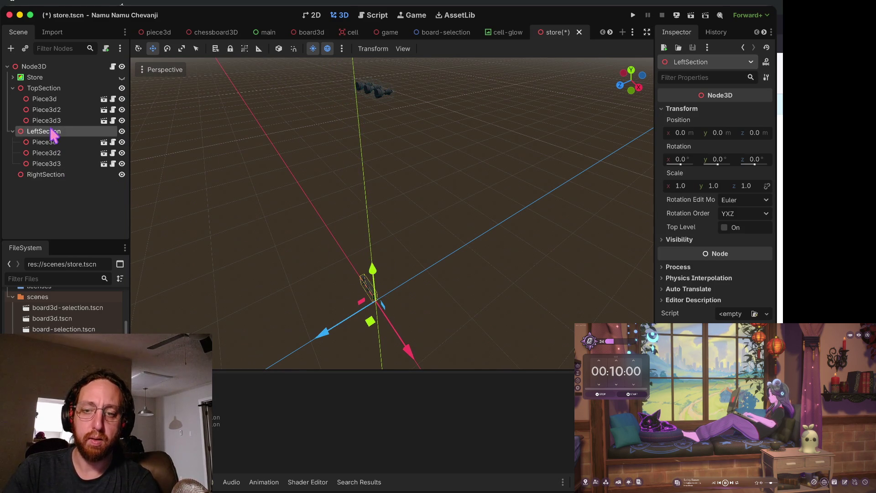
key("r")
left_click_drag(373, 269, 386, 93)
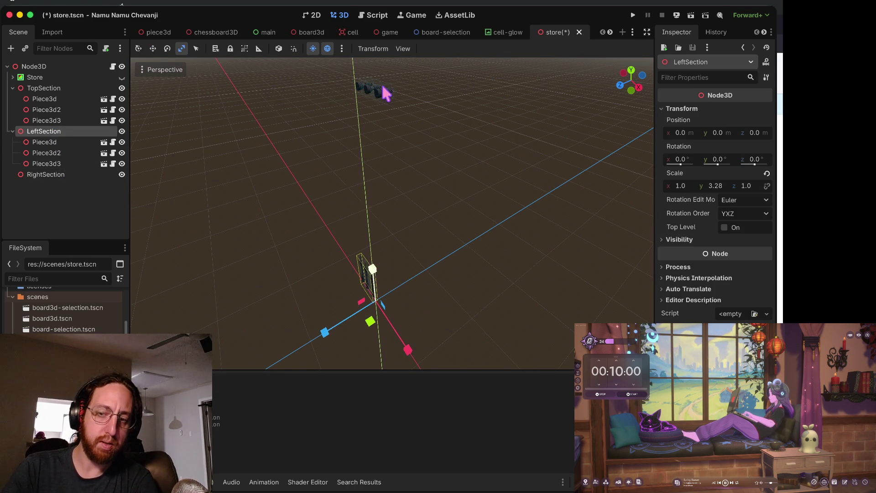
left_click_drag(372, 270, 377, 90)
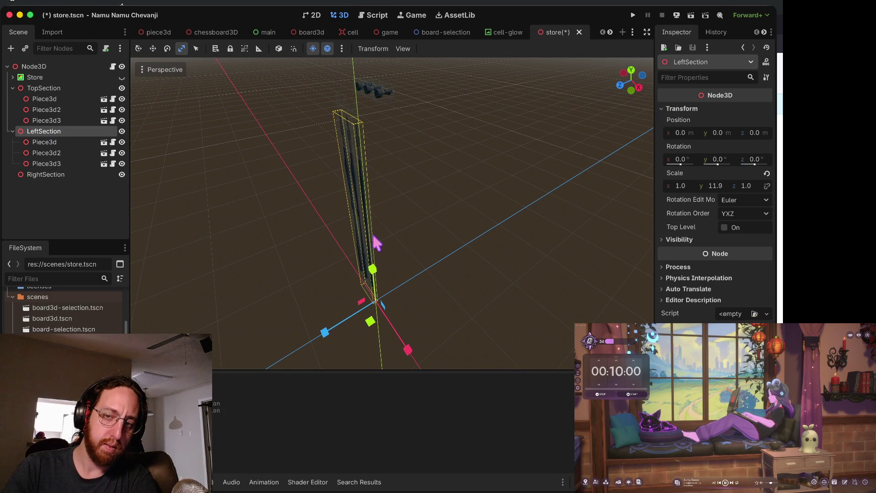
mouse_move(373, 271)
left_mouse_down()
mouse_move(374, 165)
mouse_move(377, 288)
mouse_move(376, 275)
left_mouse_up()
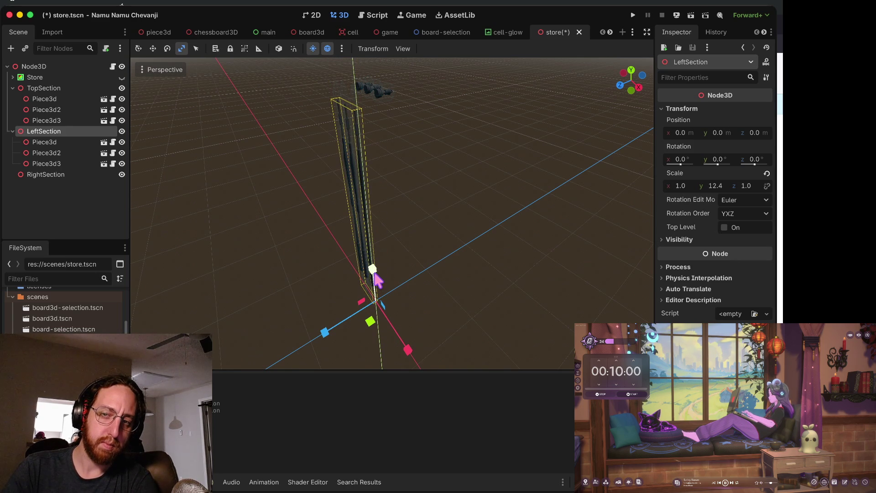
key("ctrl+z")
Raise LeftSection toward the pieces, tilt it flat about X, and move it left along X
key("w")
mouse_move(377, 279)
left_mouse_down()
mouse_move(376, 134)
mouse_move(371, 91)
mouse_move(368, 100)
mouse_move(362, 91)
left_mouse_up()
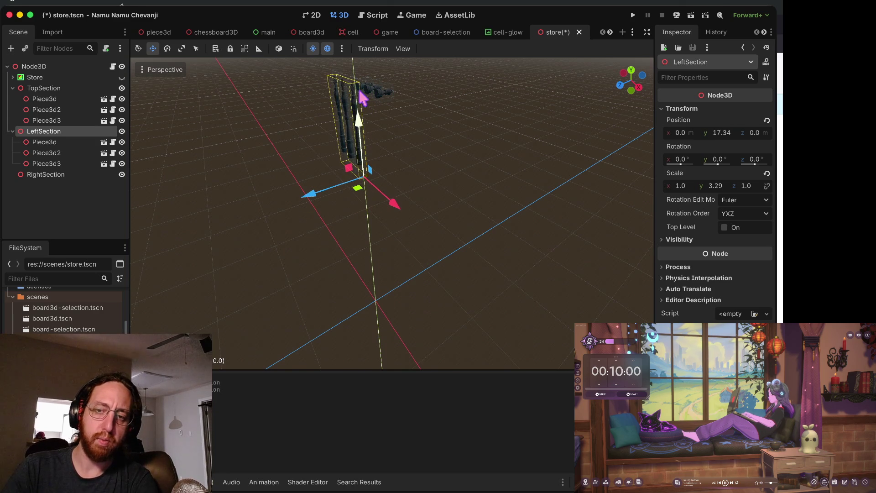
mouse_move(306, 195)
left_mouse_down()
mouse_move(411, 167)
mouse_move(383, 174)
left_mouse_up()
key("r")
key("e")
mouse_move(401, 137)
left_mouse_down()
mouse_move(462, 105)
mouse_move(515, 115)
mouse_move(506, 104)
left_mouse_up()
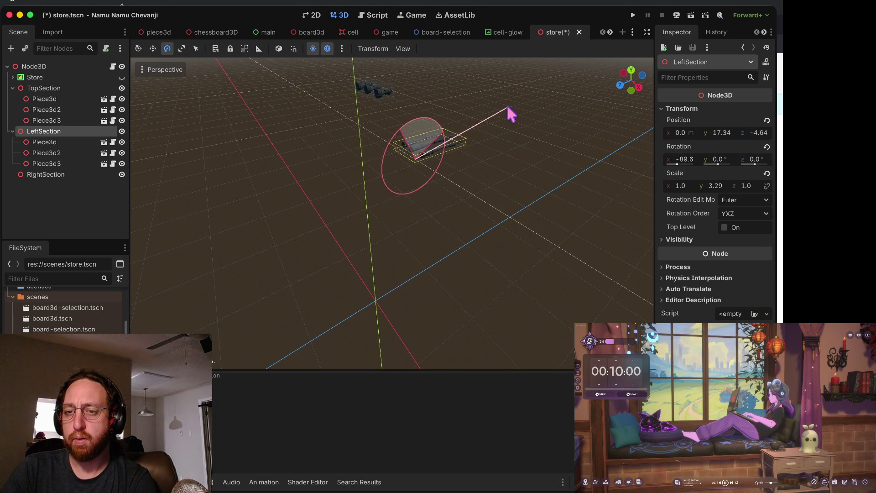
key("w")
left_click_drag(426, 169, 342, 108)
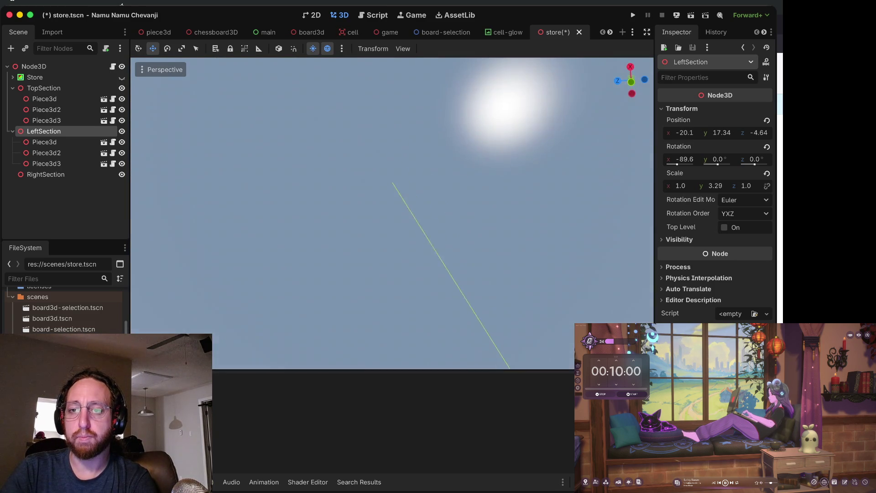
mouse_move(392, 215)
left_mouse_down()
mouse_move(392, 169)
mouse_move(374, 169)
left_mouse_up()
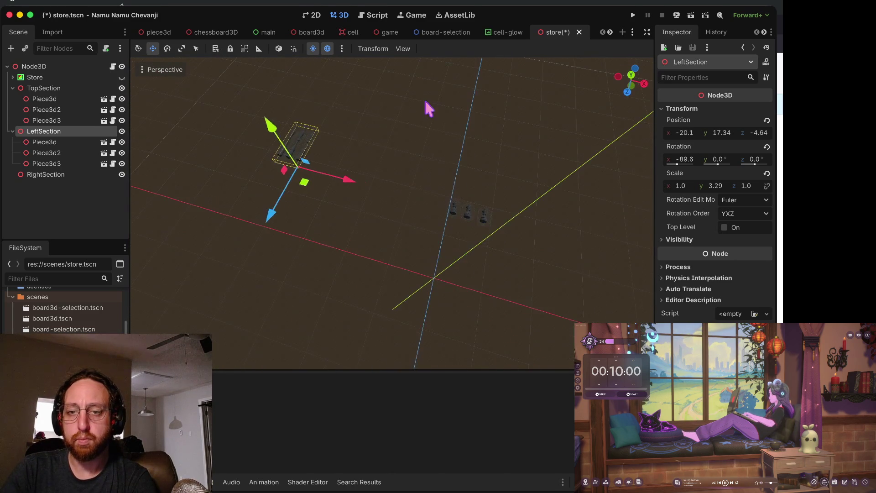
Reselect LeftSection and slide it along the Z axis
left_click(279, 214)
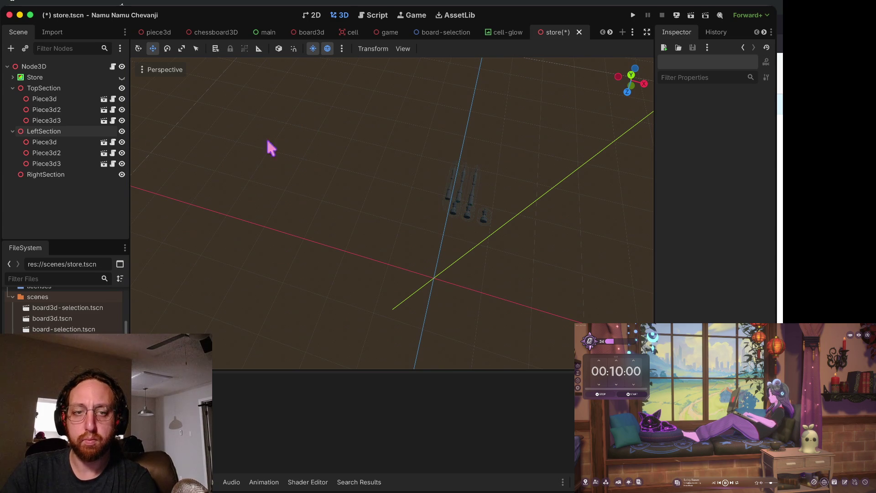
left_click(78, 131)
mouse_move(462, 262)
left_mouse_down()
mouse_move(456, 358)
mouse_move(462, 326)
left_mouse_up()
key("r")
key("w")
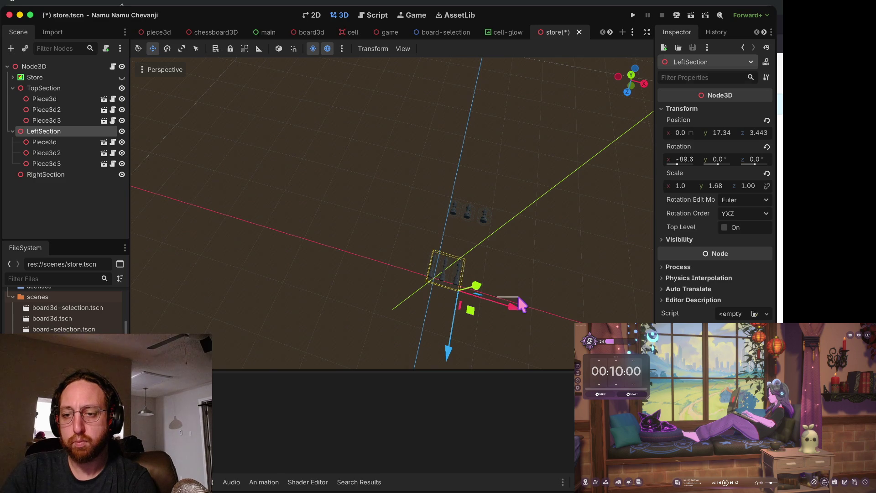
Move LeftSection to about z 1.33 and shift it slightly along X
left_click(519, 303)
left_click_drag(488, 252, 393, 305)
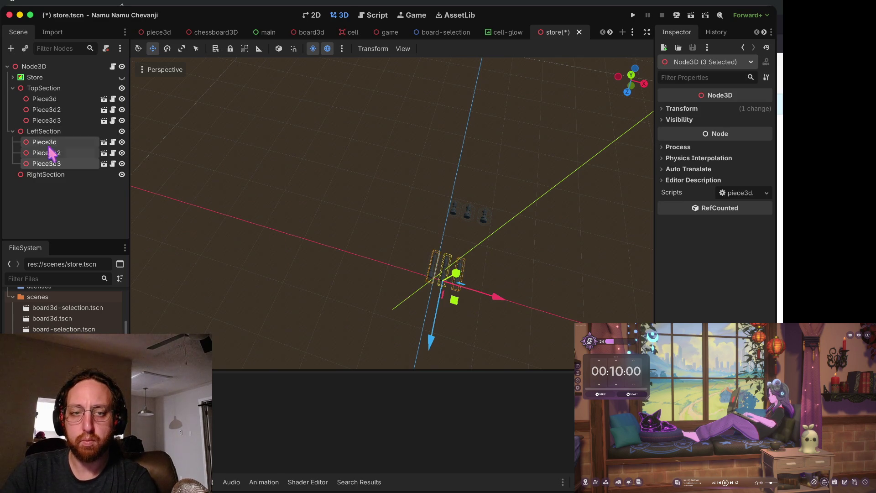
left_click(43, 131)
left_click_drag(452, 354, 462, 331)
left_click_drag(516, 290, 524, 285)
left_click(483, 266)
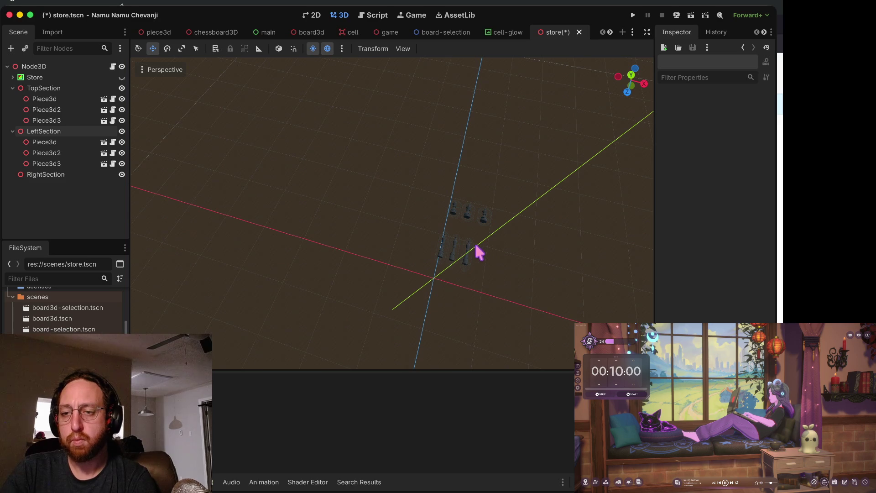
left_click(447, 257)
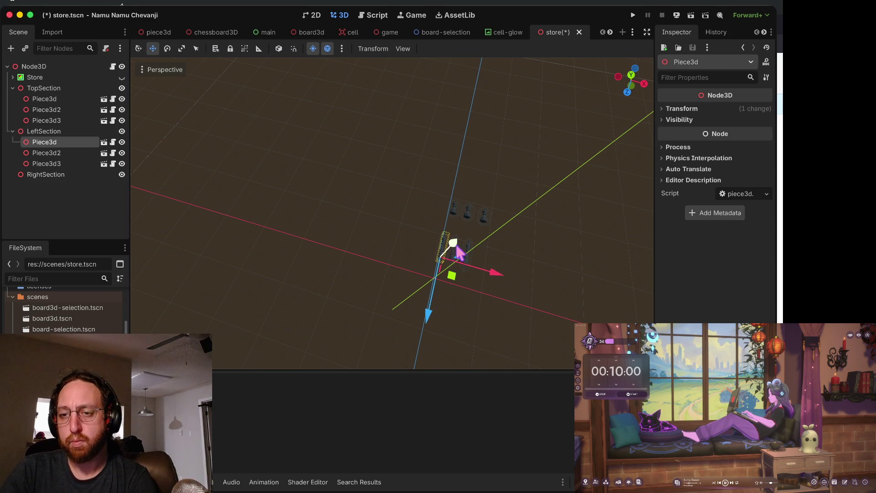
left_click(483, 252)
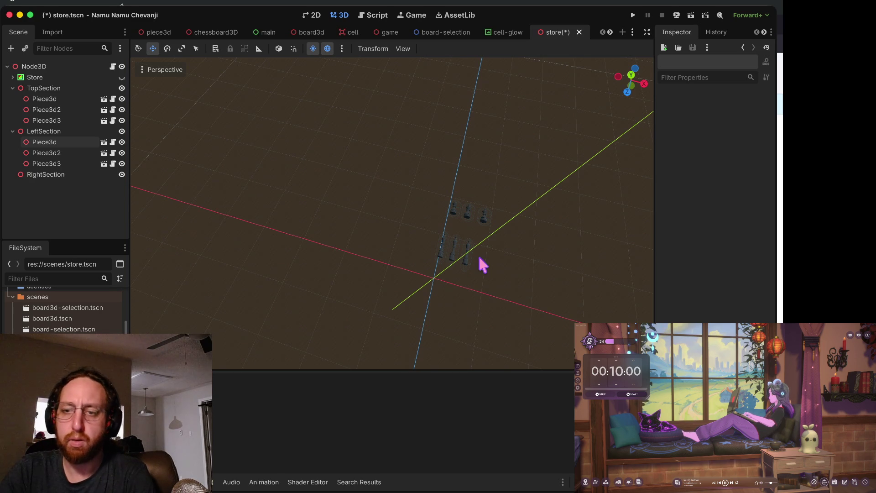
Duplicate LeftSection by Ctrl-dragging it onto TopSection
left_click(36, 175)
left_click(38, 145)
left_click(36, 134)
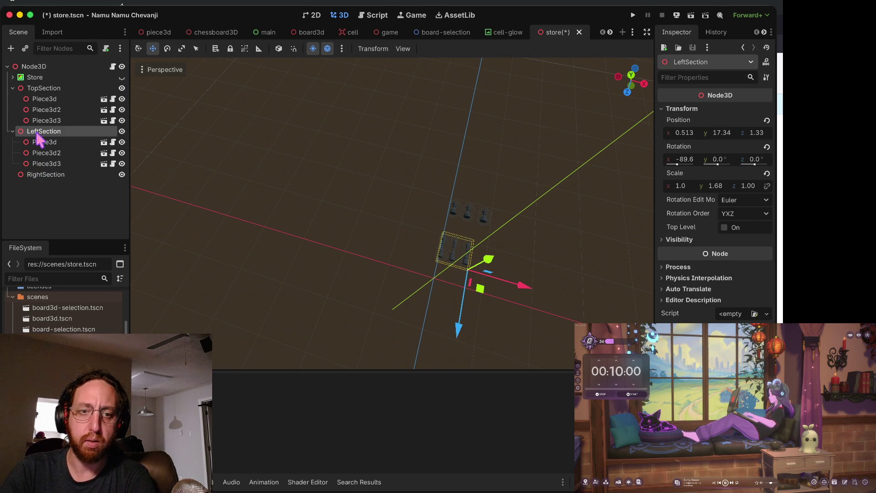
left_click_drag(36, 134, 39, 89)
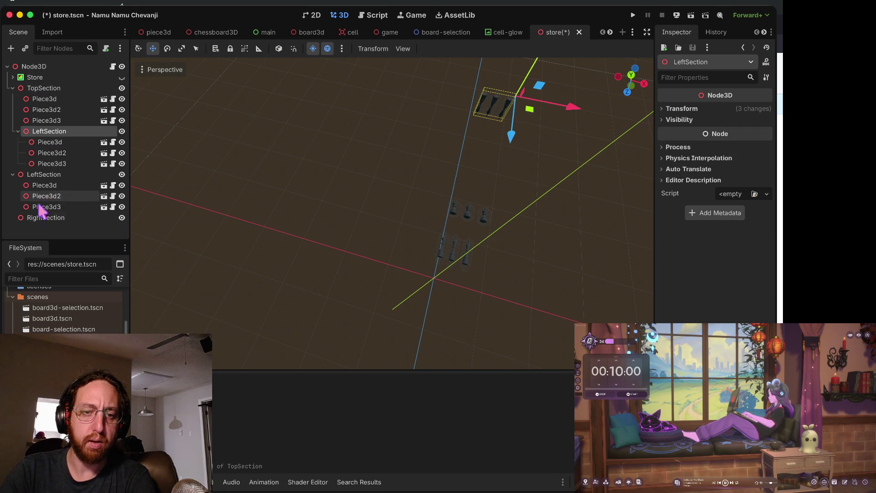
Delete the old RightSection node and confirm
left_click(35, 219)
right_click(37, 223)
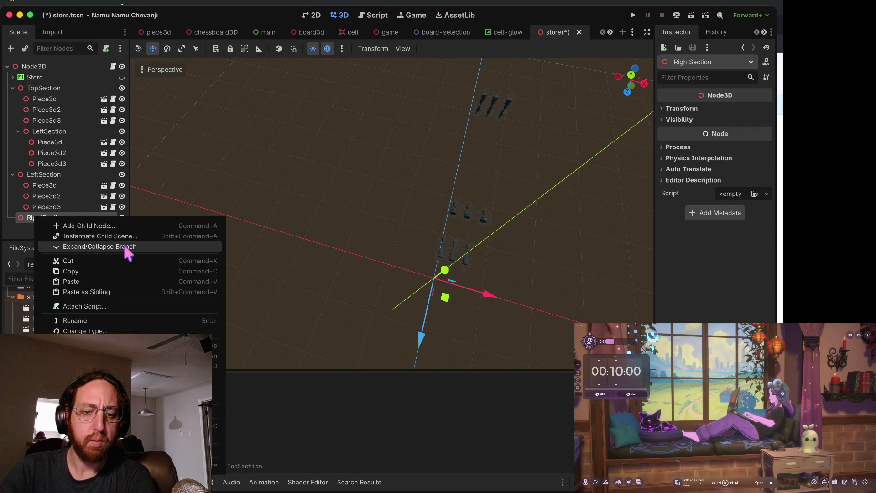
left_click(214, 465)
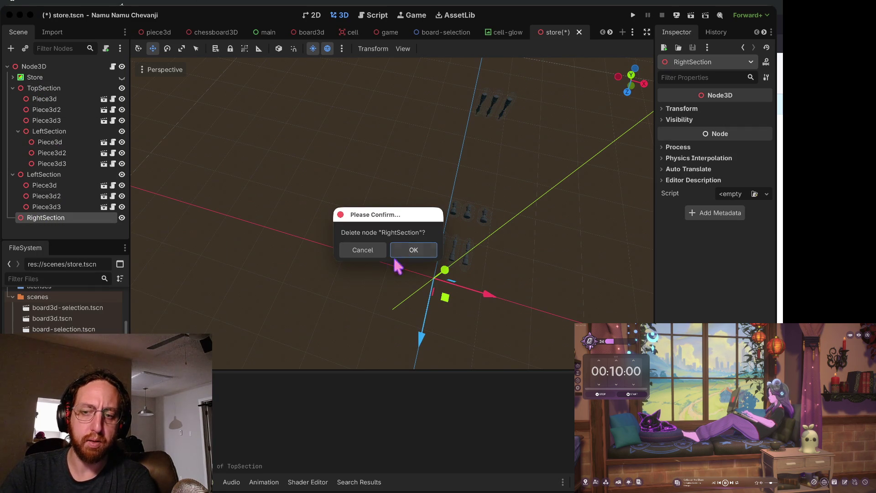
left_click(413, 250)
Rename the duplicate to RightSection and collapse LeftSection's children
left_click(50, 175)
left_click(52, 176)
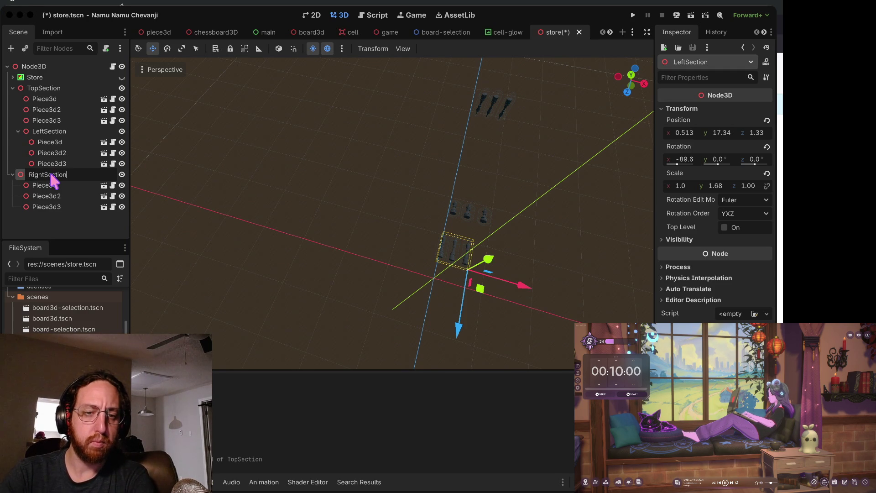
key("Return")
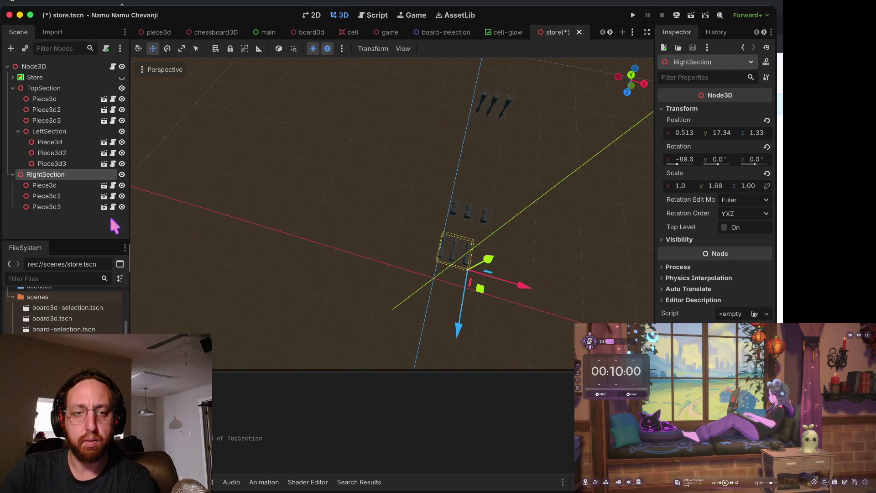
left_click(48, 131)
left_click(18, 131)
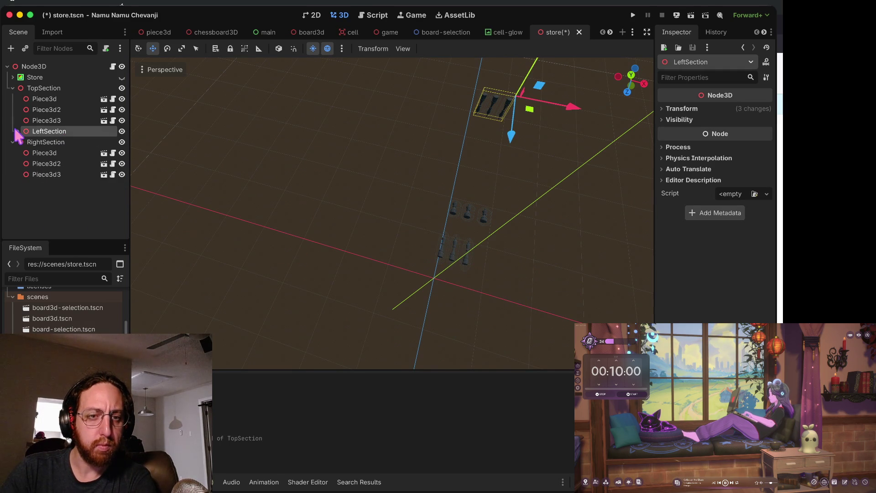
Move LeftSection out of TopSection, then undo the reparenting
key("f")
left_click_drag(29, 131, 28, 67)
left_click(13, 131)
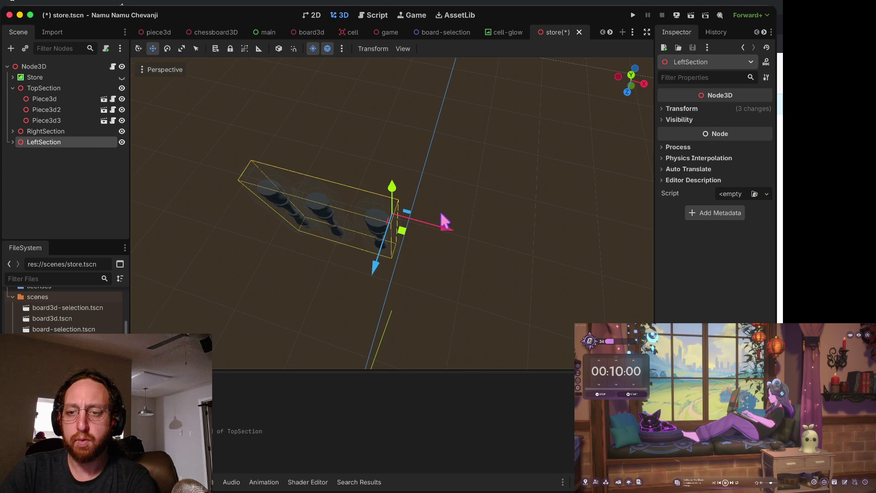
mouse_move(440, 320)
left_mouse_down()
mouse_move(441, 361)
mouse_move(440, 212)
left_mouse_up()
key("ctrl+z")
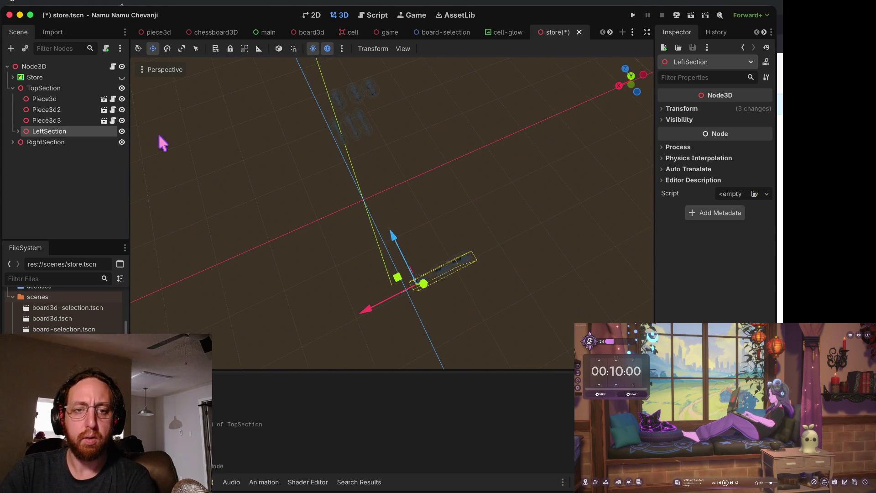
key("ctrl+z")
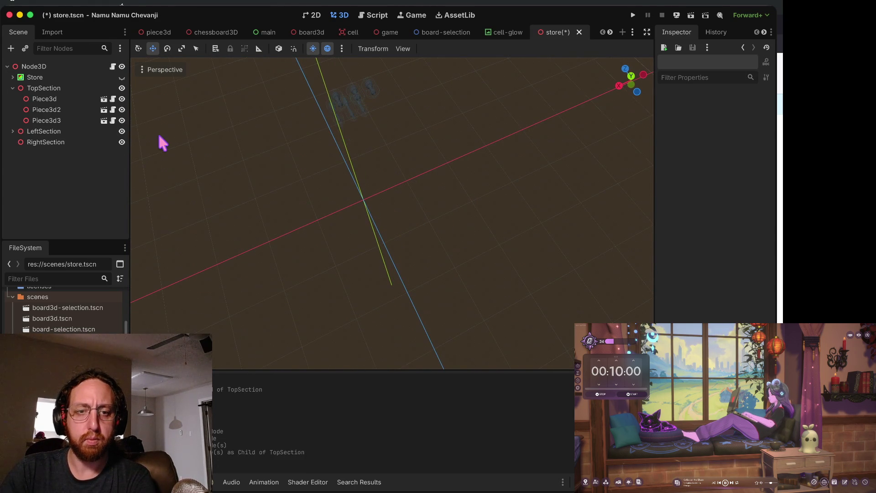
key("ctrl+shift+z")
key("ctrl+z")
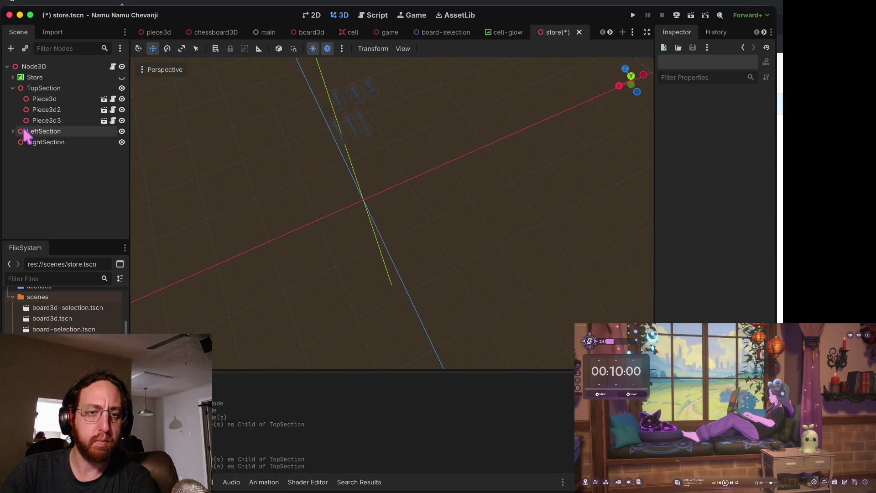
Paste a copy of LeftSection, move it to the scene root, and rename it RightSection
left_click(13, 88)
left_click(59, 100)
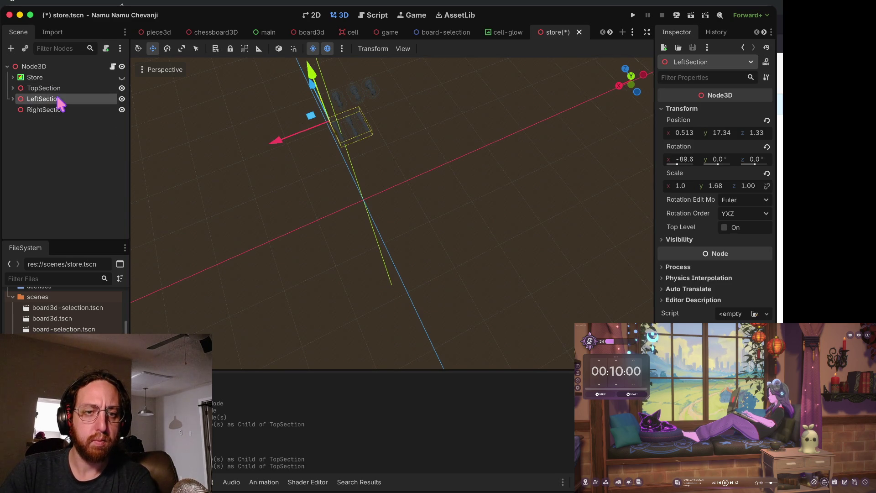
left_click(31, 77)
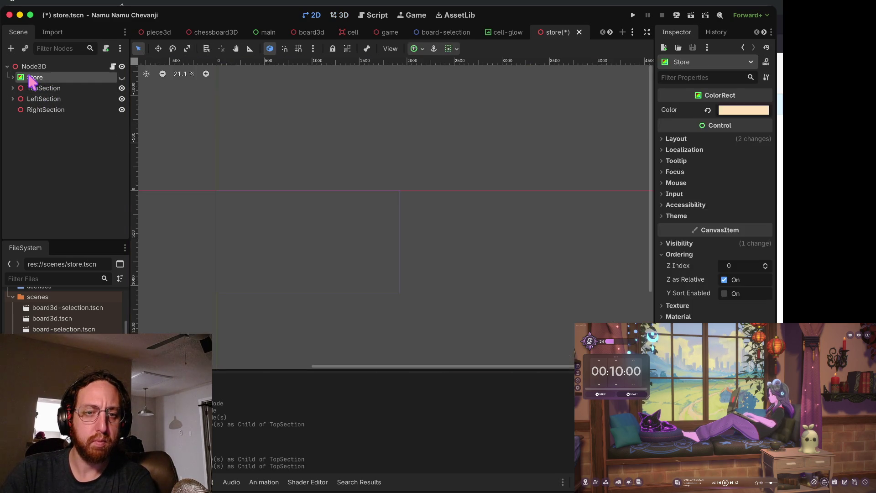
key("ctrl+shift+z")
left_click_drag(19, 131, 38, 68)
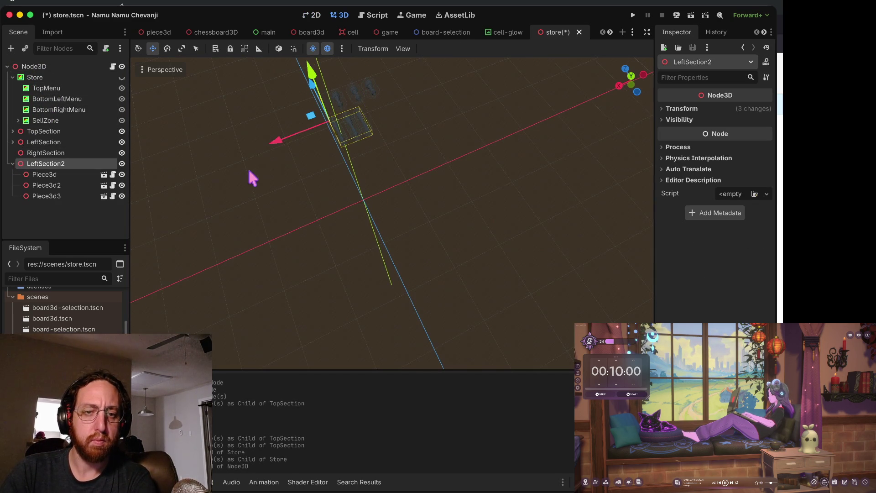
double_click(57, 167)
type("RightSection")
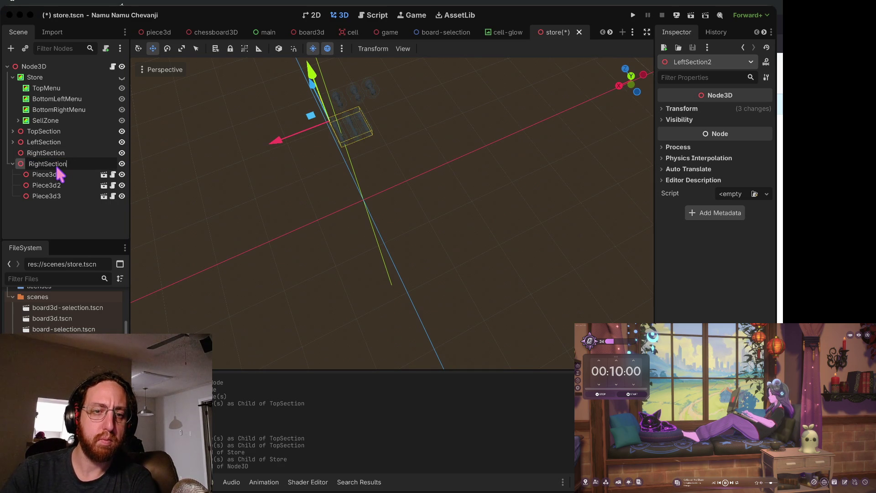
key("Return")
Delete the old empty RightSection and frame the new RightSection in the view
right_click(42, 154)
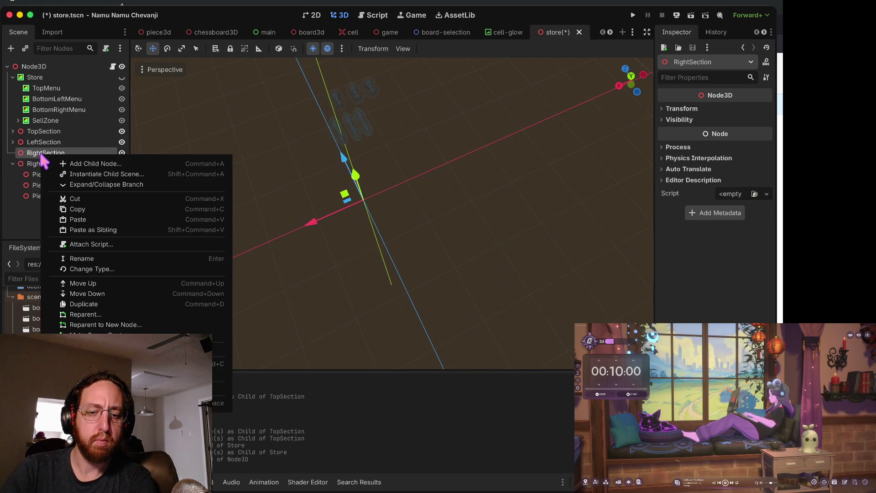
left_click(137, 403)
left_click(401, 246)
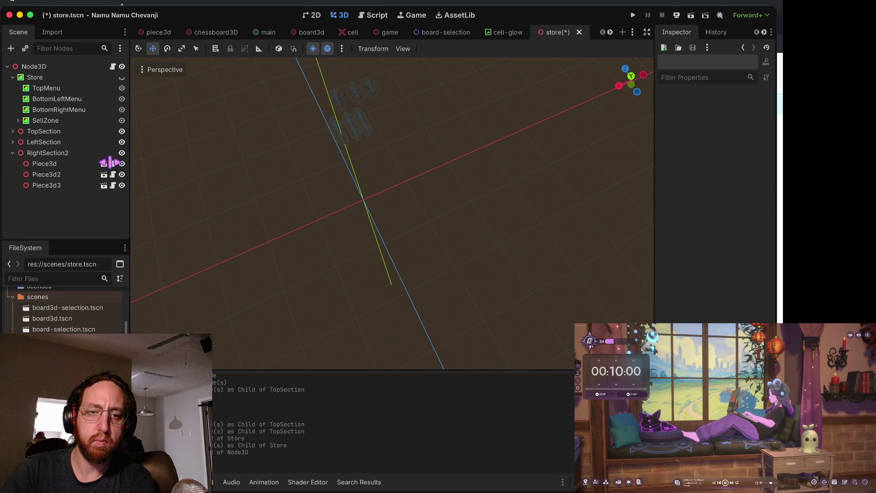
left_click(58, 151)
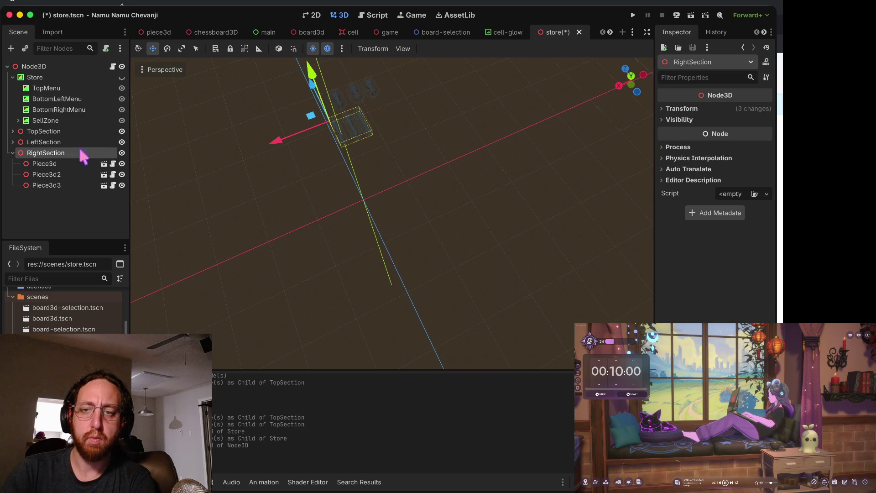
left_click(289, 115)
left_click(51, 153)
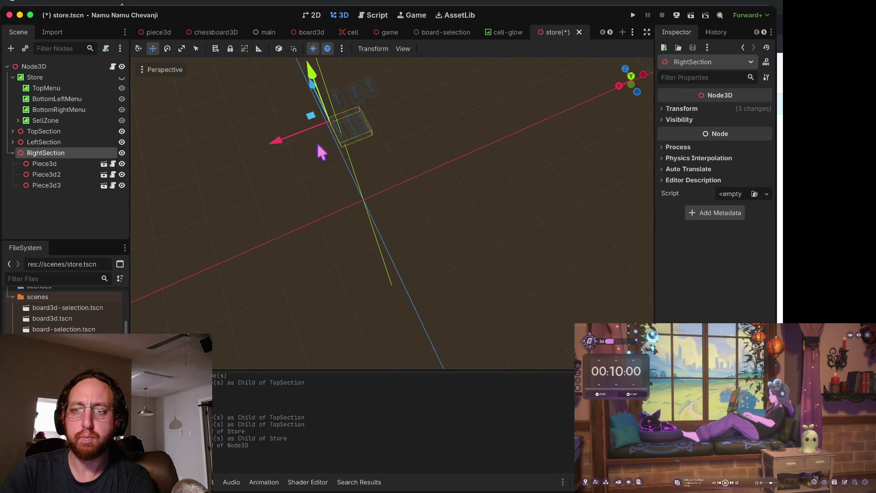
key("f")
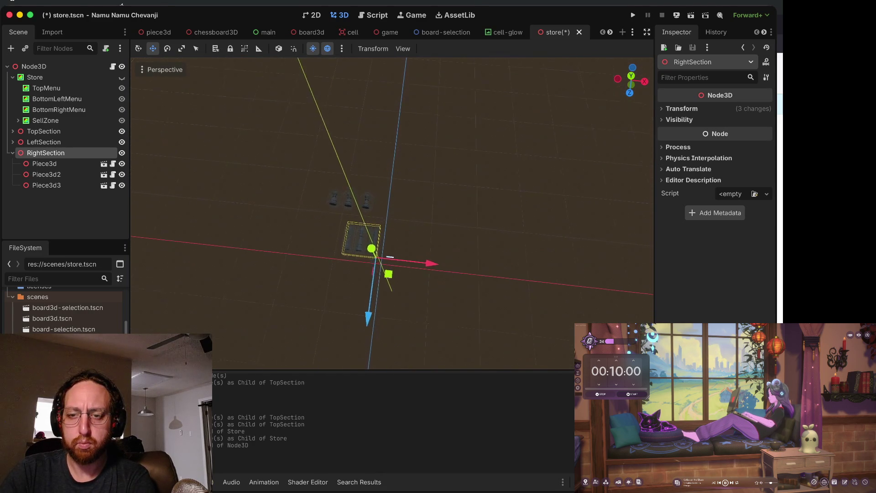
Shift RightSection along X and Z, and raise LeftSection to y 22.44
mouse_move(445, 276)
left_mouse_down()
mouse_move(335, 276)
mouse_move(421, 294)
mouse_move(413, 299)
left_mouse_up()
mouse_move(356, 318)
left_mouse_down()
mouse_move(345, 384)
mouse_move(343, 376)
left_mouse_up()
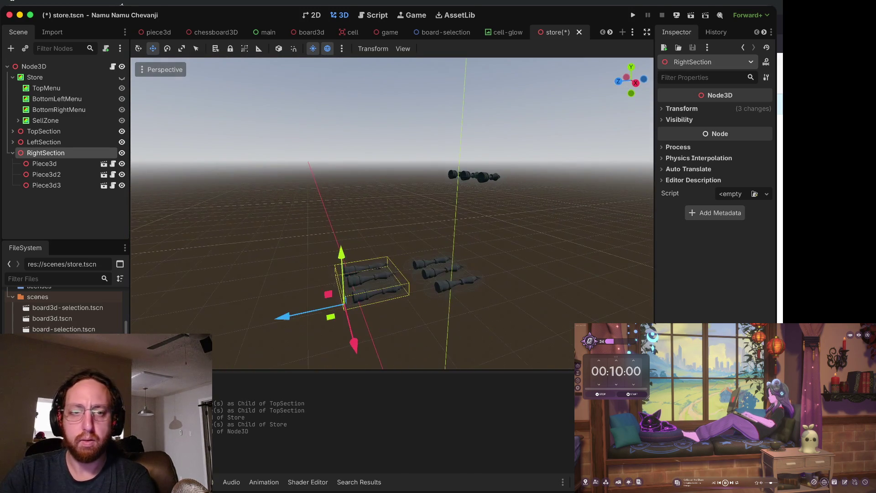
left_click(64, 141)
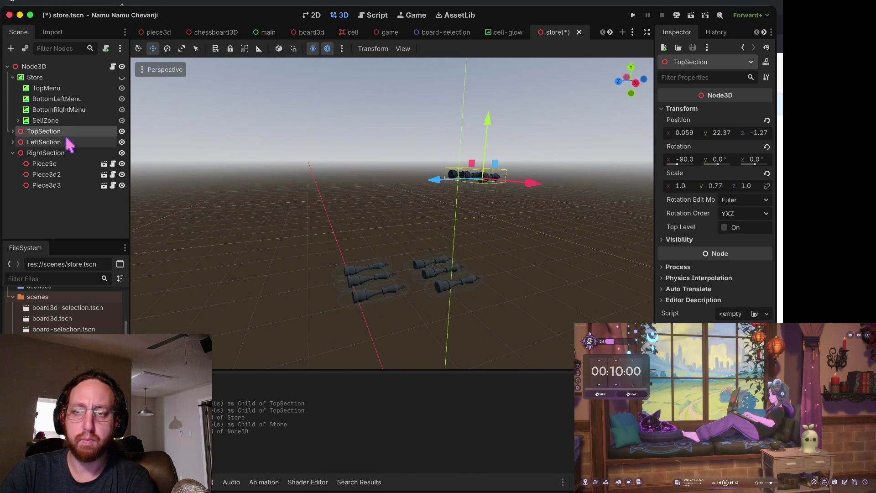
left_click_drag(437, 246, 443, 121)
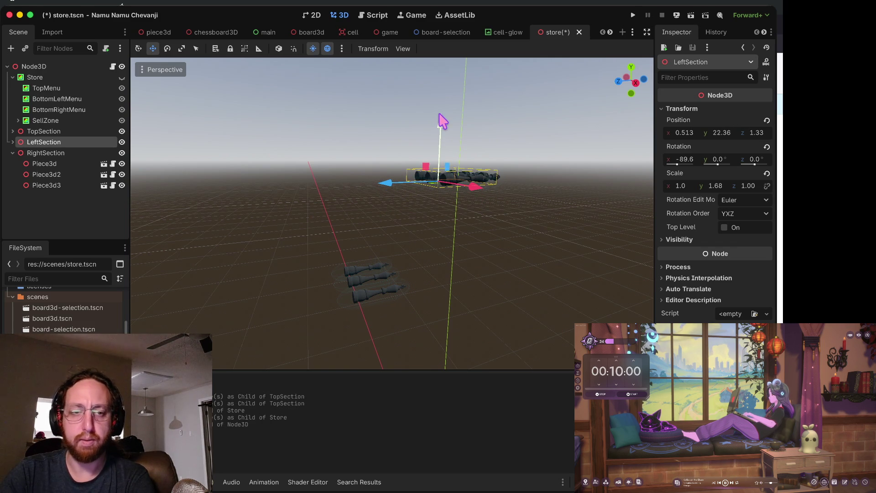
Frame and tilt the view to look down on the RightSection pieces
left_click(66, 153)
mouse_move(347, 262)
left_mouse_down()
mouse_move(352, 117)
mouse_move(416, 180)
mouse_move(548, 183)
mouse_move(415, 178)
left_mouse_up()
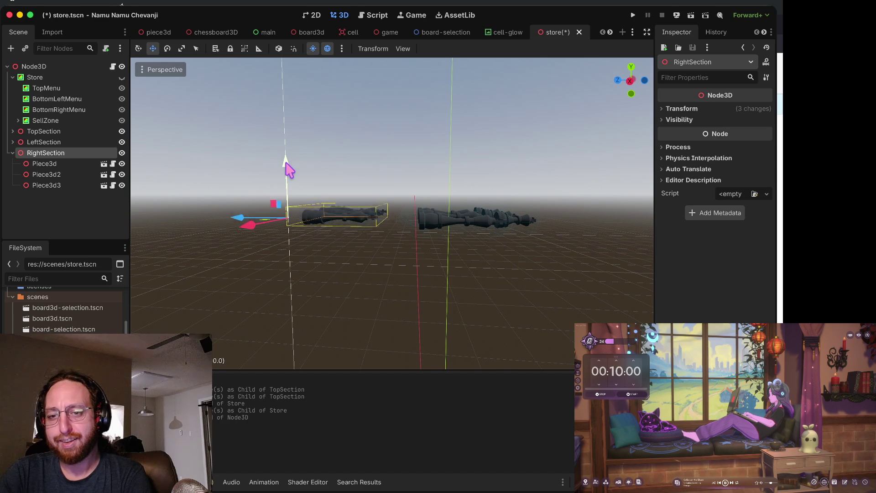
key("f")
mouse_move(415, 178)
left_mouse_down()
mouse_move(414, 136)
mouse_move(399, 137)
left_mouse_up()
scroll(415, 137, "down", 5)
Move LeftSection along Z and X to x 4.053, z 5.369
left_click(44, 142)
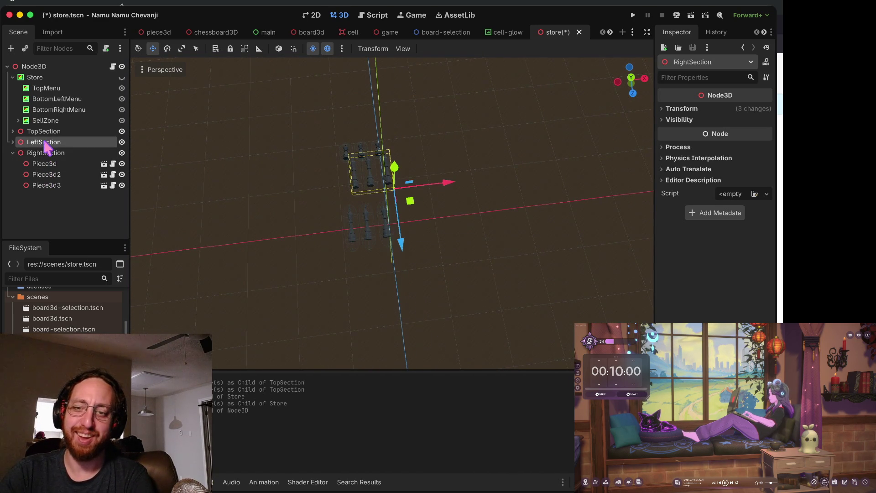
left_click_drag(405, 244, 405, 301)
left_click_drag(451, 239, 503, 235)
left_click_drag(459, 292, 461, 296)
Save and run the game, log in, view the store's pieces, then stop it
key("F5")
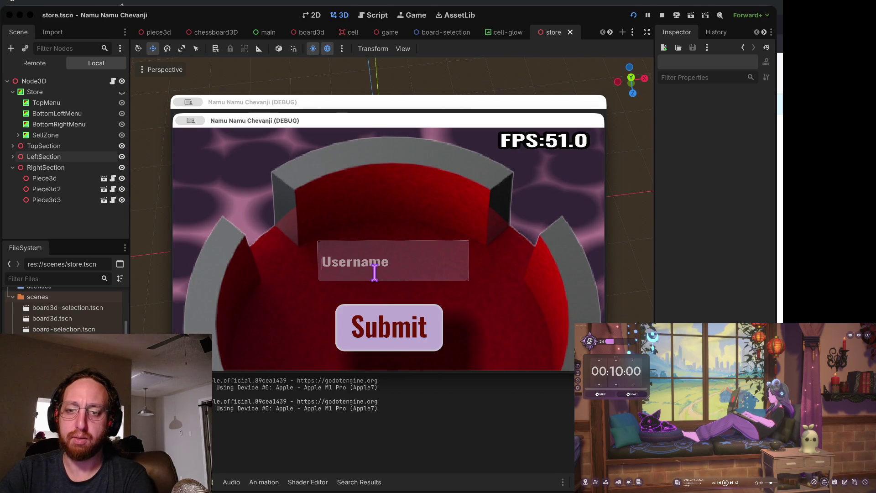
left_click(372, 332)
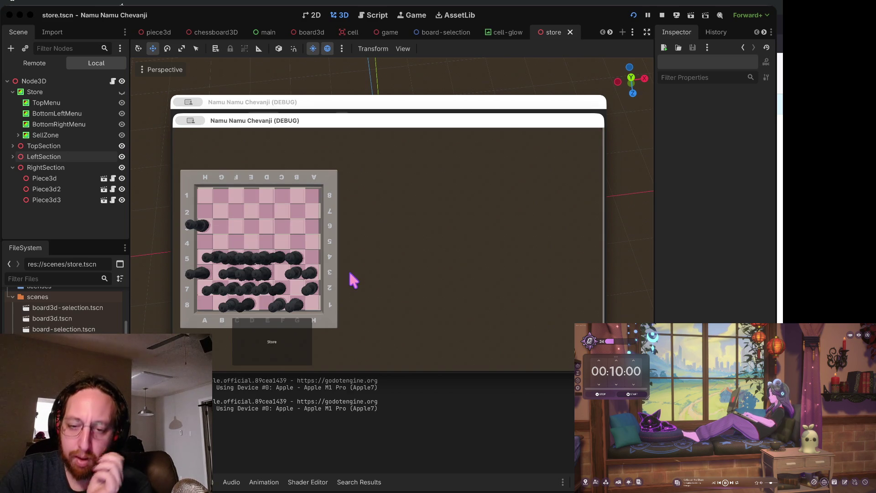
left_click(279, 349)
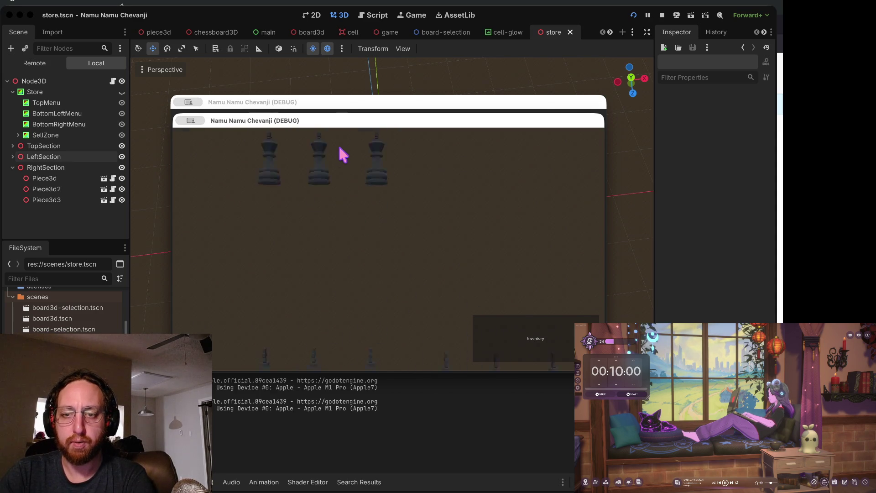
left_click(354, 79)
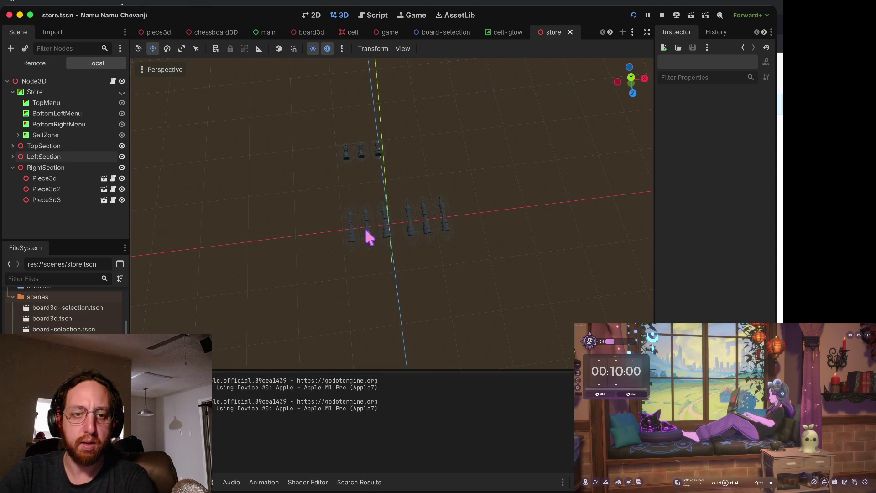
Shrink LeftSection's Y scale from 1.68 to 1.05 and rescale both side sections along Z
left_click(80, 157)
key("r")
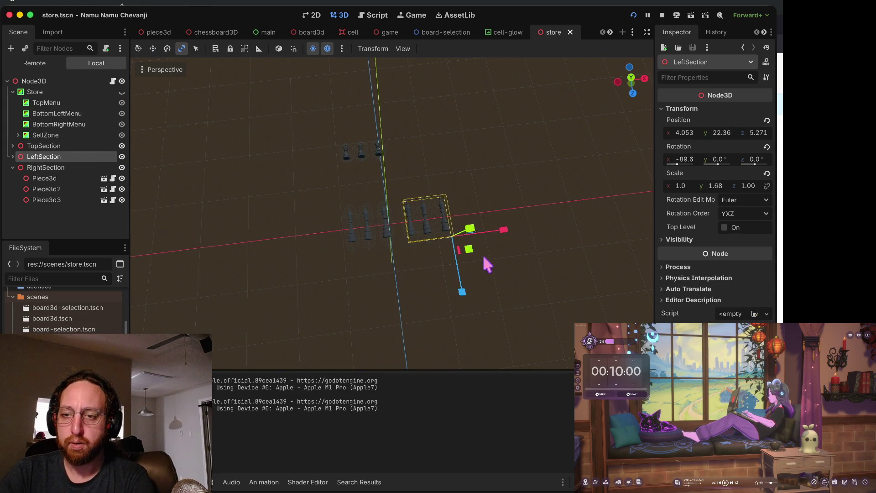
left_click_drag(464, 297, 464, 281)
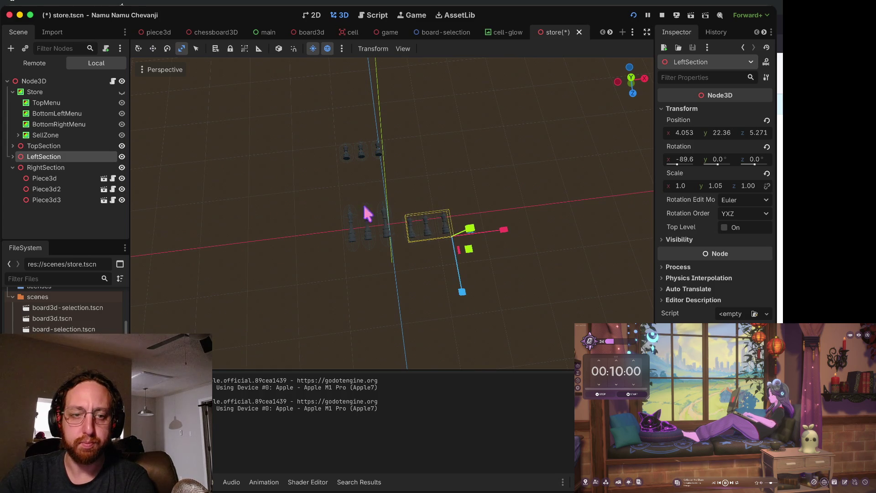
left_click(81, 166, "shift")
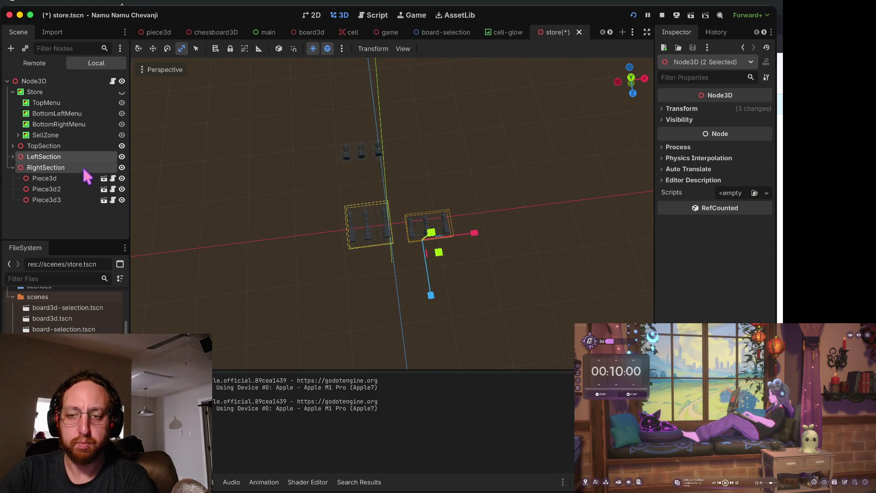
key("super+s")
left_click_drag(431, 295, 425, 261)
Move TopSection to z 0.057, nudge RightSection along X, save, and run the game
key("w")
left_click(44, 145)
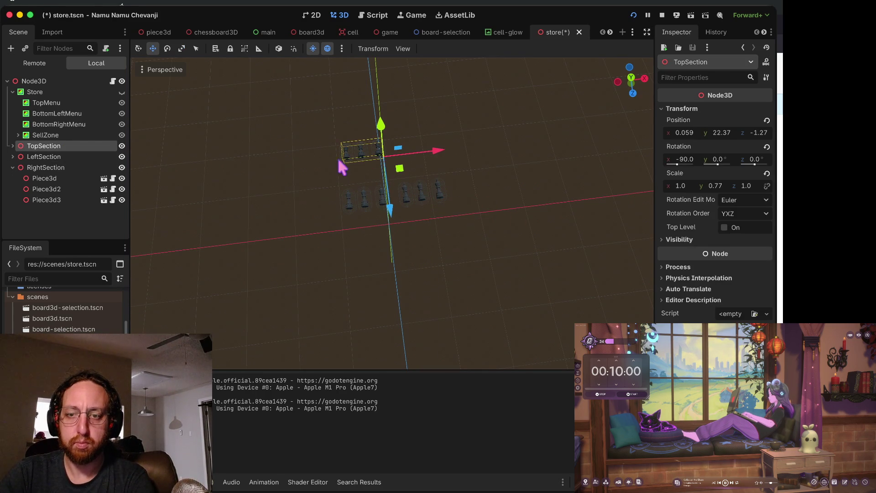
left_click_drag(388, 209, 390, 229)
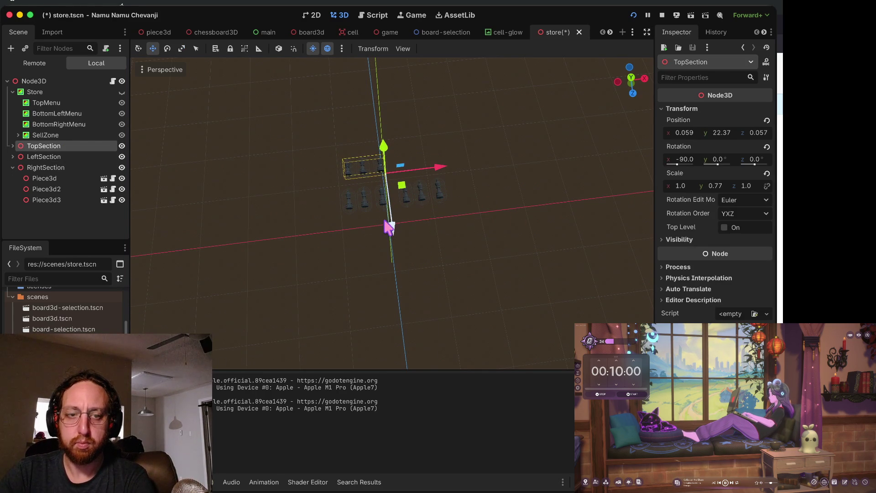
left_click(71, 164)
left_click_drag(434, 207, 448, 208)
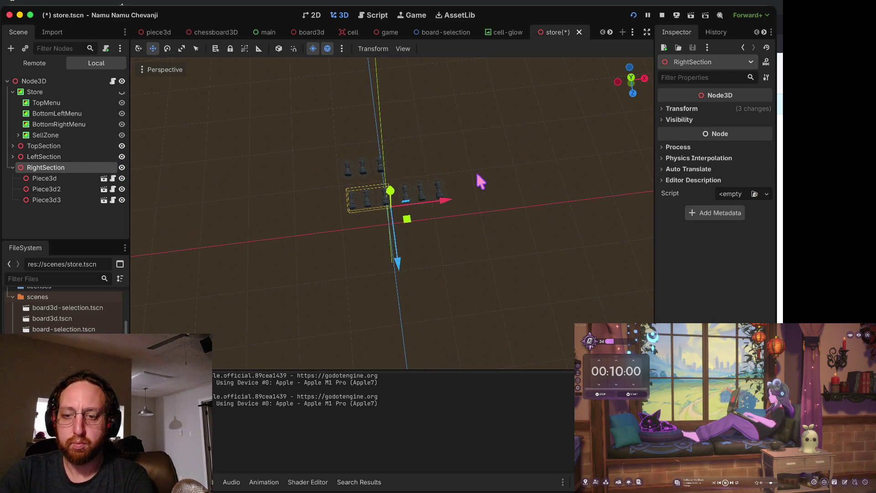
key("ctrl+s")
key("super+b")
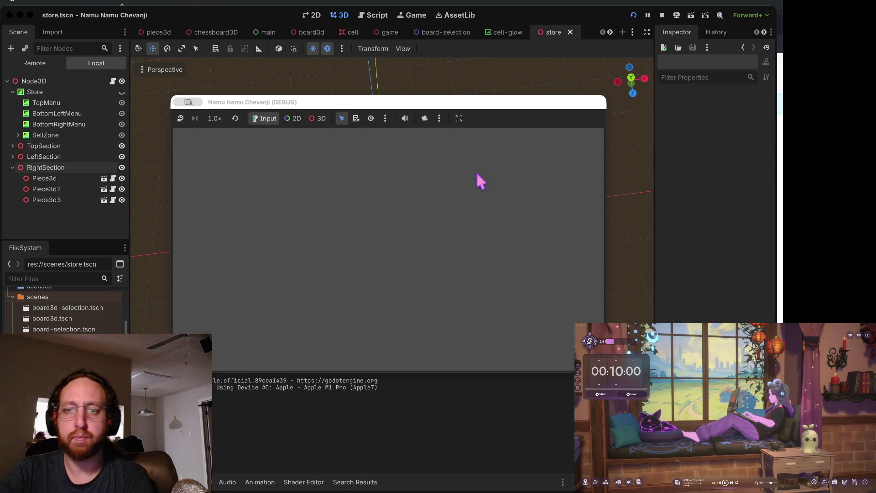
Enter a username, log in to check the store pieces, then stop the test run
type("b")
left_click(377, 319)
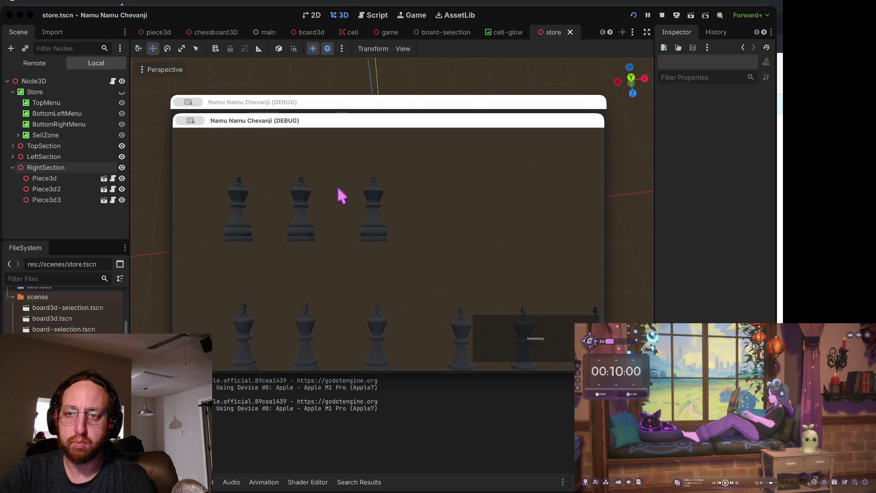
left_click(464, 88)
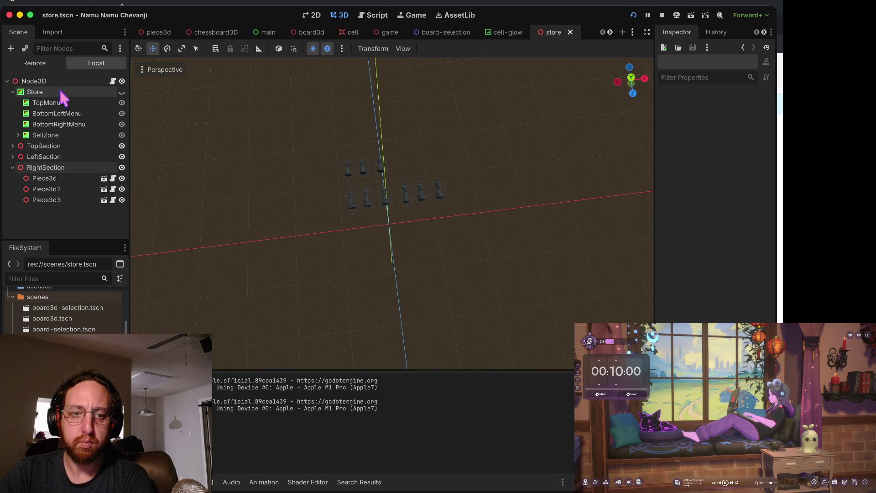
Raise TopSection to z -0.94, RightSection higher, and LeftSection to z 1.661, then save
left_click(54, 145)
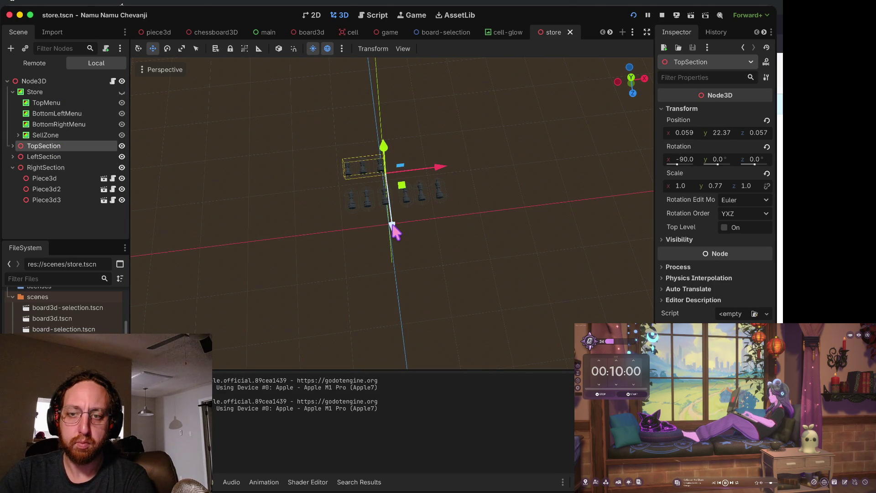
left_click_drag(391, 221, 391, 213)
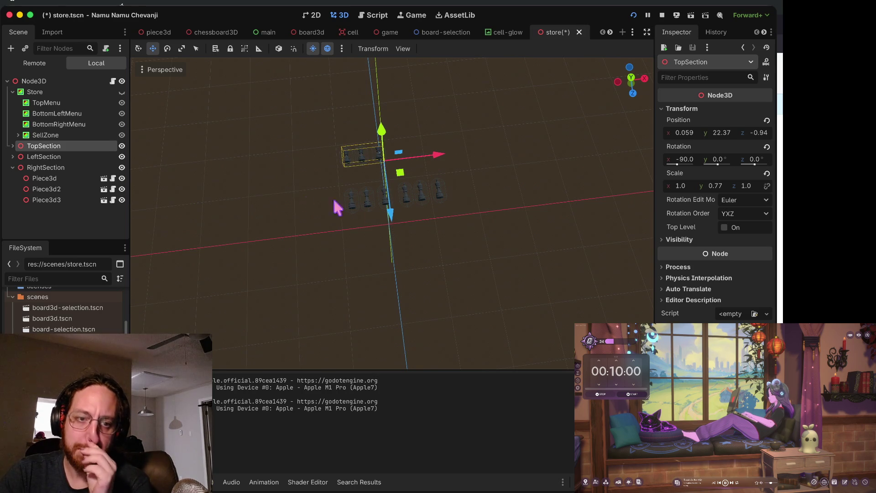
left_click(58, 167)
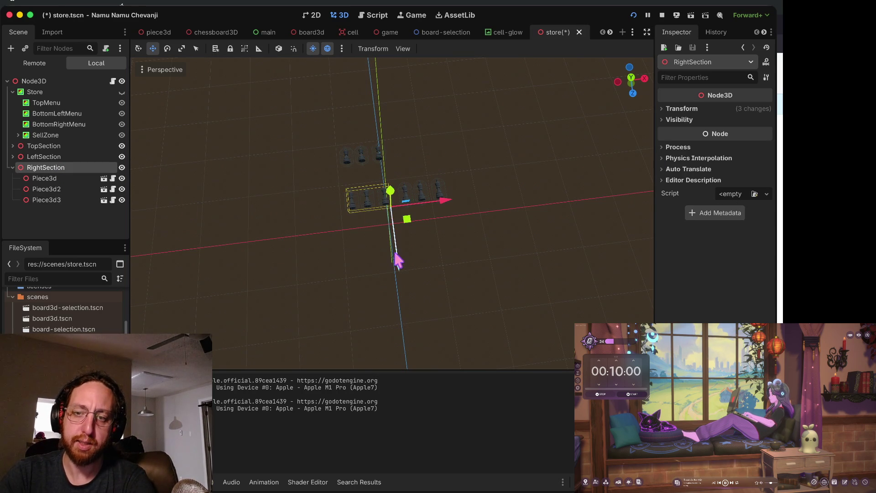
left_click_drag(396, 258, 395, 247)
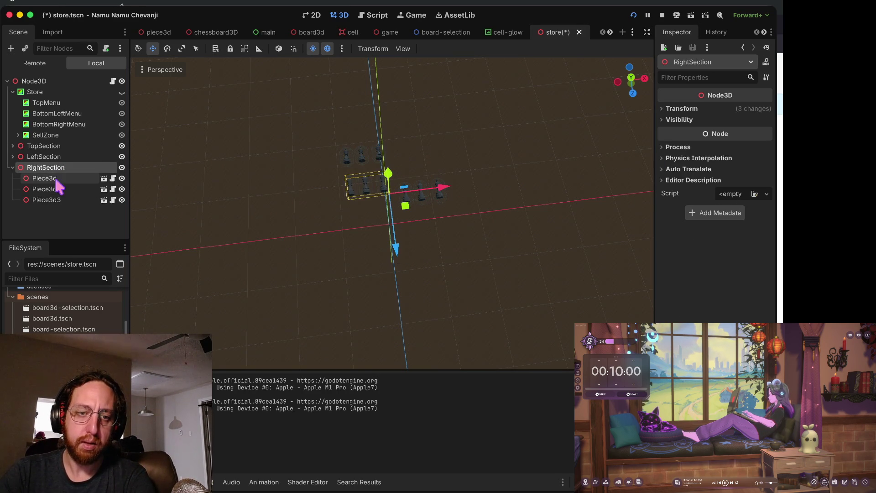
left_click(50, 157)
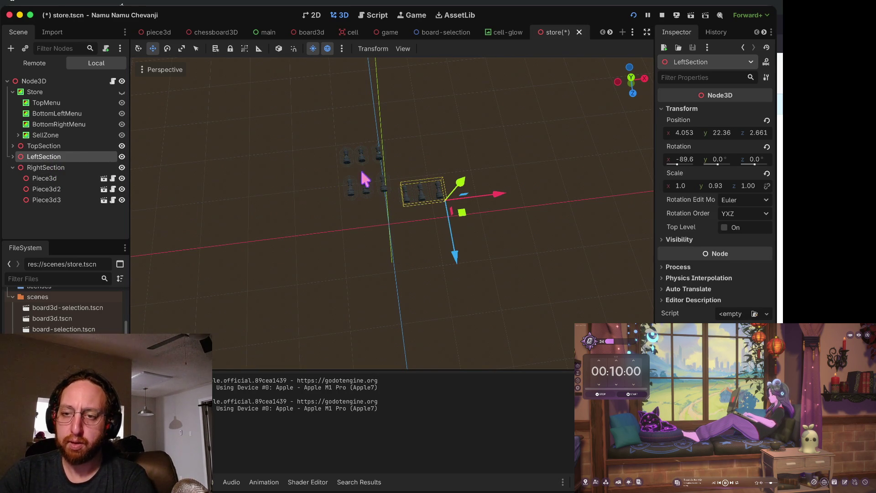
left_click_drag(455, 244, 455, 238)
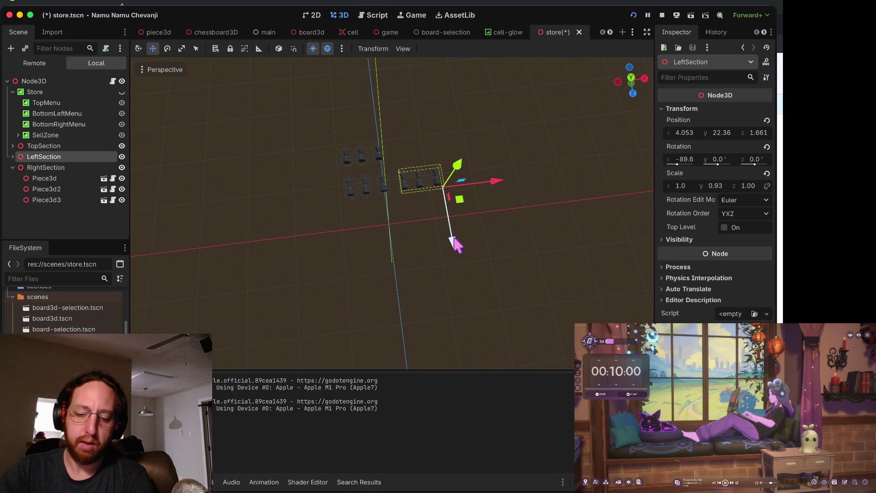
key("ctrl+s")
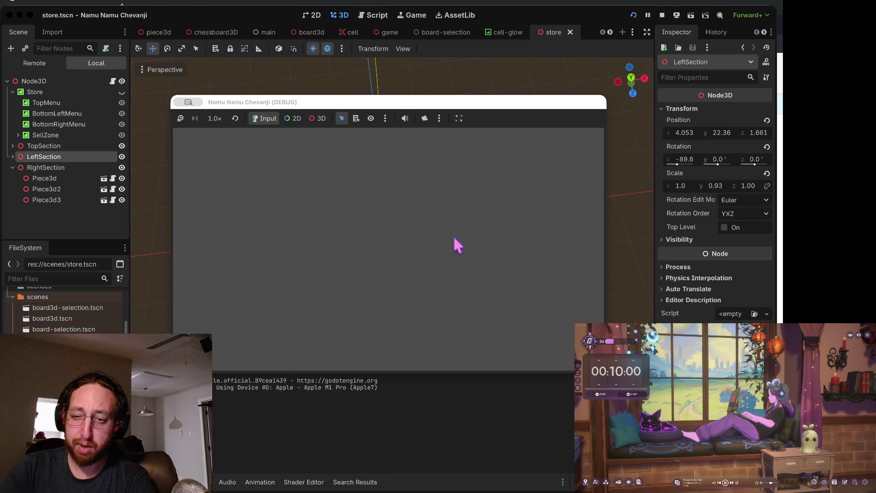
Log in, enlarge the middle chessboard, and browse the chess piece store
left_click(426, 254)
left_click(391, 323)
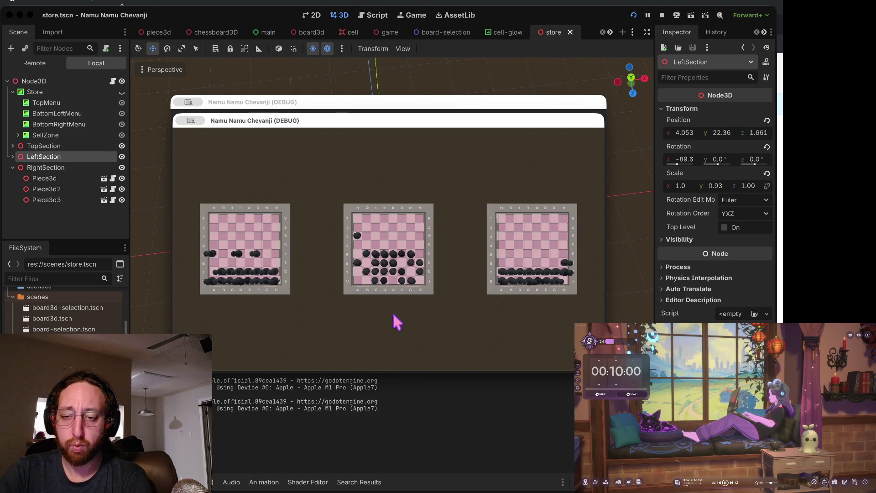
left_click(431, 291)
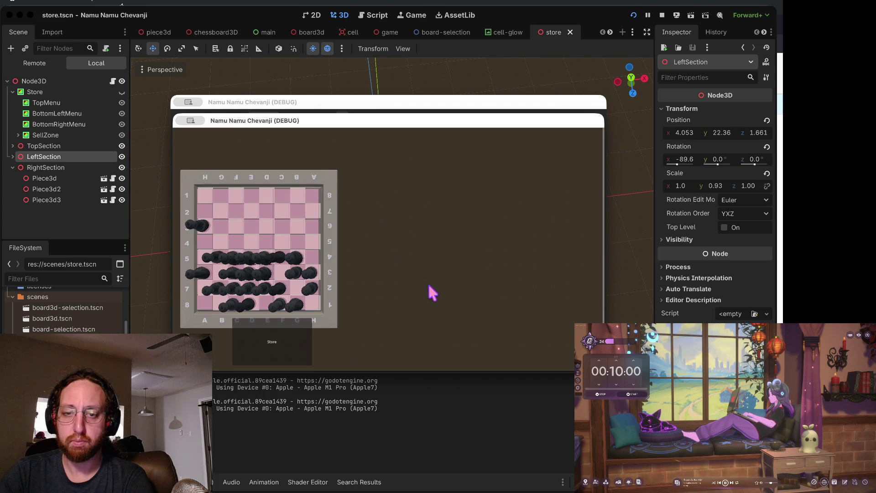
left_click(299, 348)
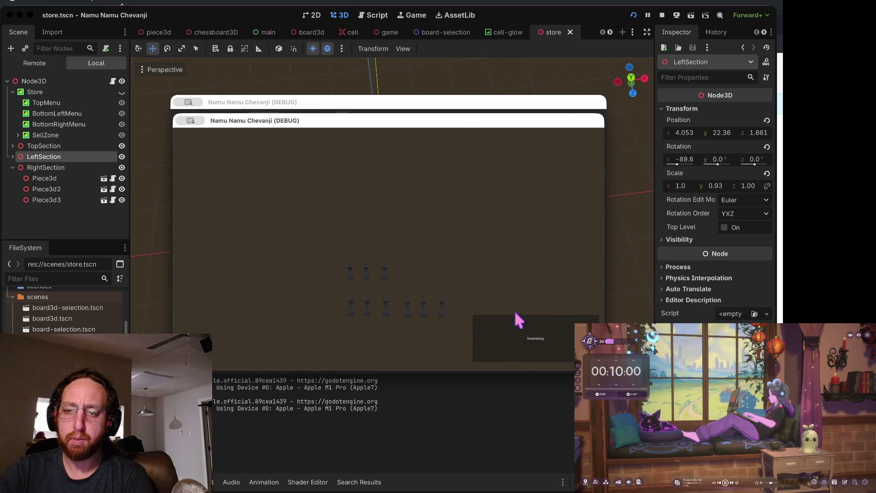
left_click(522, 348)
left_click(288, 335)
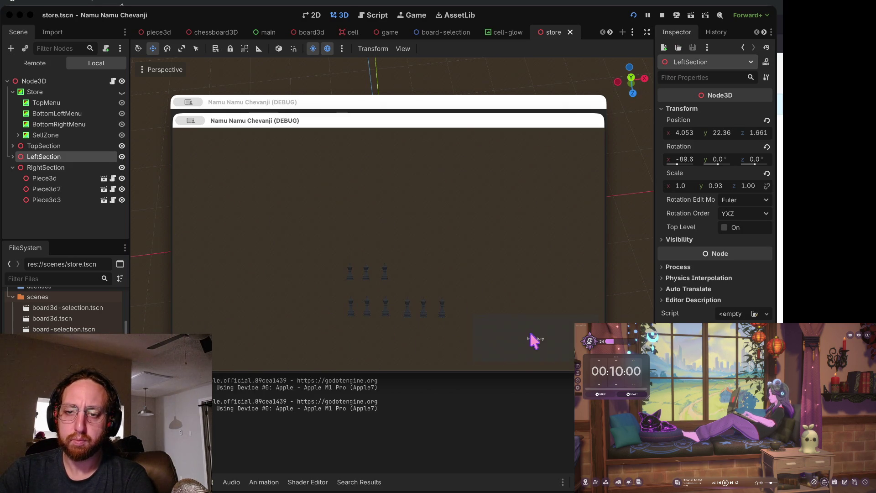
left_click(533, 357)
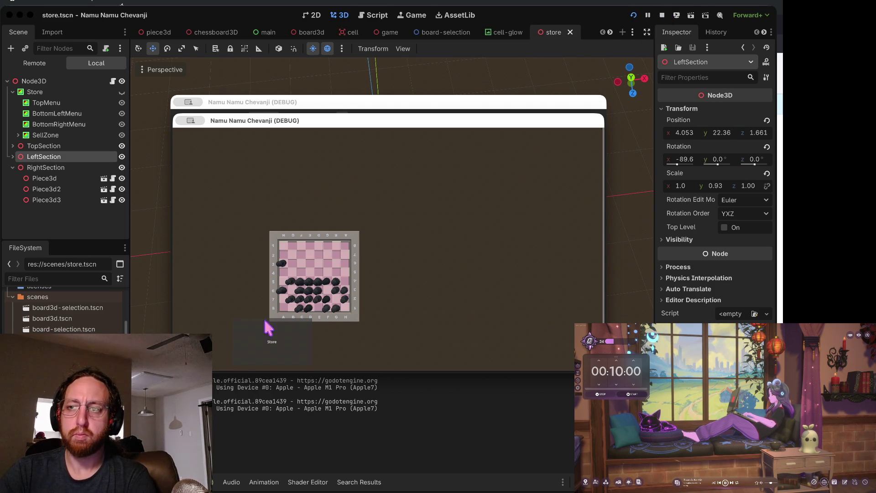
Reload the game and log in again to reach the three chessboards
left_click(633, 15)
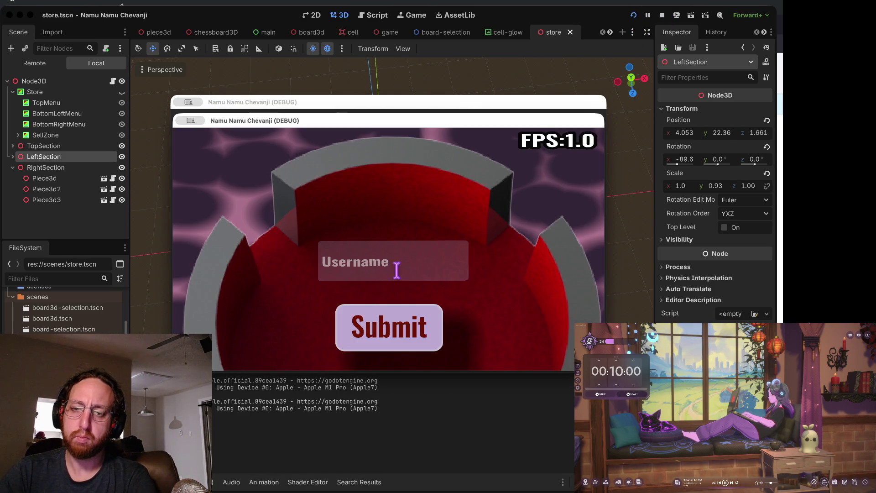
left_click(366, 268)
type("b")
left_click(369, 325)
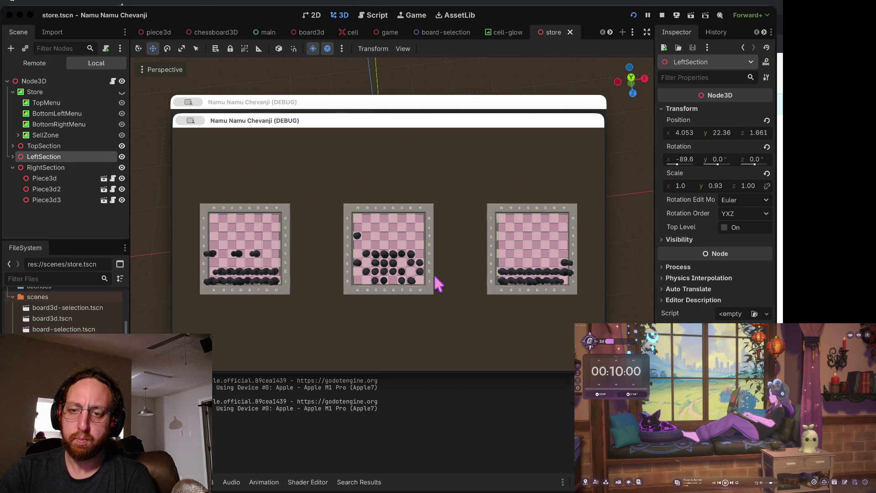
left_click(439, 282)
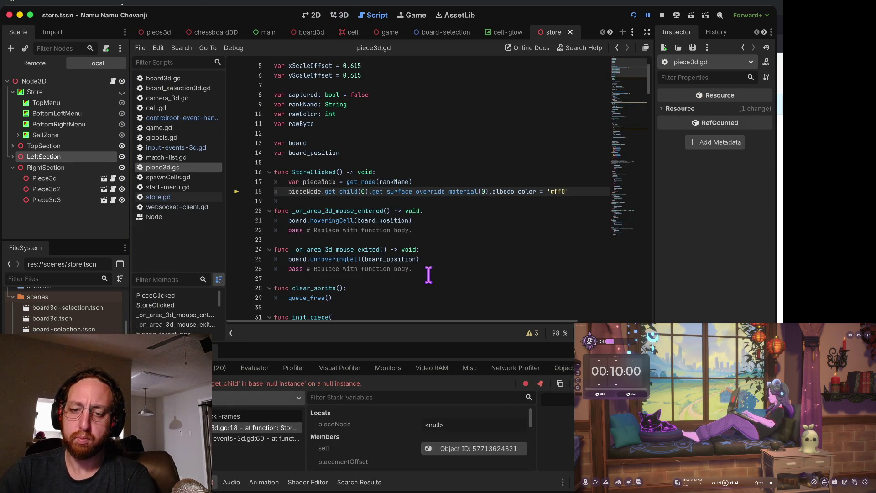
Resume the paused run, view the store's king pieces, stop the game and return to 3D view
key("F12")
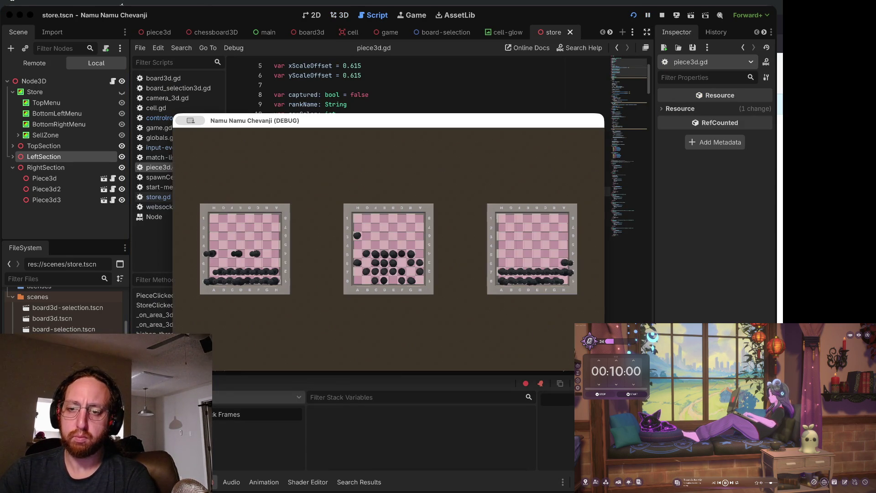
left_click(276, 340)
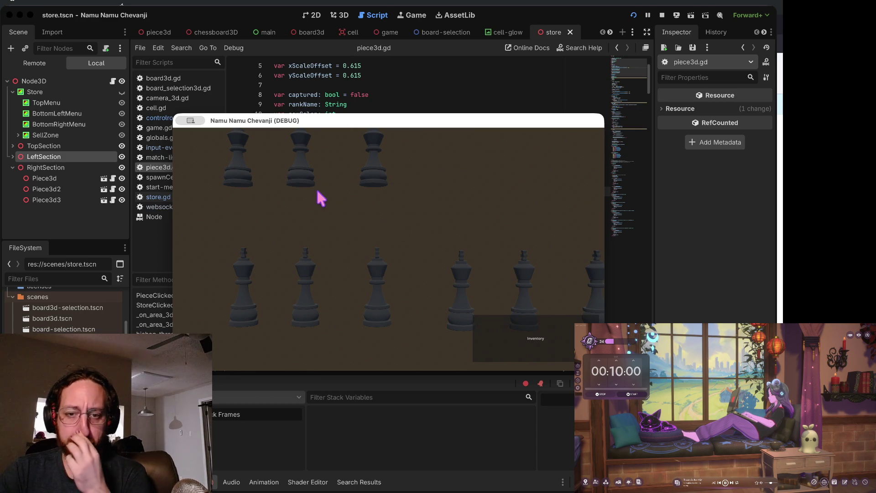
left_click(663, 15)
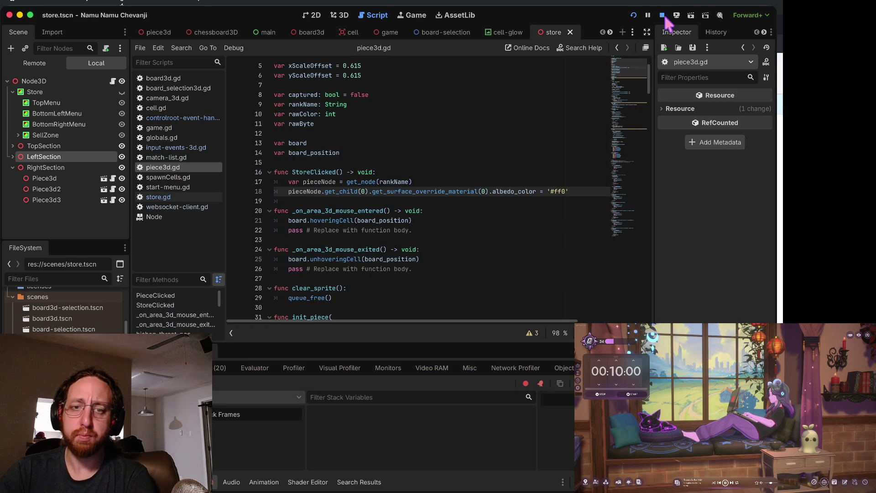
left_click(341, 16)
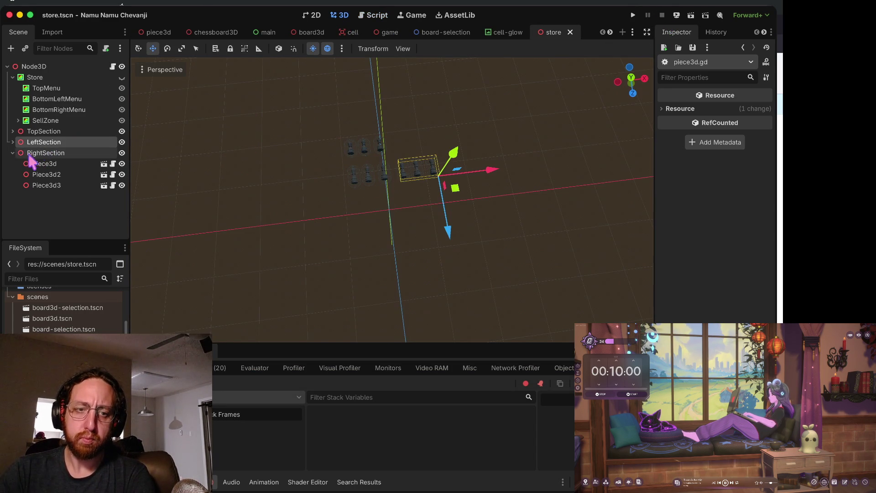
Select TopSection, LeftSection and RightSection together, shift them along Z and X, and save
left_click(13, 153)
left_click(36, 132)
left_click(33, 150, "shift")
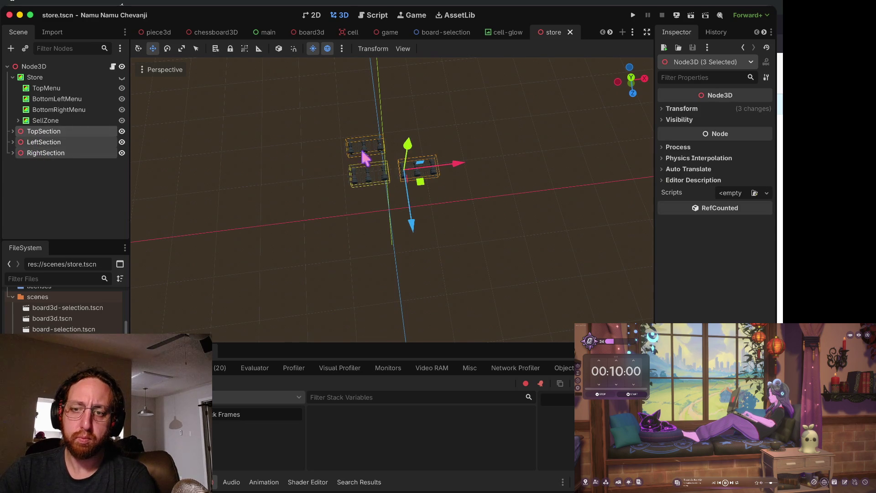
left_click_drag(417, 219, 413, 233)
left_click_drag(461, 170, 452, 174)
key("ctrl+s")
Test-run the project through login and board selection to the store, then stop it
key("super+b")
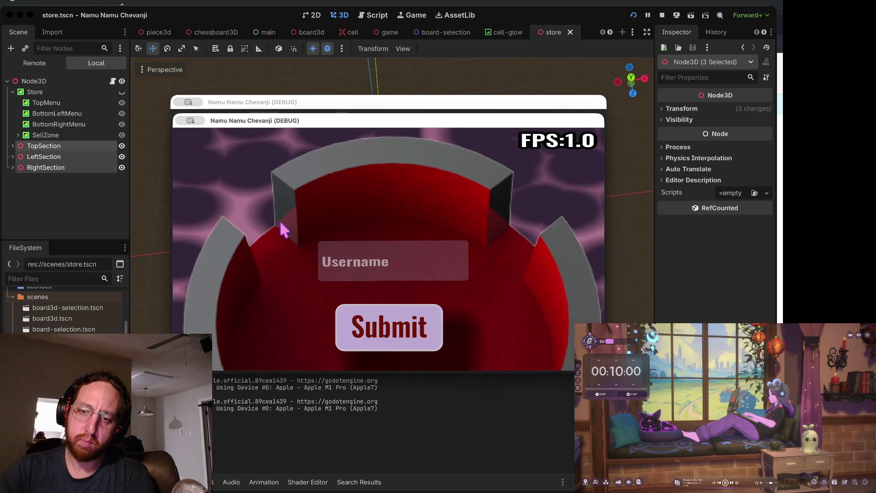
left_click(363, 330)
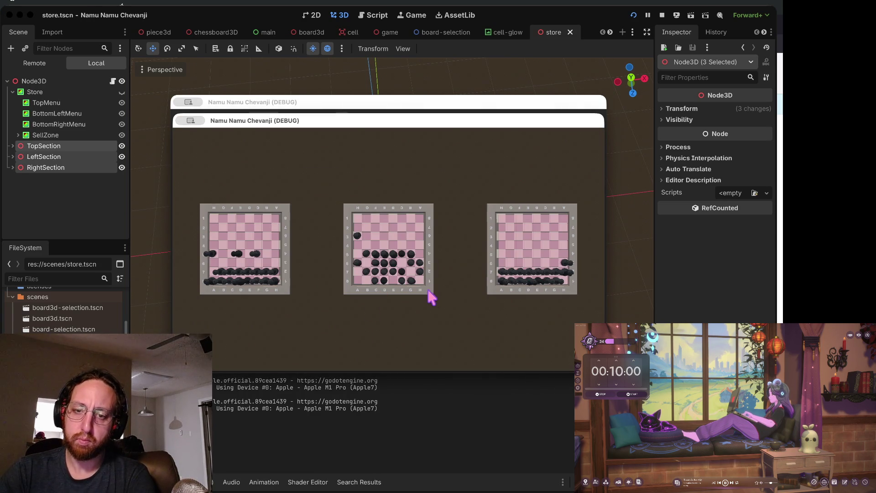
left_click(432, 296)
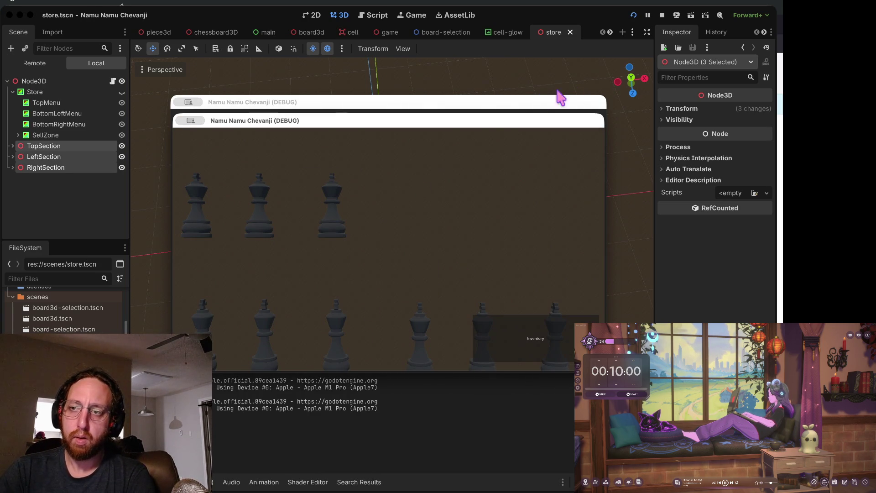
left_click(662, 15)
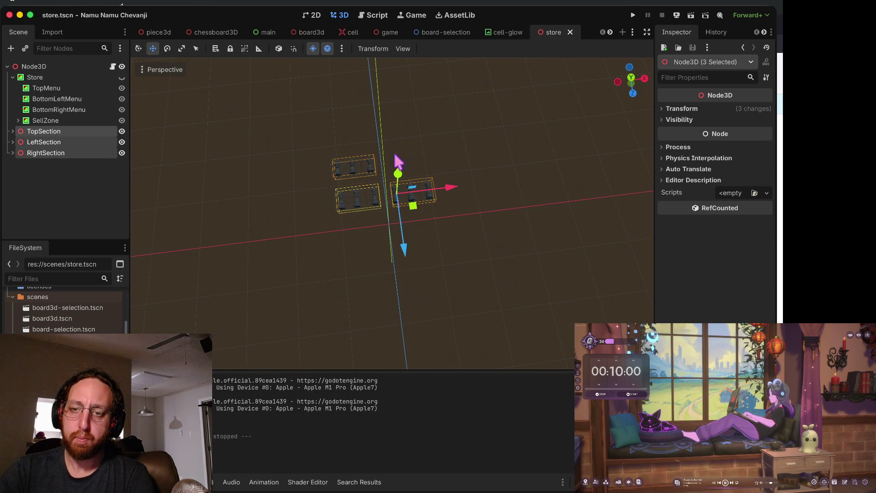
Move the three selected sections further up along Z in two drags and save the store scene
left_click_drag(407, 250, 406, 240)
scroll(456, 235, "right", 3)
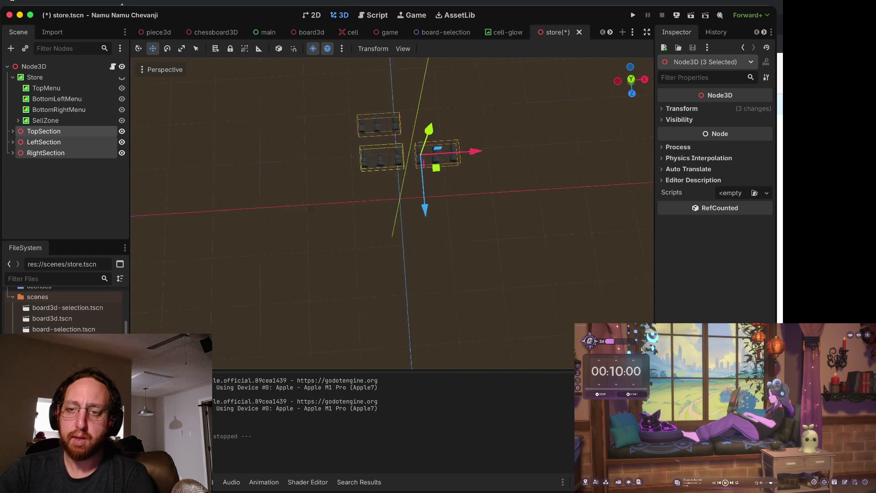
left_click_drag(444, 240, 442, 236)
key("super+s")
Run the project, log in, pick a board and view the store's pieces, then stop the game
key("super+b")
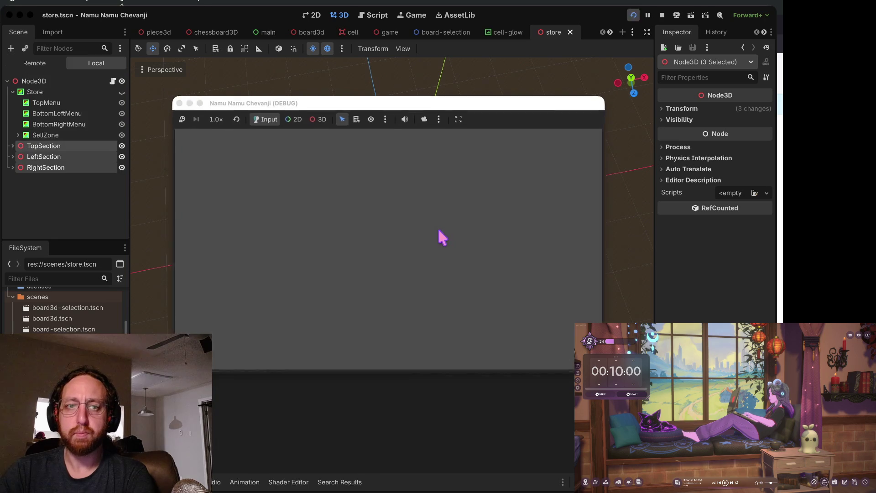
left_click(388, 269)
left_click(377, 317)
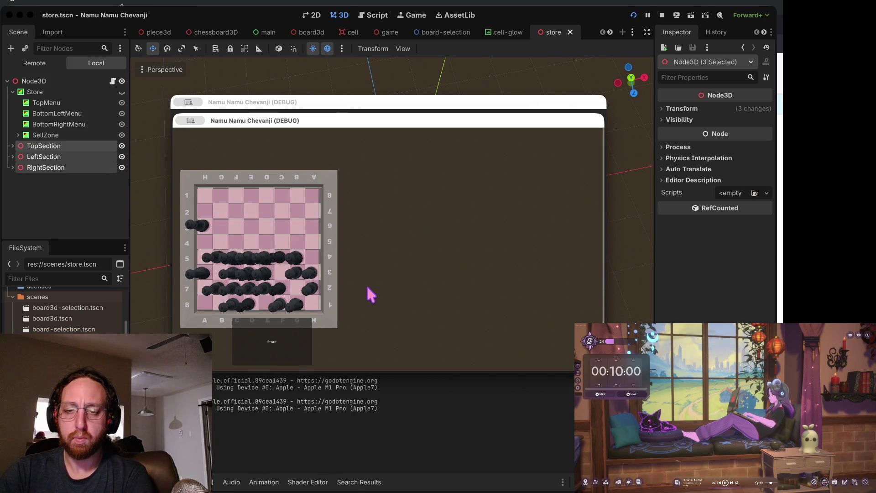
left_click(259, 343)
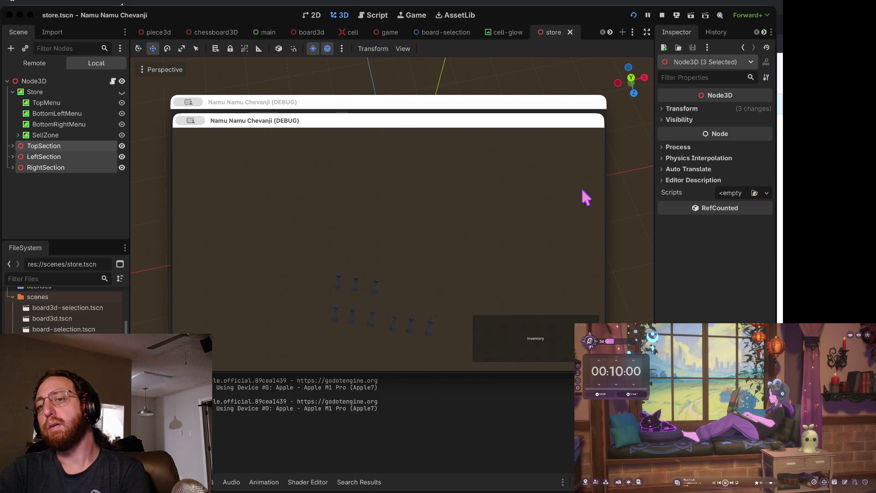
left_click(662, 16)
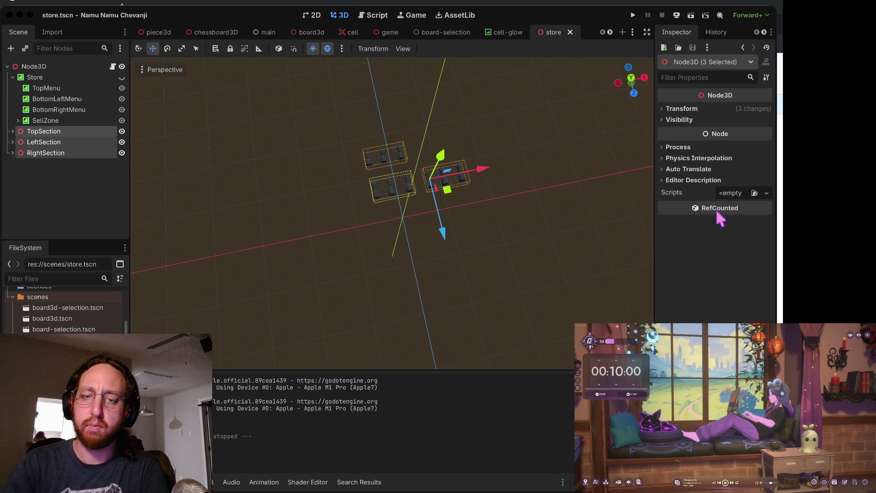
Run the game, reach the store and click a chess piece, hitting the break at piece3d.gd line 18
left_click(720, 219)
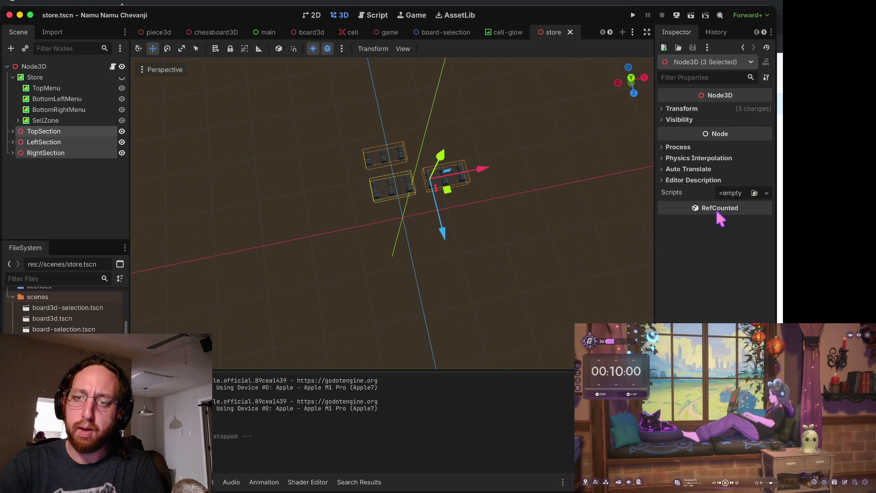
key("super+b")
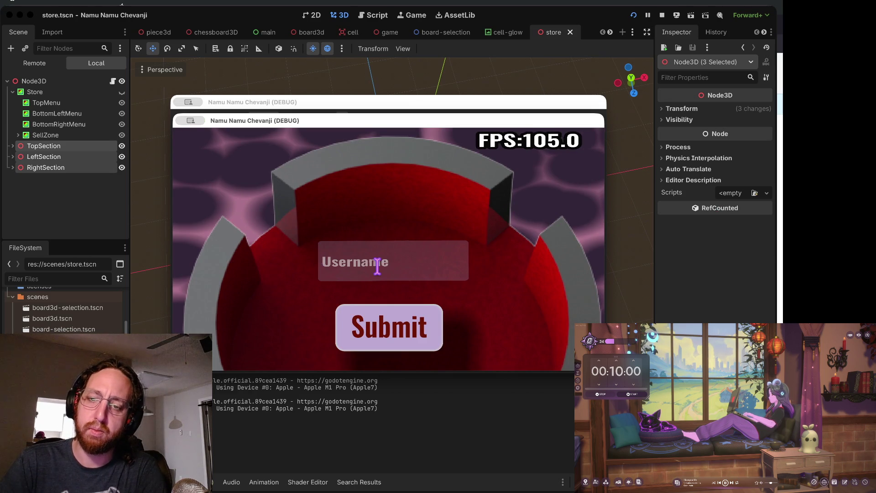
left_click(377, 265)
left_click(365, 325)
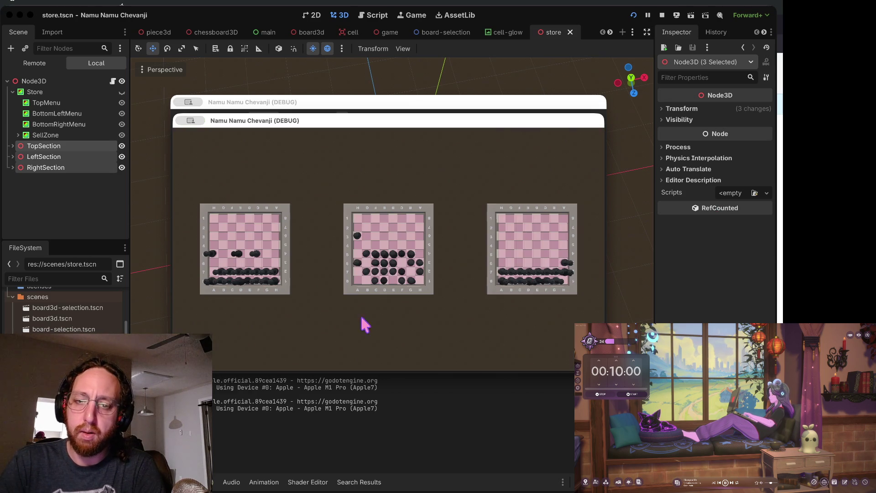
left_click(349, 263)
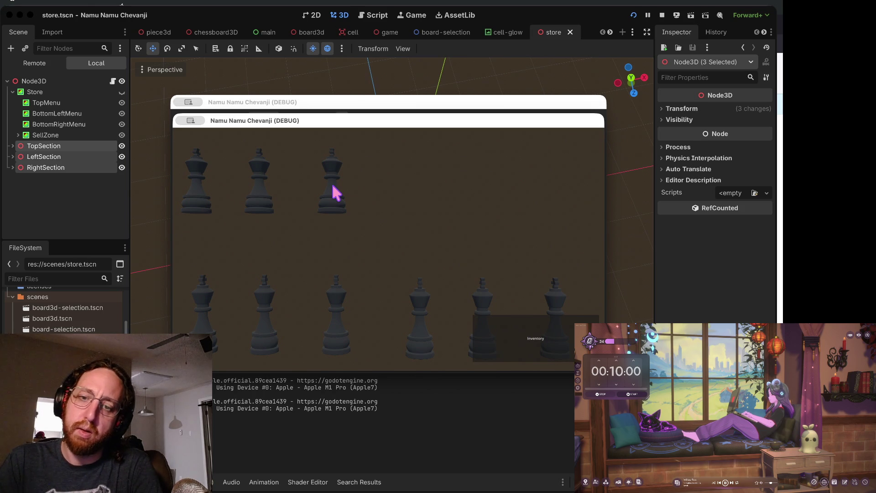
left_click(335, 193)
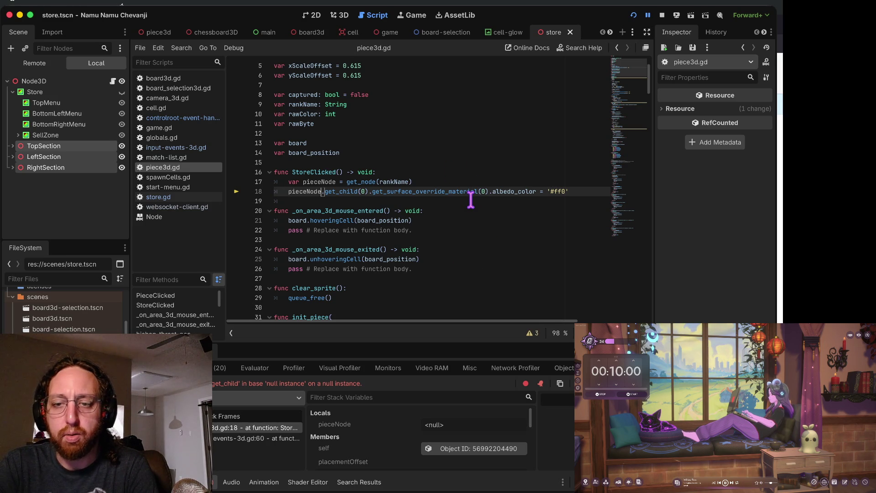
key("Up")
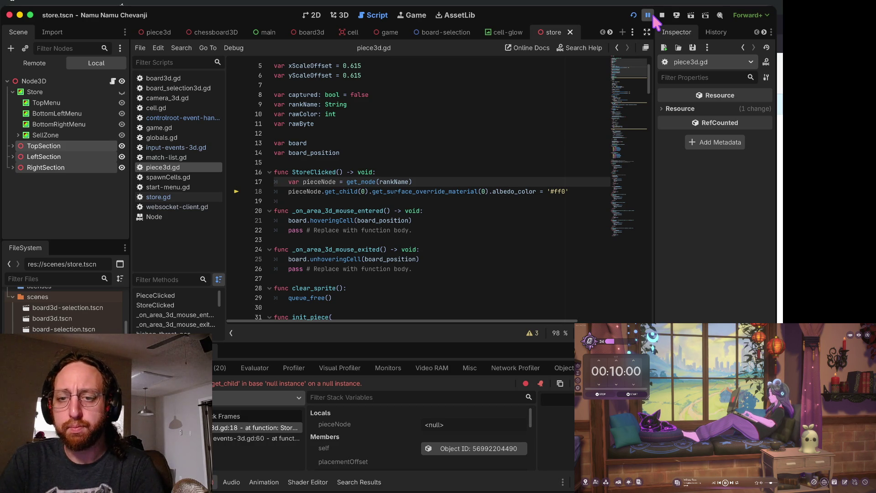
Return to the script editor and enlarge the debugger panel to show the stack frames
left_click(652, 17)
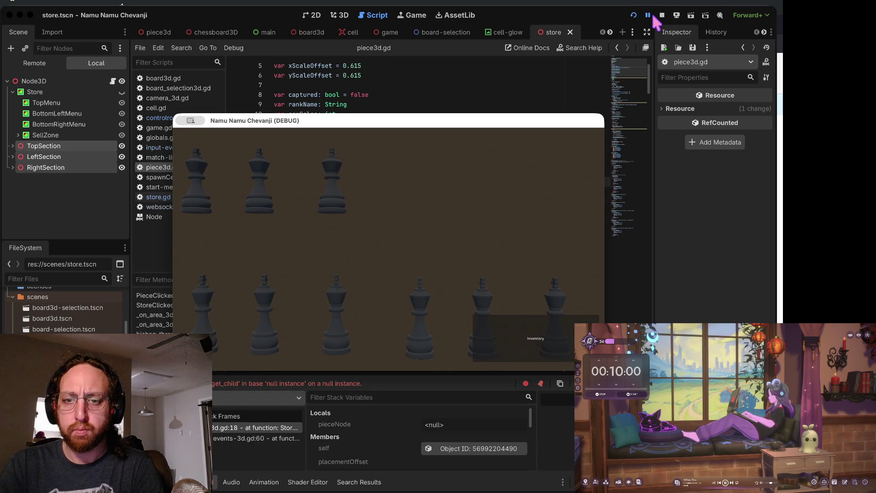
left_click(652, 14)
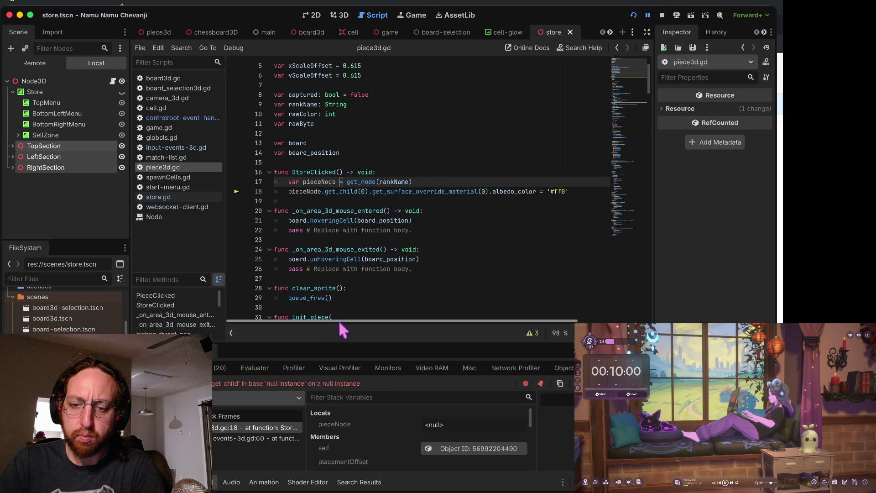
left_click_drag(340, 343, 354, 240)
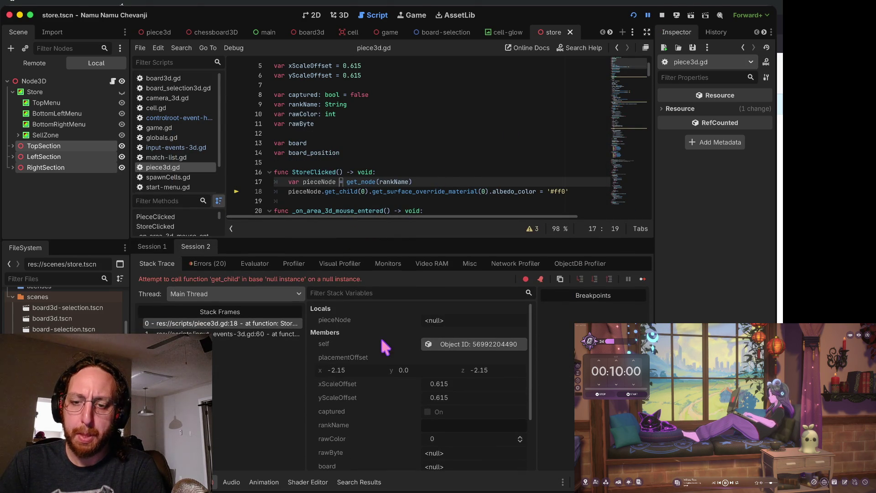
Inspect the calling frame showing the StoreClicked call at input-events-3d.gd line 60
left_click(235, 334)
scroll(409, 121, "down", 3)
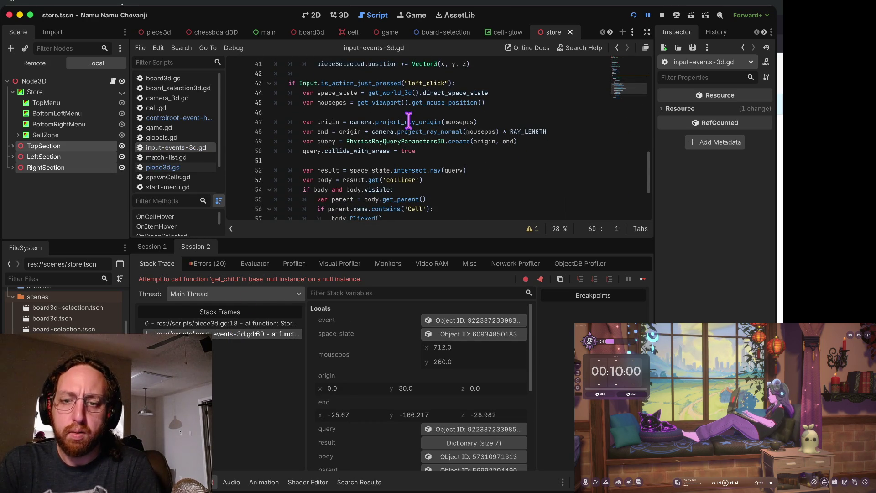
scroll(409, 120, "down", 1)
left_click(238, 323)
left_click(234, 334)
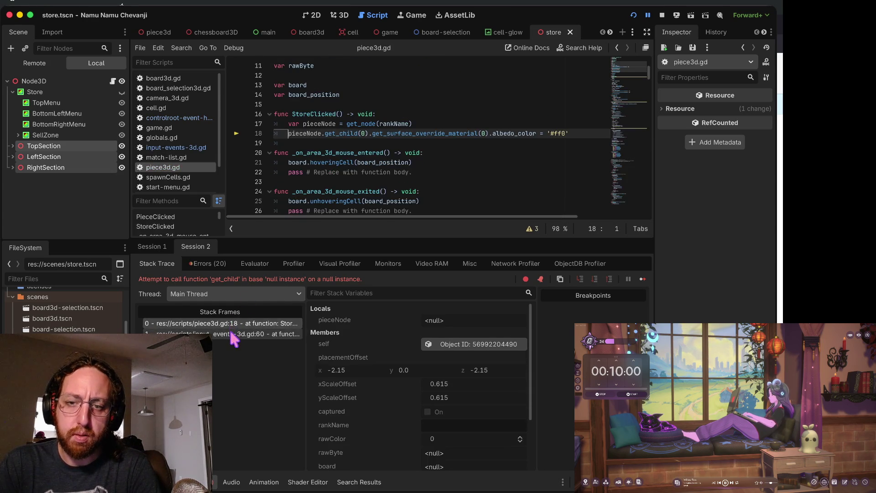
left_click(380, 172)
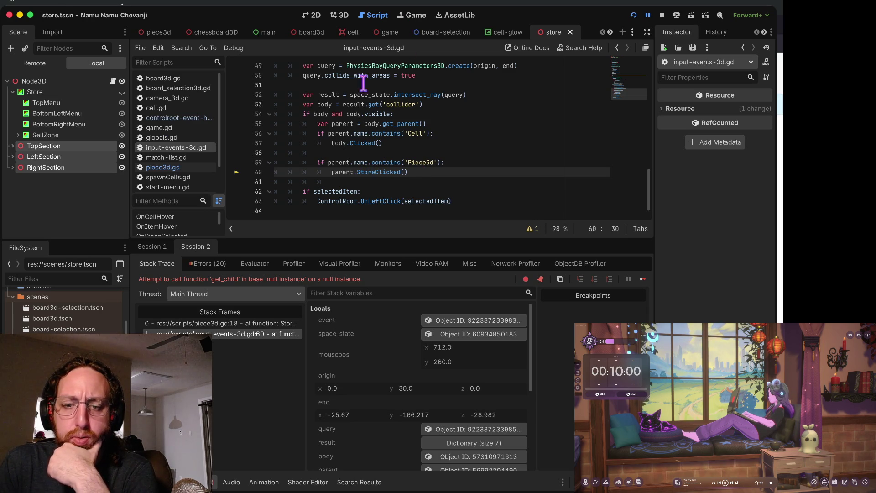
Go back to the failing piece3d.gd line 18 frame and stop the debug session
left_click(263, 323)
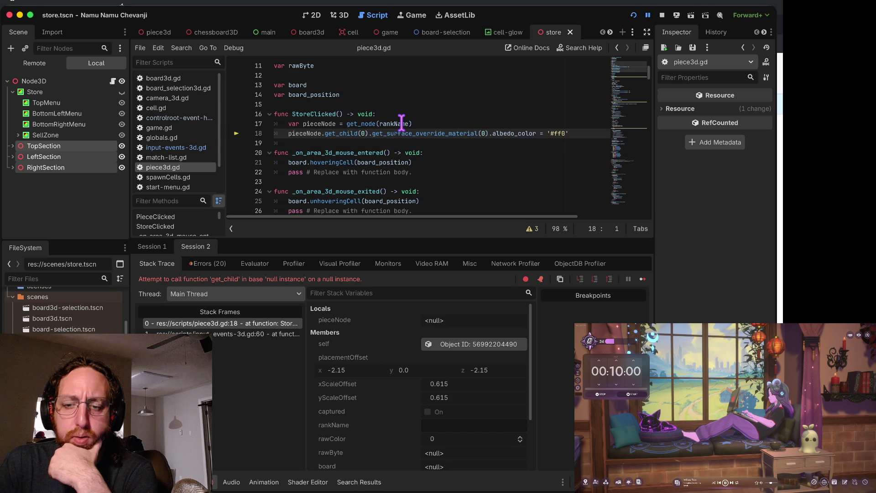
mouse_move(402, 120)
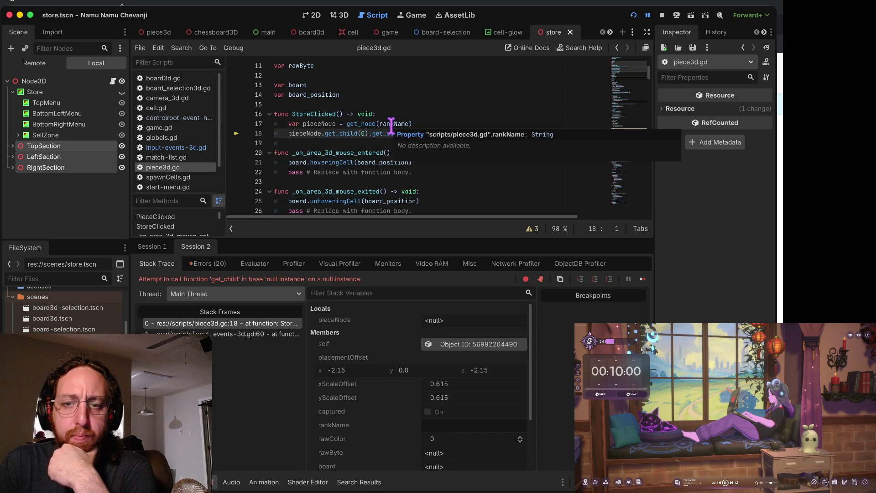
left_click(663, 18)
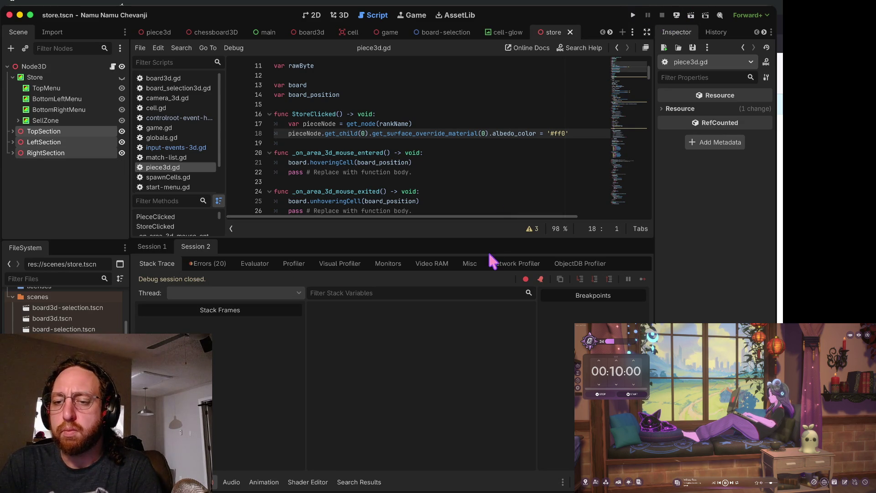
Shrink the debugger and expand TopSection, LeftSection and RightSection to inspect their pieces
left_click_drag(475, 238, 475, 343)
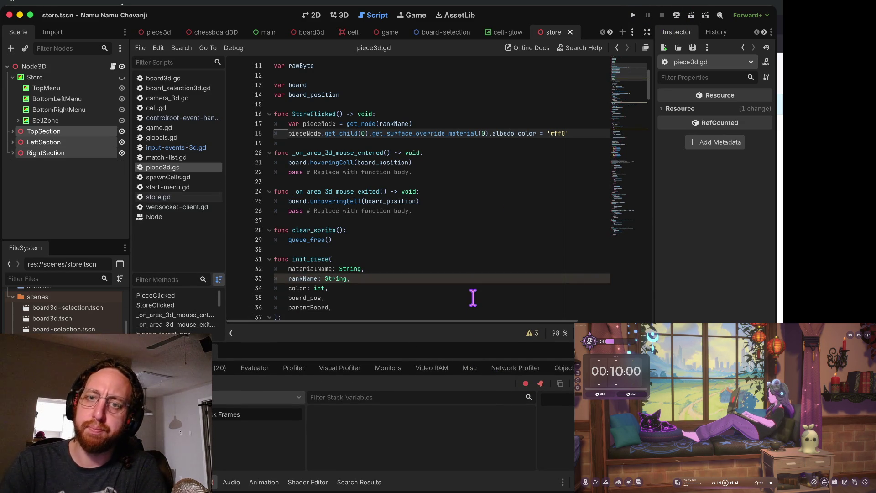
left_click(13, 131)
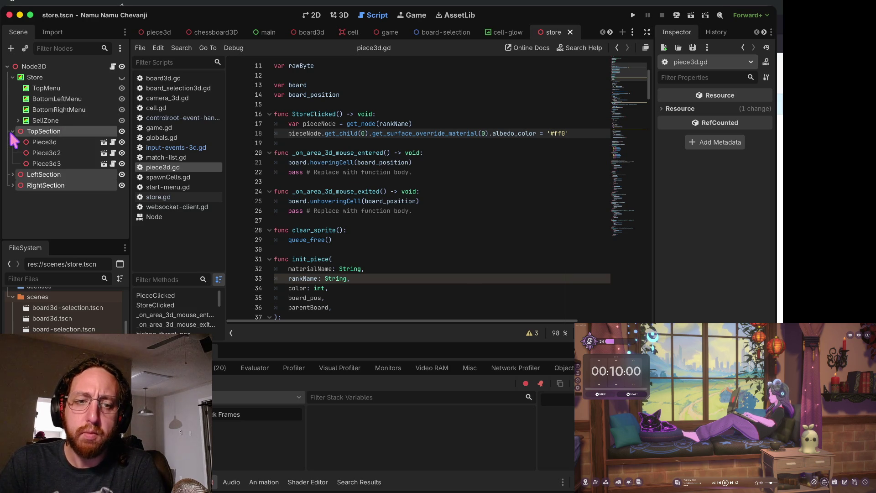
left_click(31, 142)
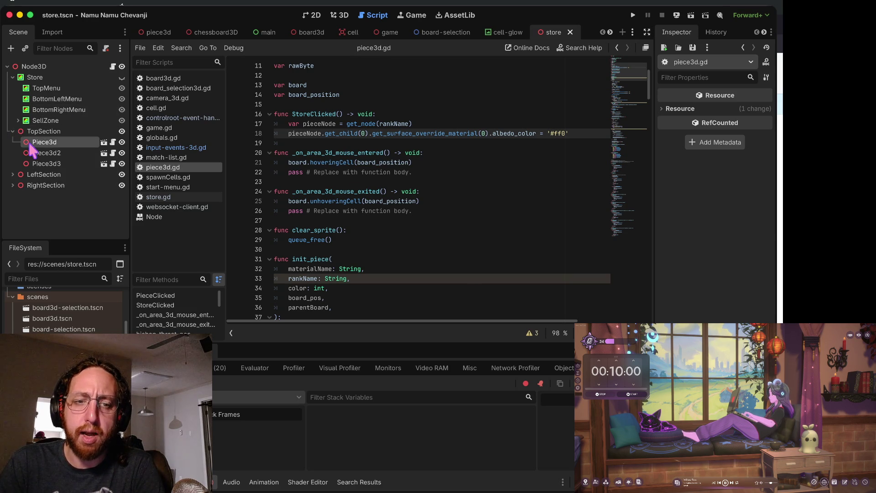
left_click(40, 164)
left_click(12, 174)
left_click(13, 218)
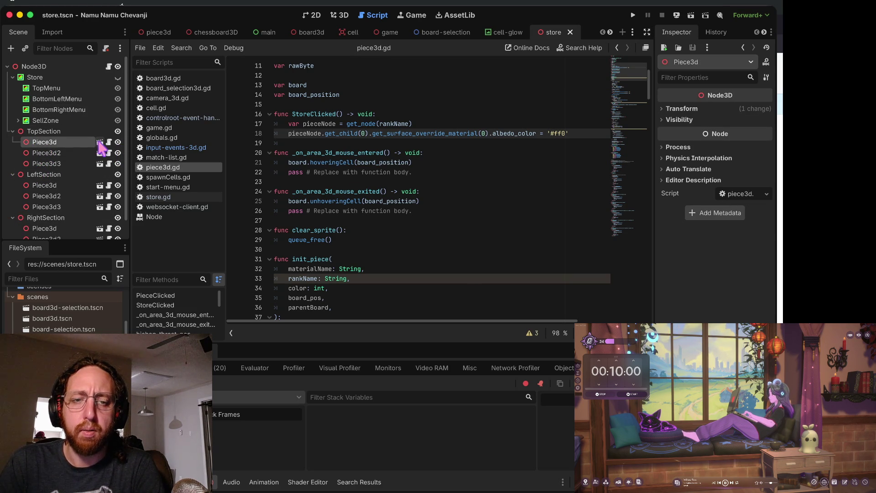
Open the Piece3d scene, hide its King node, and save the scene
left_click(100, 142)
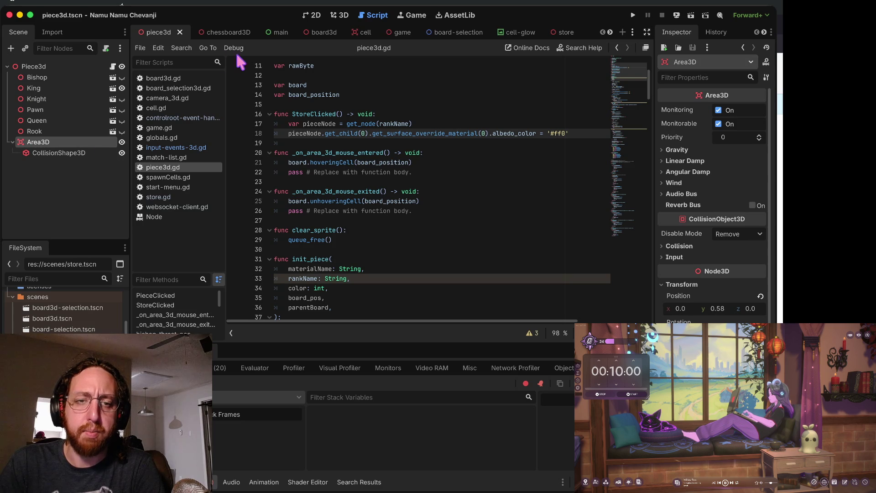
left_click(54, 88)
left_click(122, 89)
key("ctrl+s")
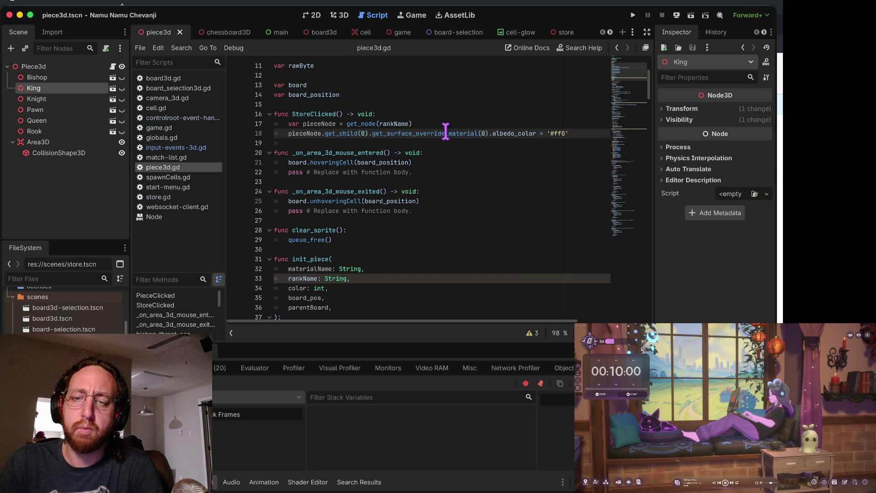
key("ctrl+Right")
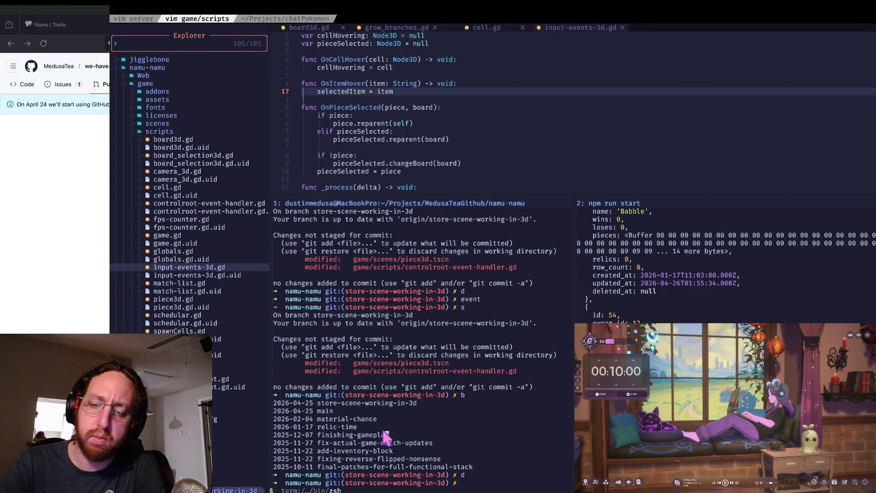
Check the repository status with git status and stage all changed files
type("s")
key("Return")
key("ctrl+l")
type("a")
key("Return")
type("s")
key("Return")
Commit the staged changes with the message "store pieces clickable"
type("git commit")
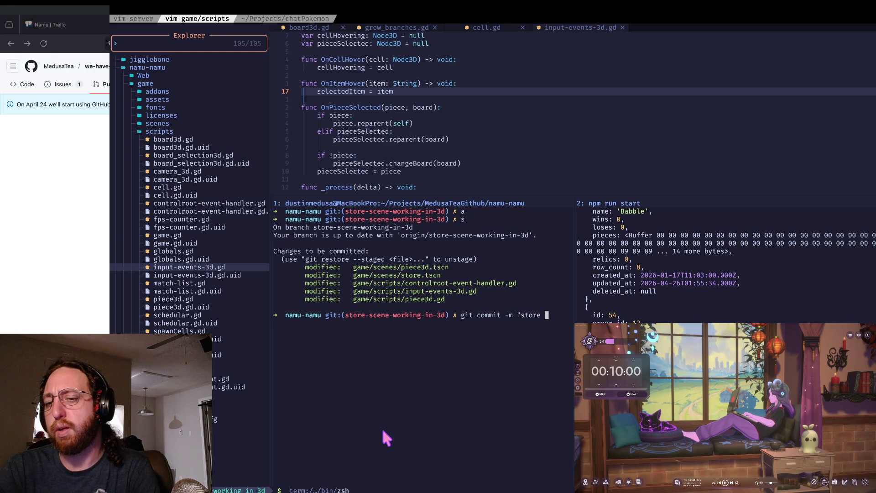
type("clickable\"")
key("Return")
Push the commit to origin, clear the terminal, and return to Godot
type("git push")
key("Return")
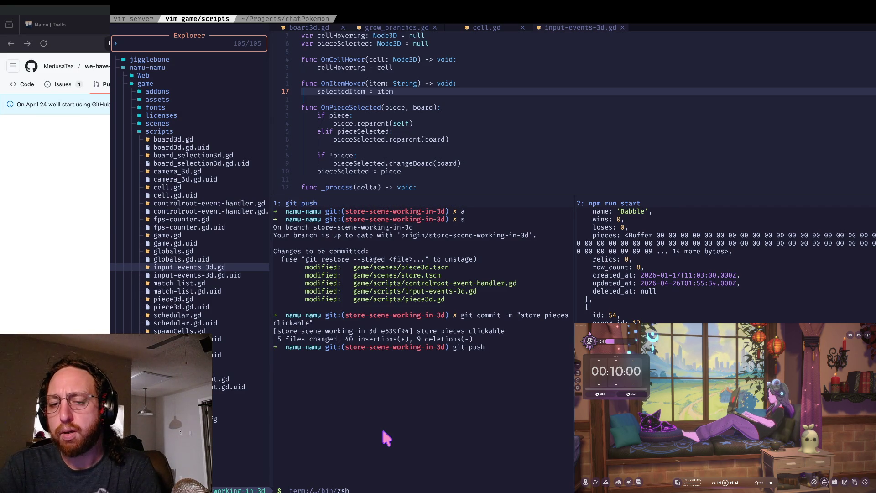
type("clear")
key("Return")
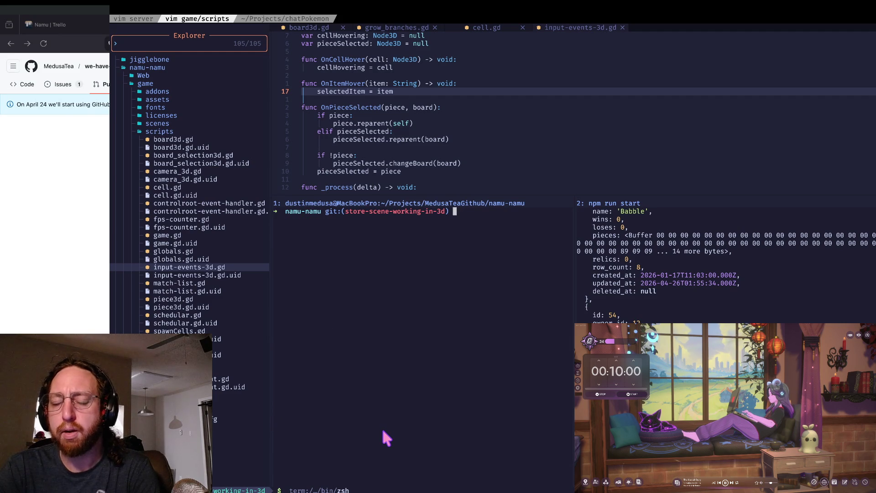
key("ctrl+Left")
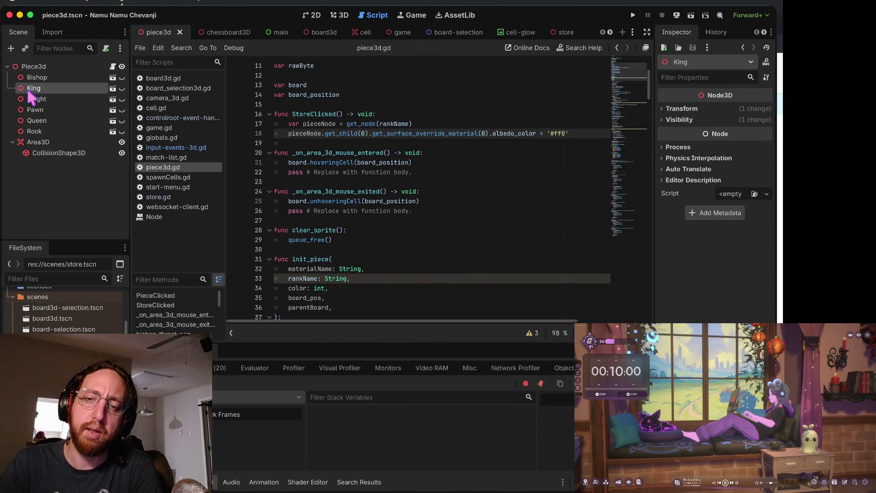
Scroll piece3d.gd back to the top, then switch the script editor to store.gd
scroll(395, 92, "up", 3)
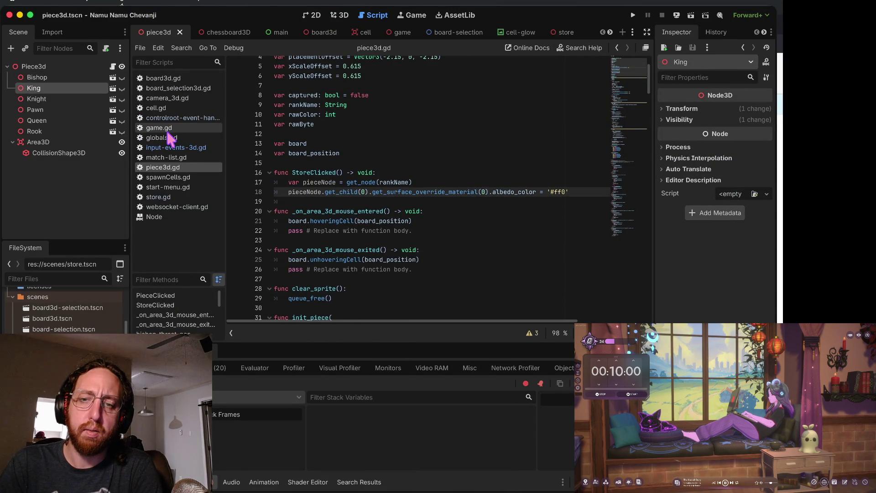
scroll(325, 101, "up", 1)
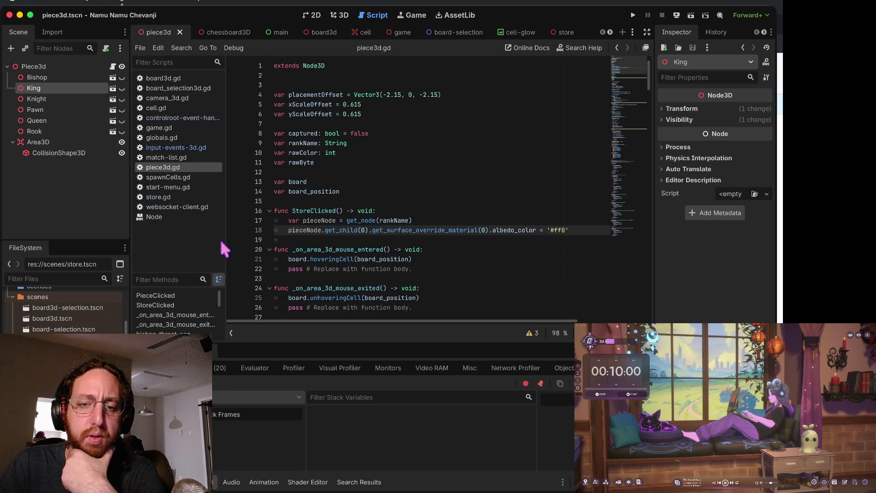
left_click(188, 197)
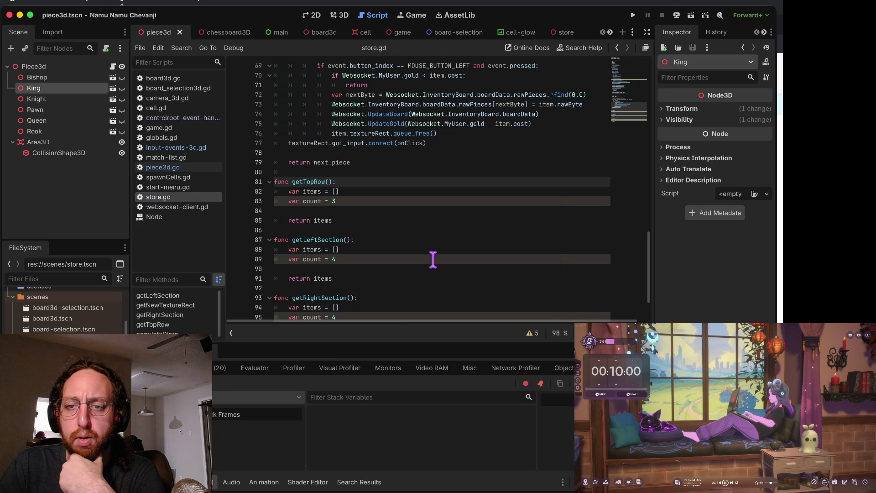
scroll(433, 260, "up", 7)
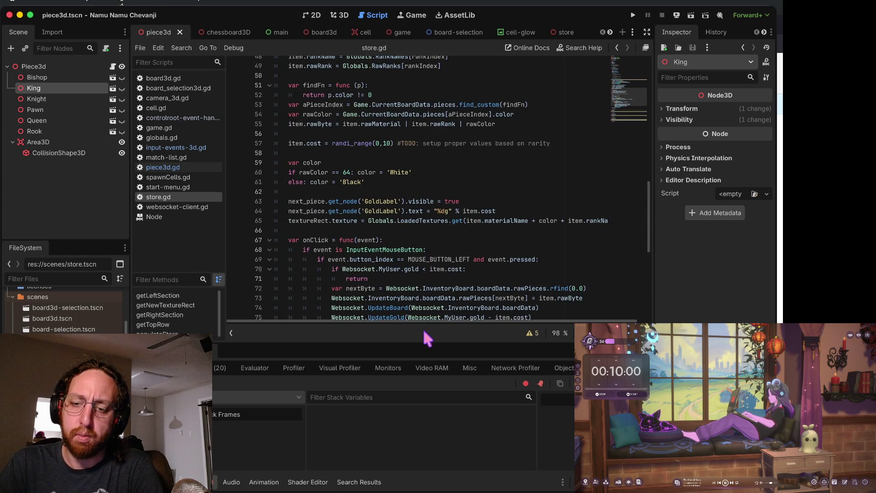
scroll(424, 293, "up", 2)
scroll(427, 141, "up", 3)
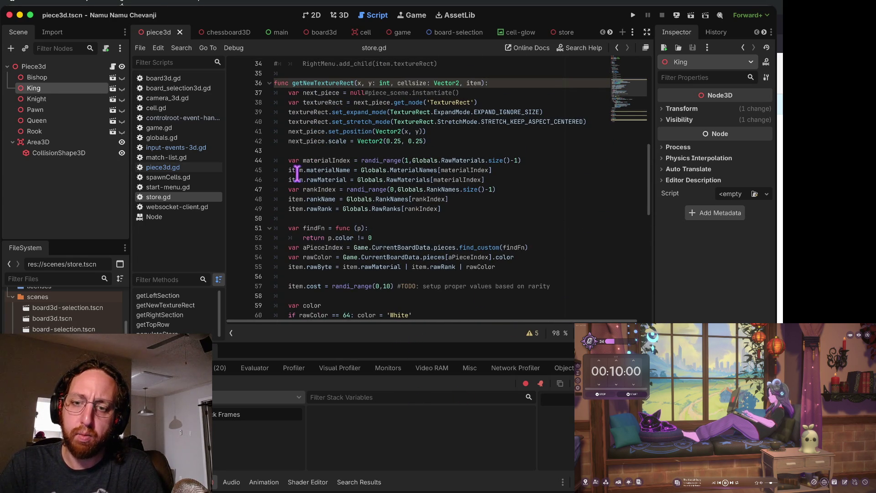
left_click(292, 170)
scroll(322, 169, "down", 2)
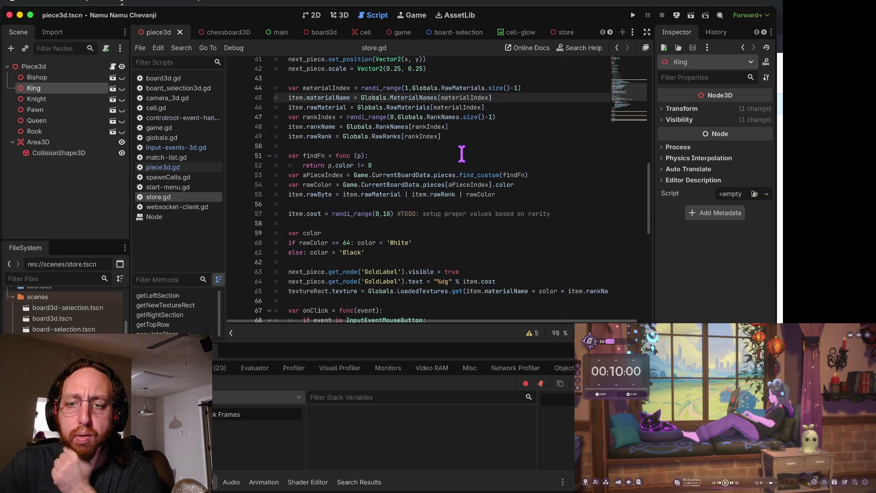
scroll(461, 152, "down", 1)
scroll(462, 154, "down", 3)
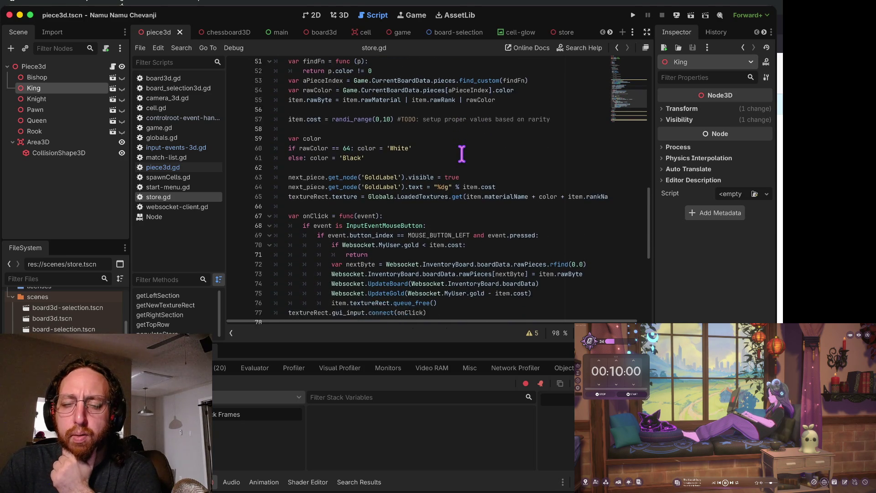
scroll(462, 153, "down", 2)
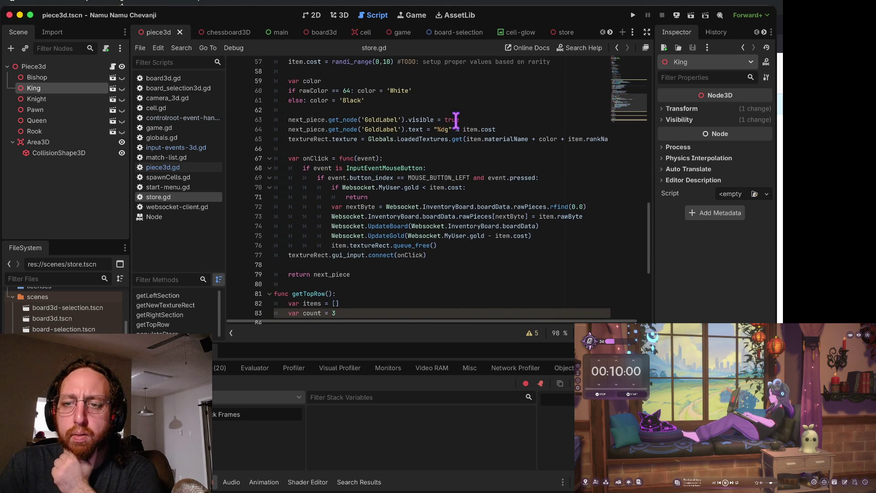
scroll(454, 120, "down", 3)
scroll(451, 119, "up", 2)
scroll(327, 109, "up", 1)
left_click_drag(310, 114, 429, 115)
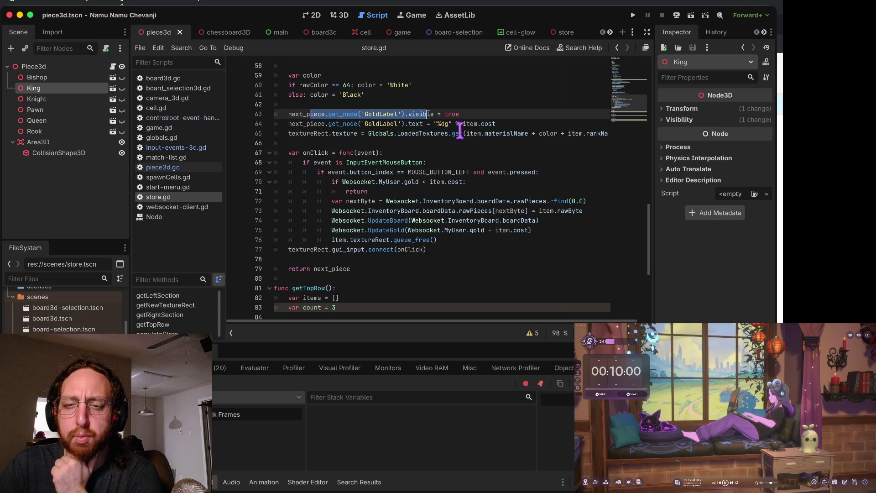
scroll(483, 117, "up", 4)
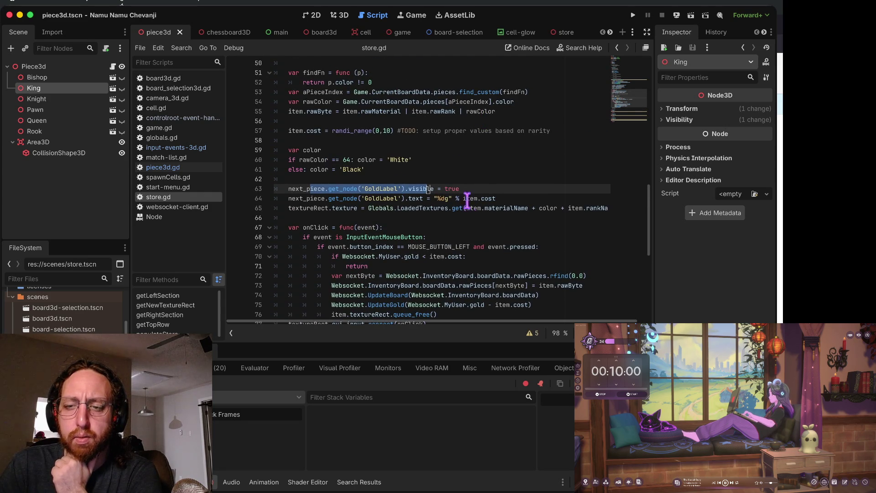
left_click(316, 198, "ctrl")
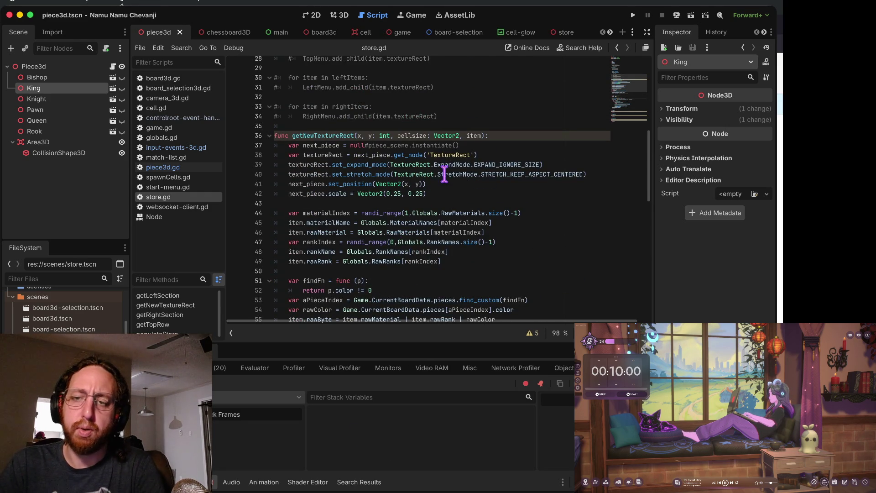
scroll(444, 174, "down", 2)
scroll(445, 174, "down", 7)
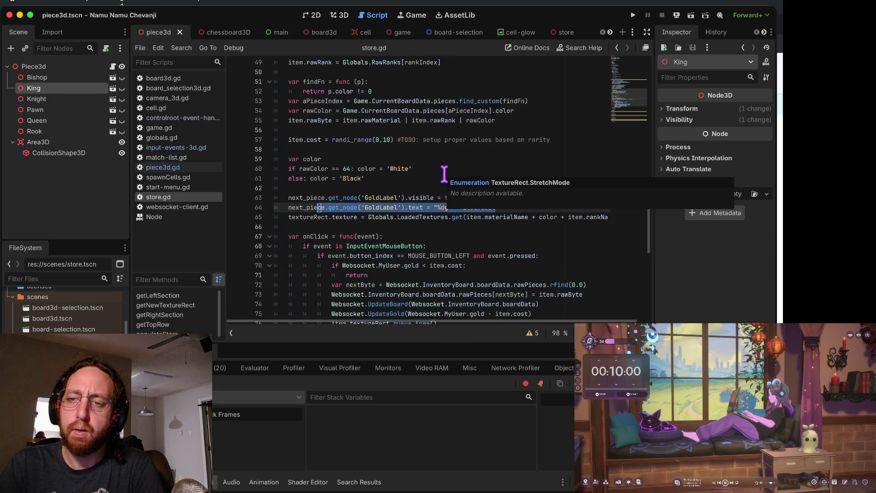
scroll(466, 150, "down", 1)
left_click(465, 151)
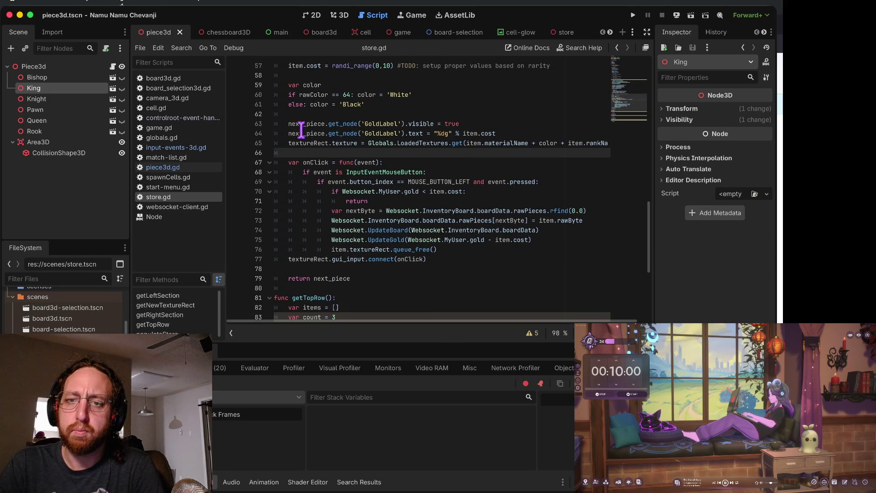
left_click(280, 134)
left_click(453, 317)
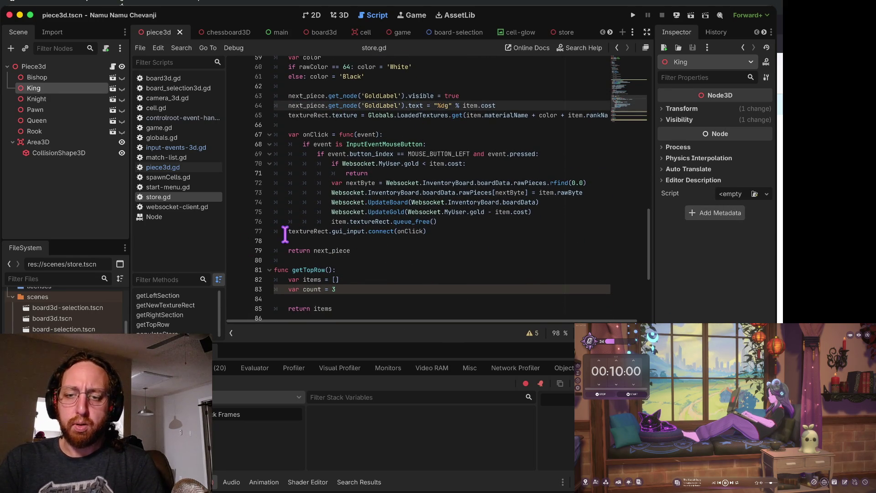
left_click_drag(285, 234, 497, 241)
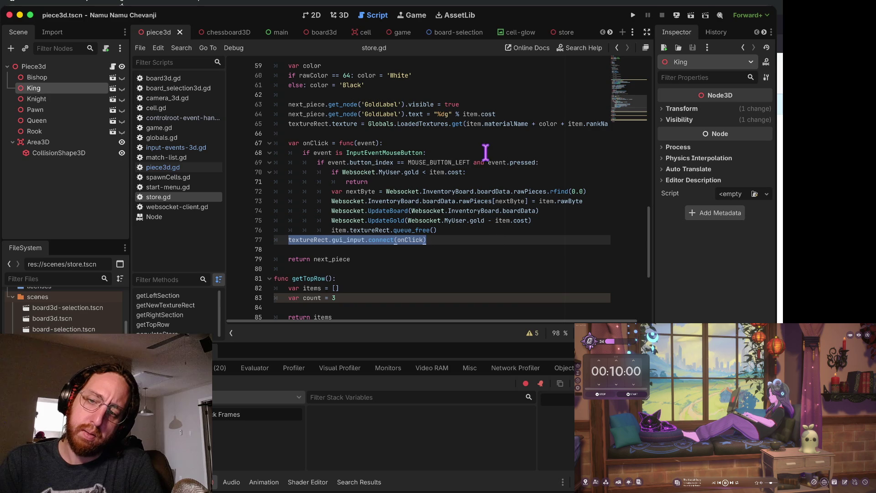
mouse_move(444, 166)
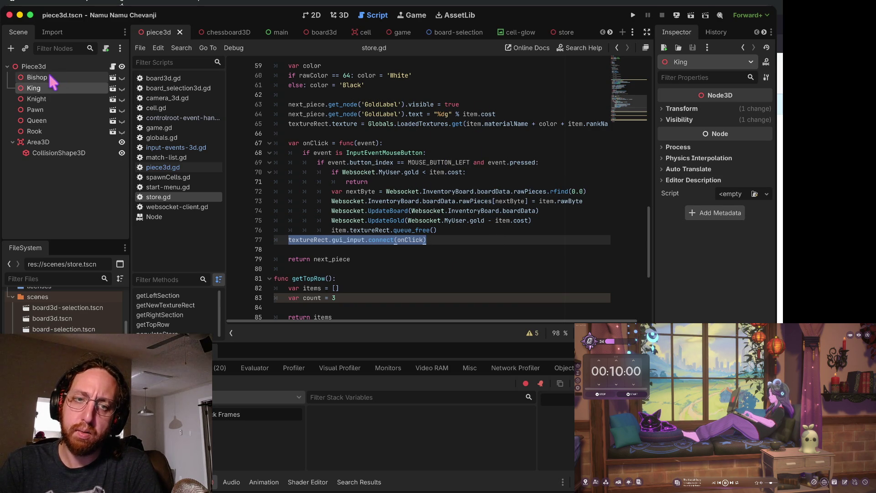
scroll(345, 178, "down", 5)
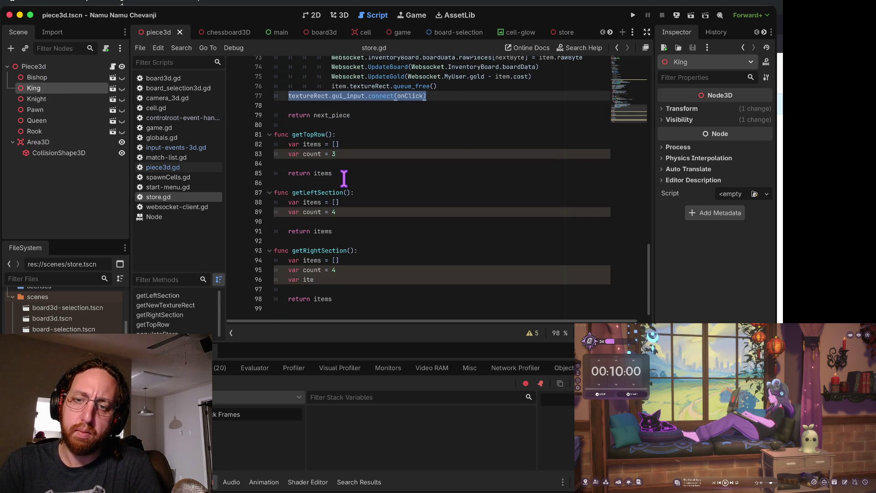
left_click_drag(298, 135, 299, 126)
scroll(319, 130, "up", 1)
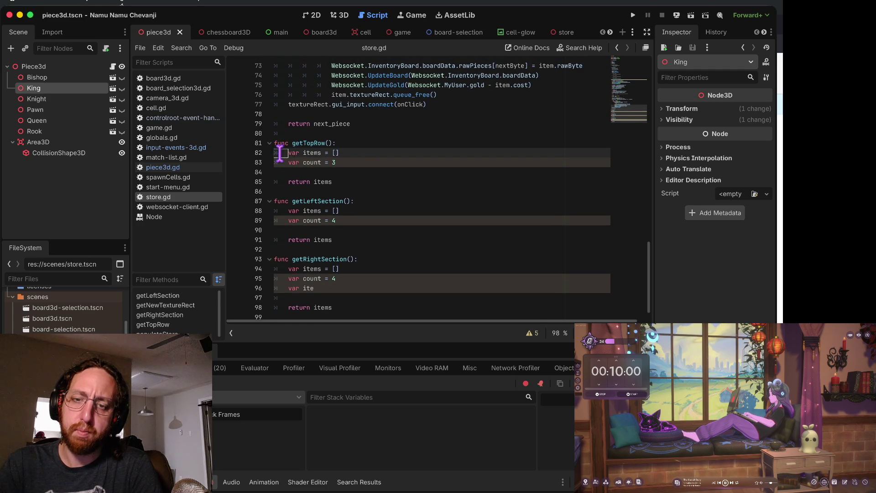
scroll(295, 151, "up", 20)
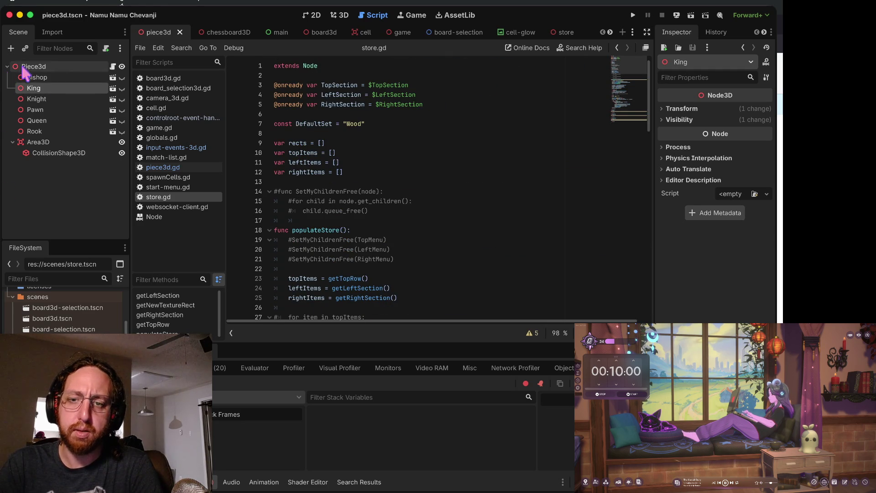
left_click(386, 86)
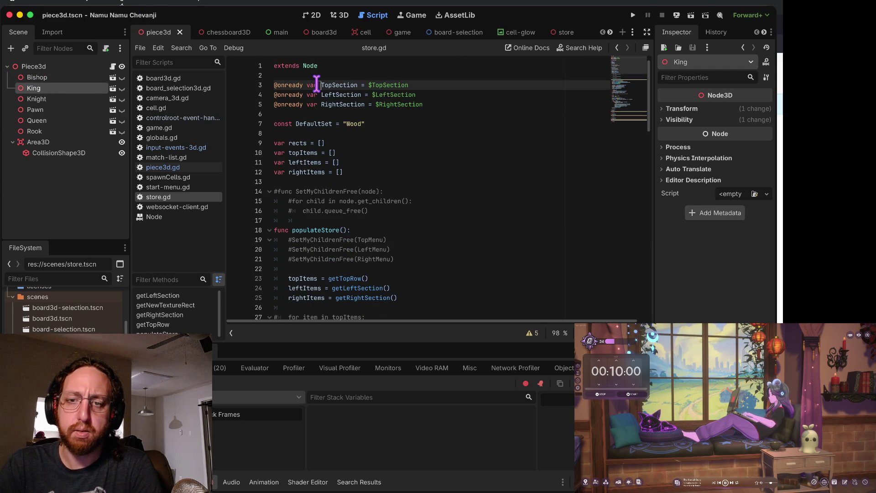
left_click(344, 86)
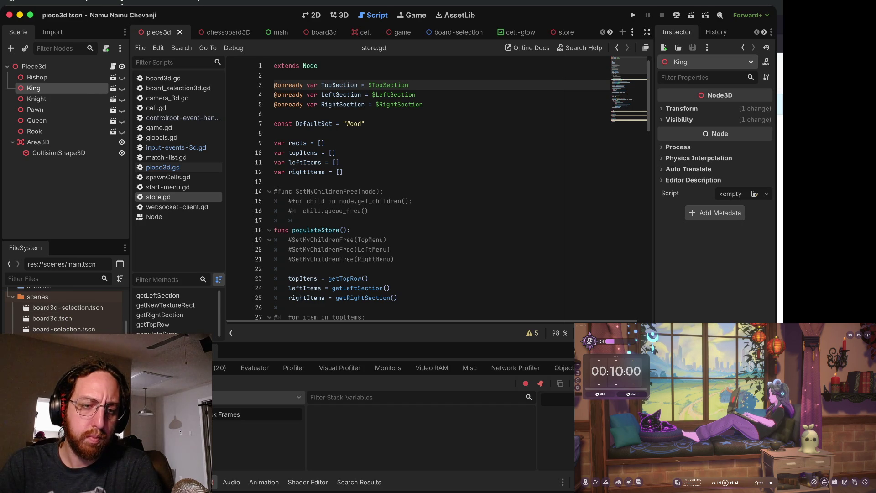
Expand Lobby in the main scene and open store.tscn from the Store instance
key("ctrl+Tab")
left_click(17, 109)
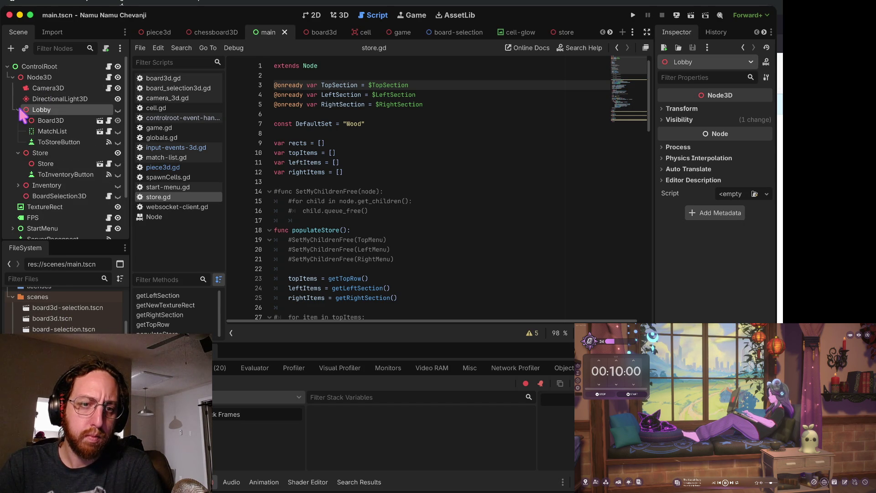
left_click(26, 121)
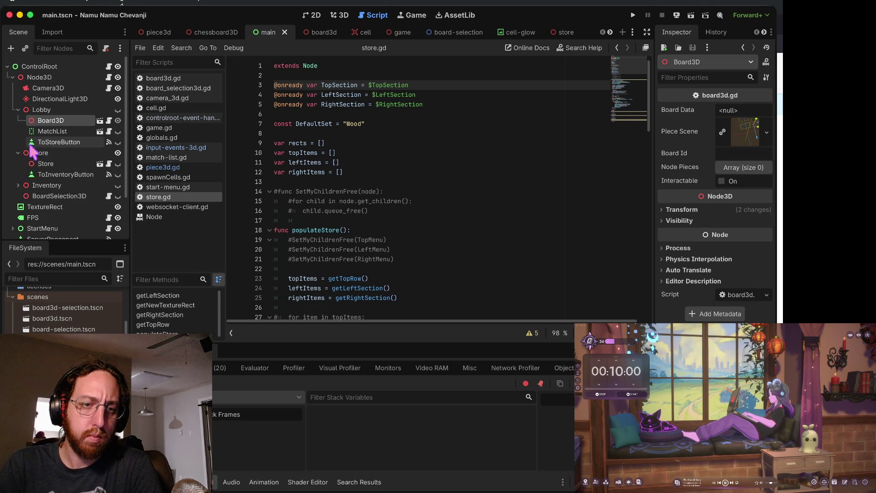
left_click(46, 164)
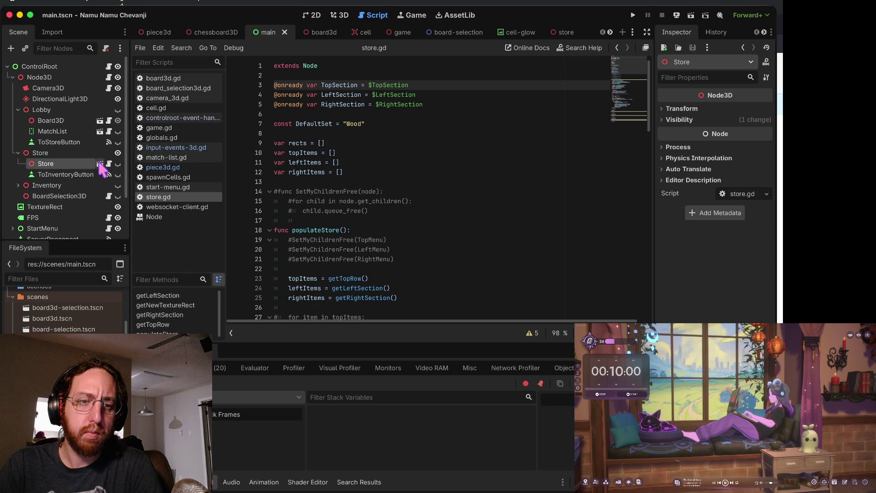
left_click(100, 164)
scroll(32, 130, "down", 2)
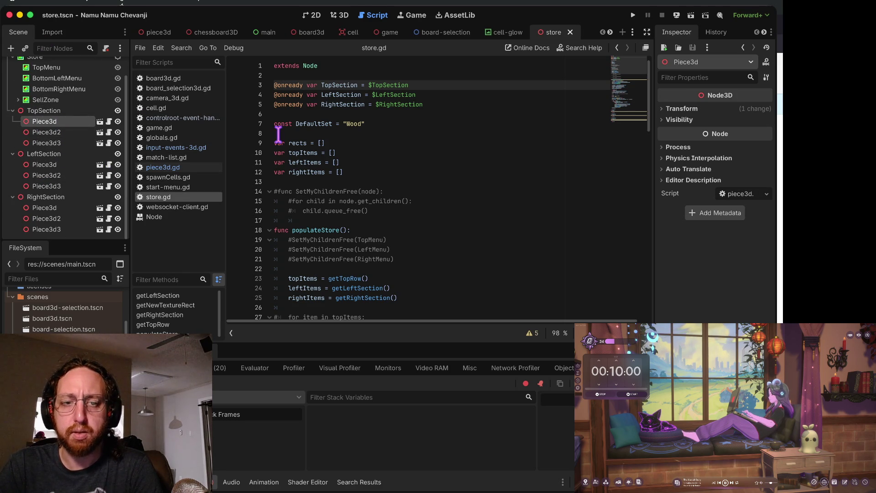
scroll(345, 207, "down", 12)
scroll(309, 196, "down", 7)
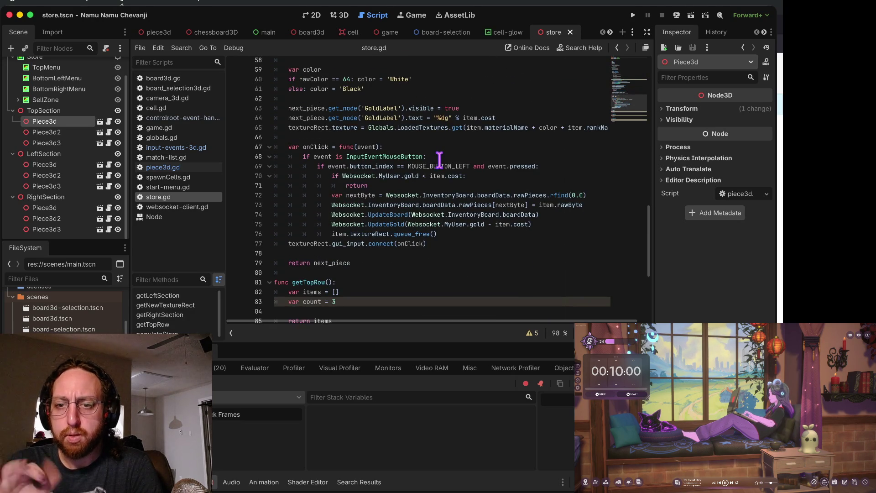
scroll(440, 160, "down", 1)
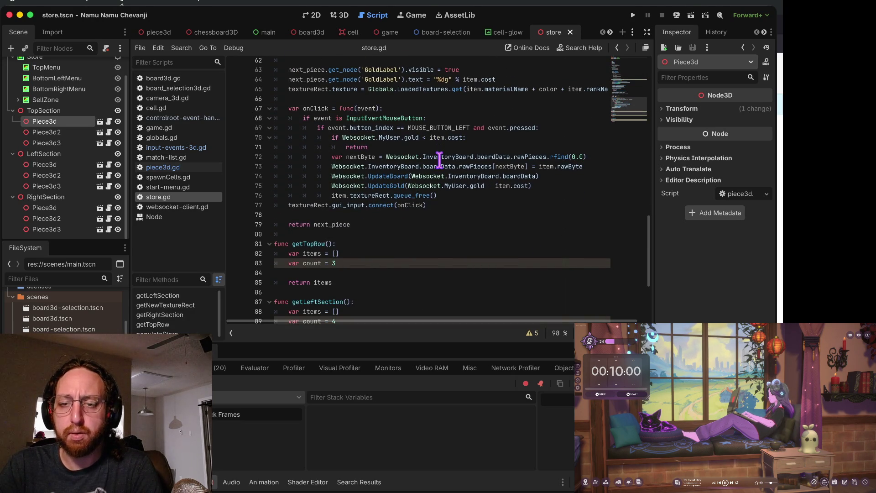
scroll(362, 178, "up", 5)
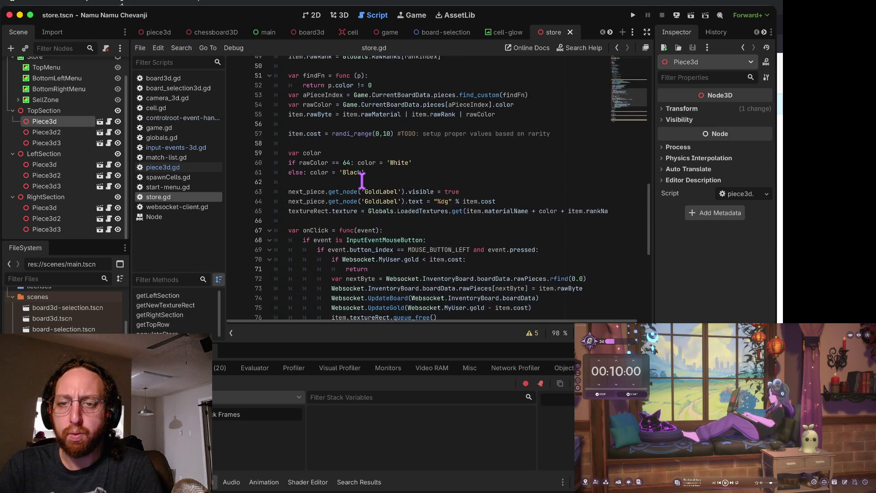
scroll(365, 173, "up", 3)
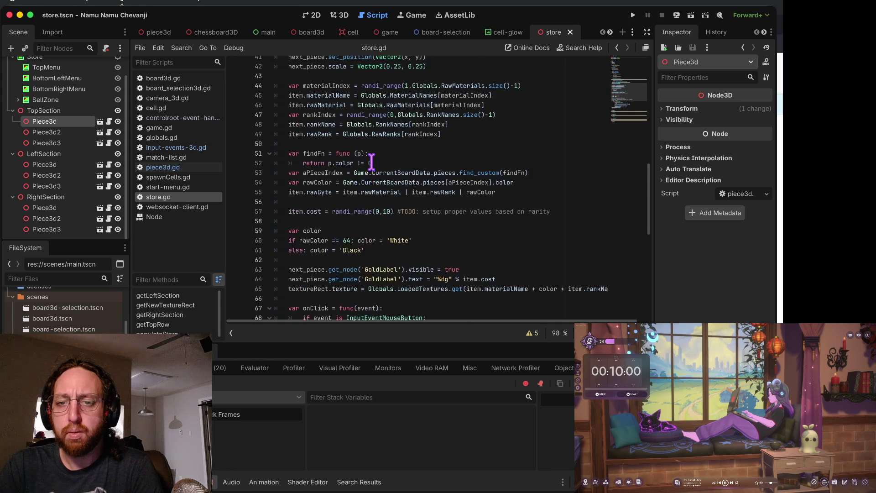
scroll(372, 164, "down", 12)
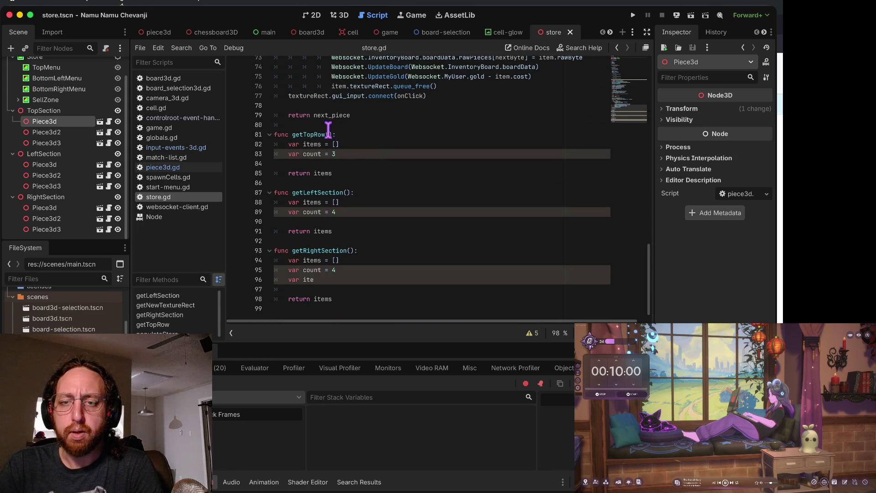
scroll(373, 147, "up", 13)
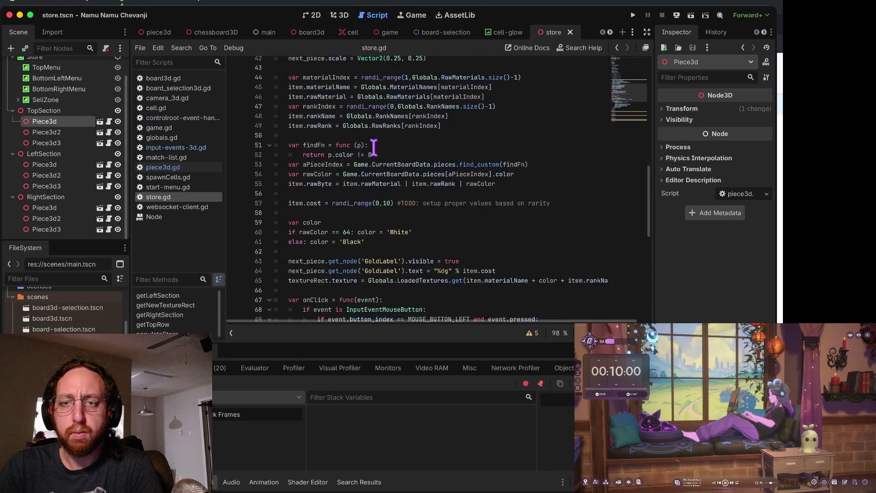
left_click(356, 94)
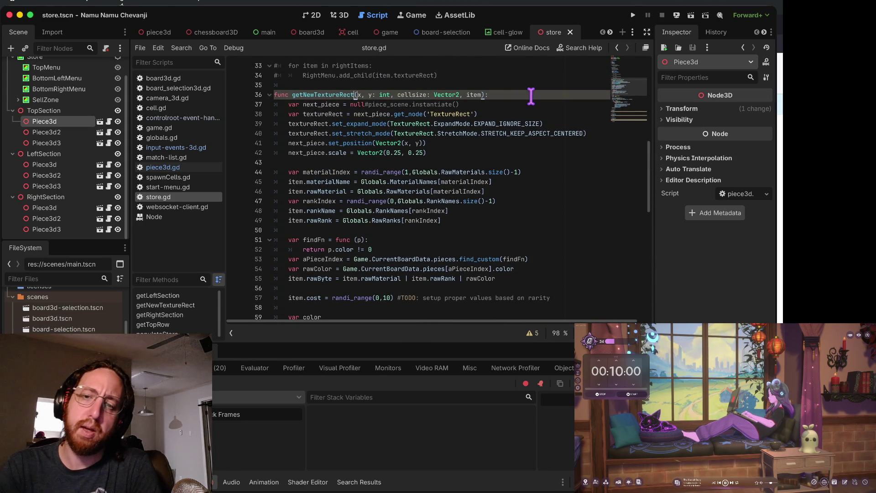
Rename the getNewTextureRect function to getNextItem on line 36
key("alt+BackSpace")
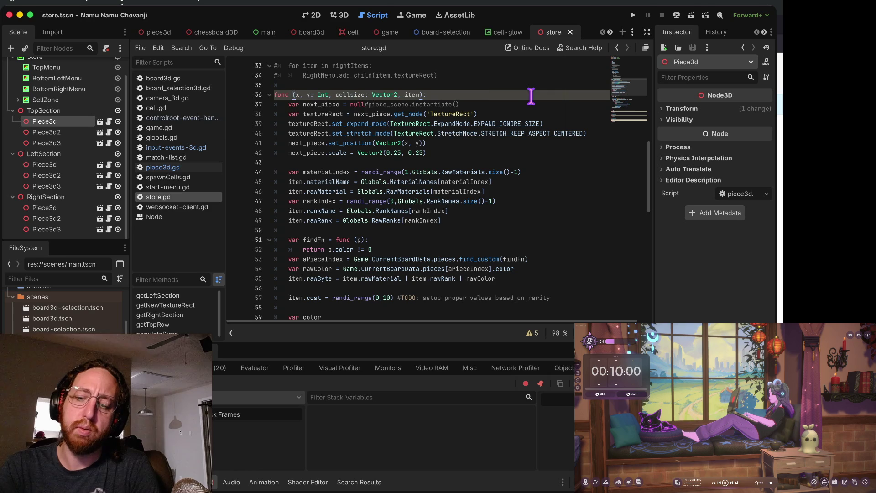
type("getNextItem")
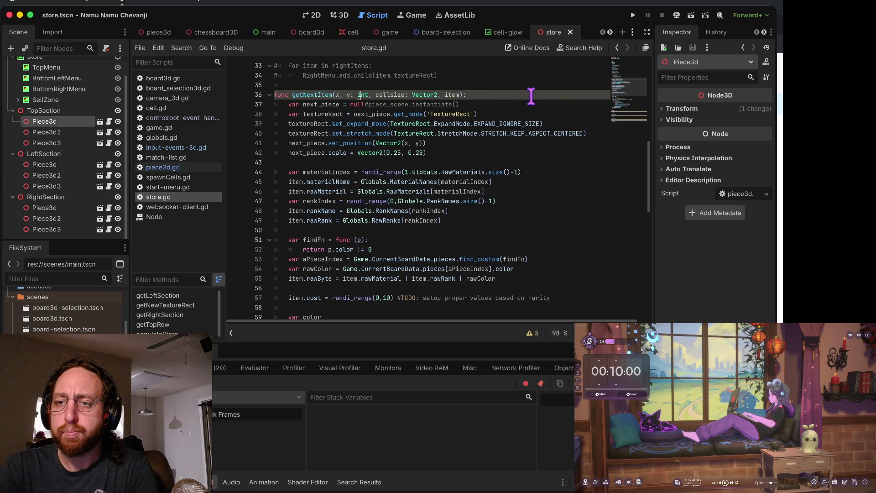
key("Home")
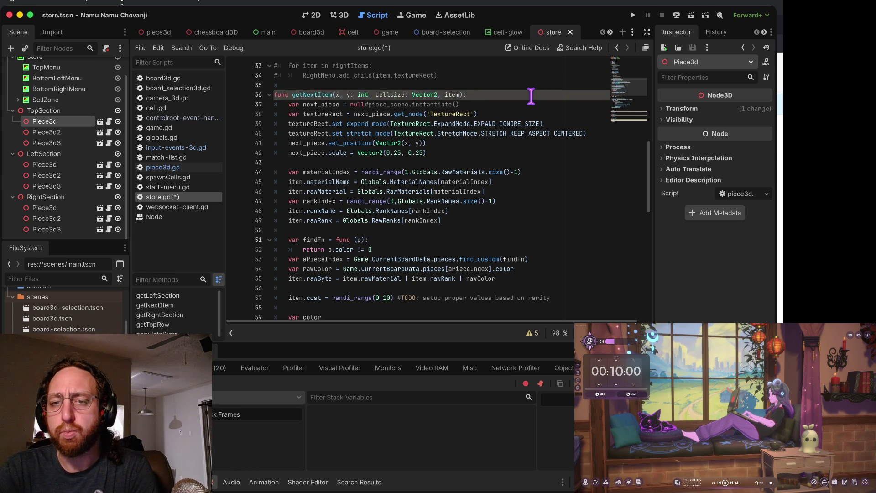
key("ctrl+Right")
key("ctrl+Right")
key("ctrl+Right")
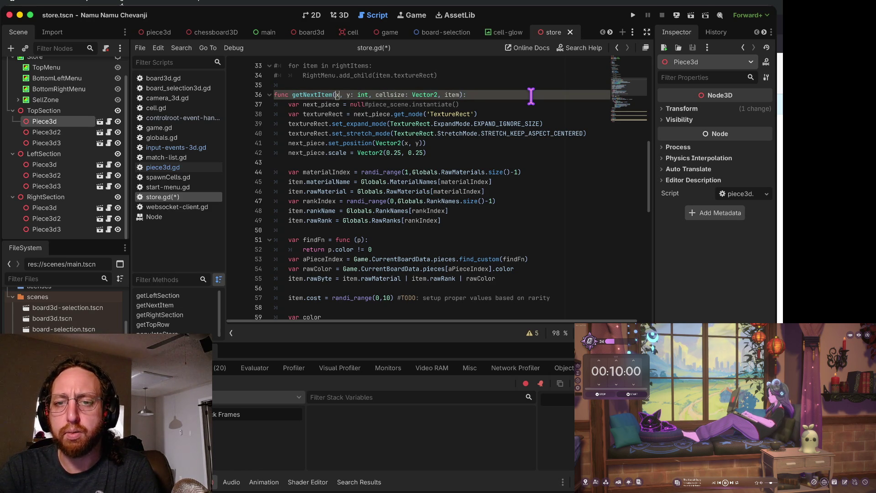
Delete the next_piece, textureRect, position and scale lines below getNextItem's signature
key("Down")
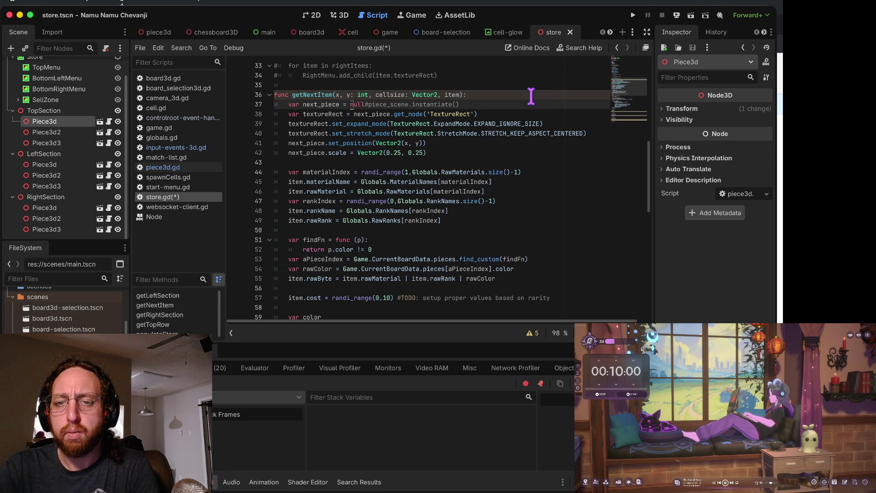
key("ctrl+shift+k")
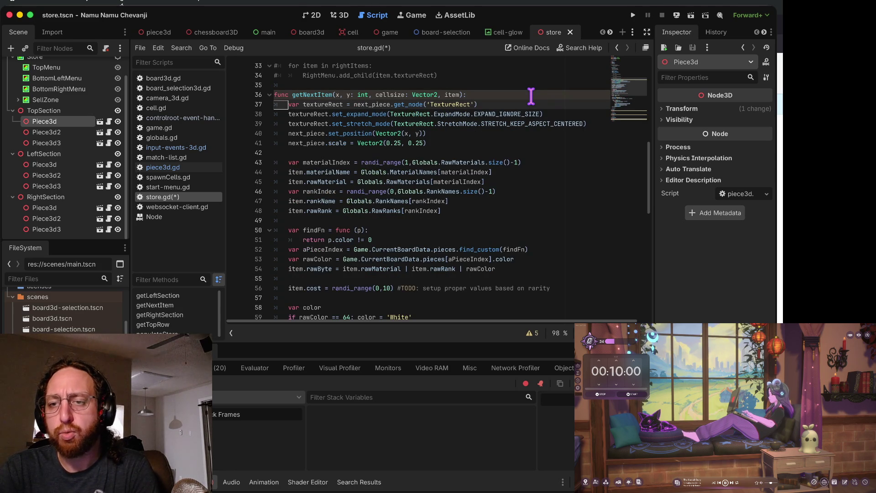
key("ctrl+shift+k")
key("ctrl+shift+k")
key("ctrl+shift+k")
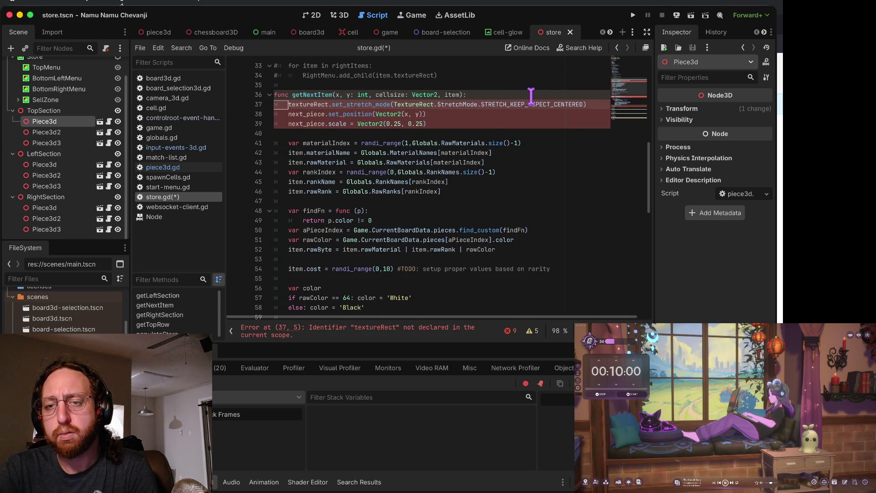
key("ctrl+shift+k")
key("ctrl+shift+k")
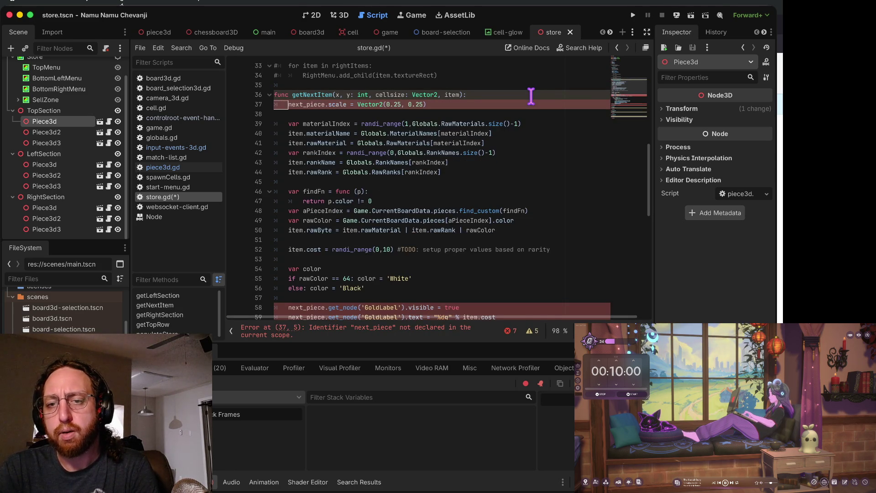
key("ctrl+shift+k")
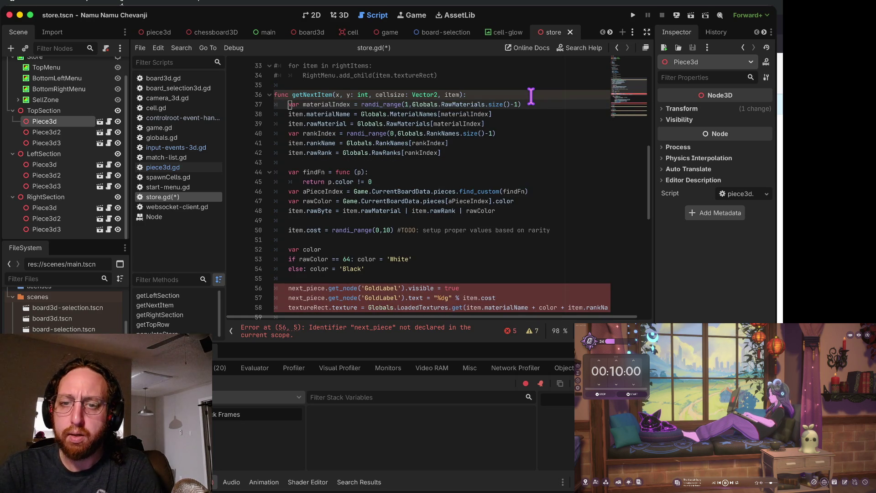
key("Down")
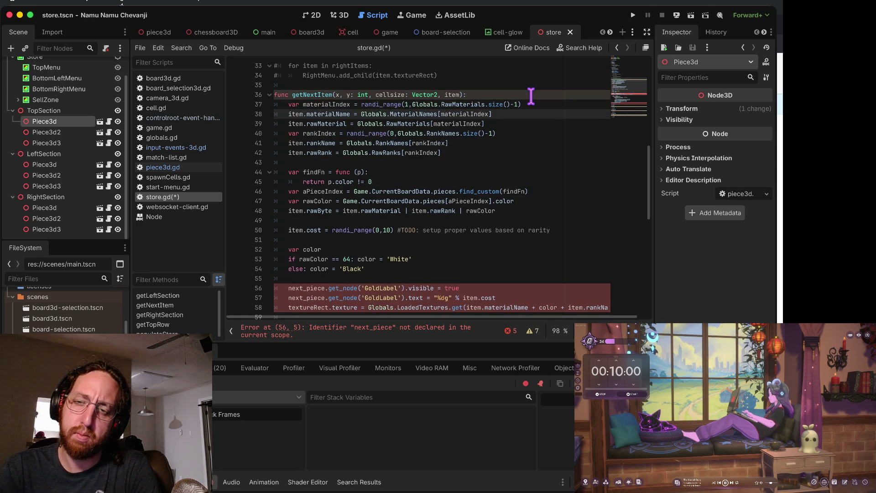
key("Down")
key("Down")
key("Up")
key("Up")
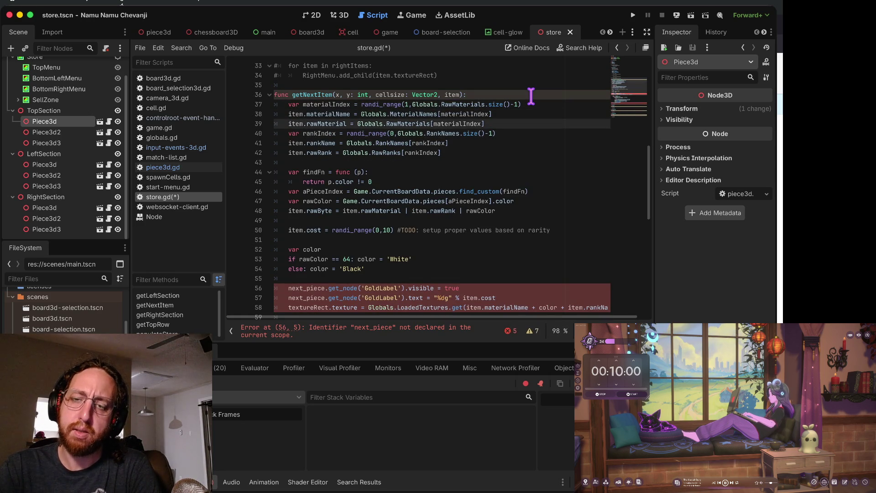
key("Down")
key("Down")
key("Down")
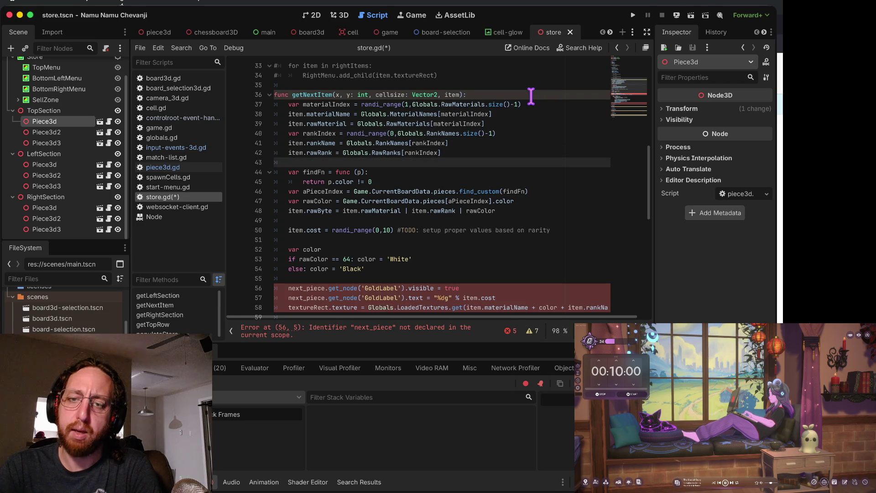
key("Down")
key("Down")
key("Down")
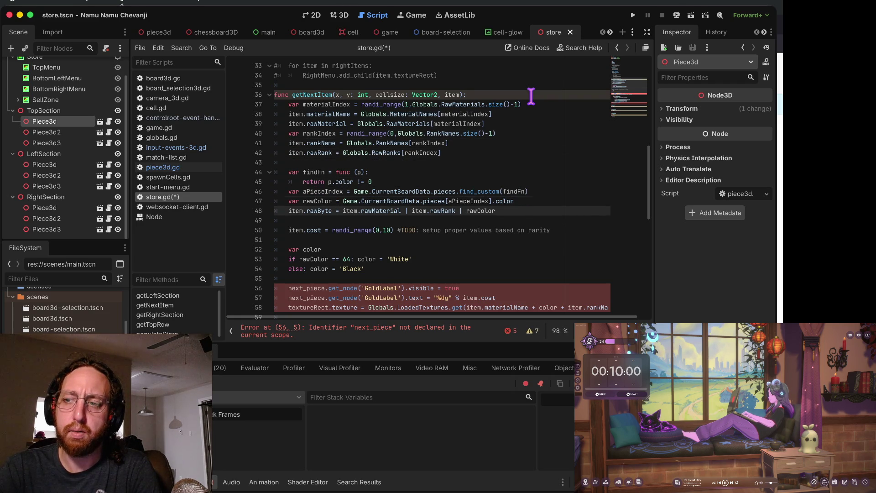
key("Up")
key("Up")
key("Up")
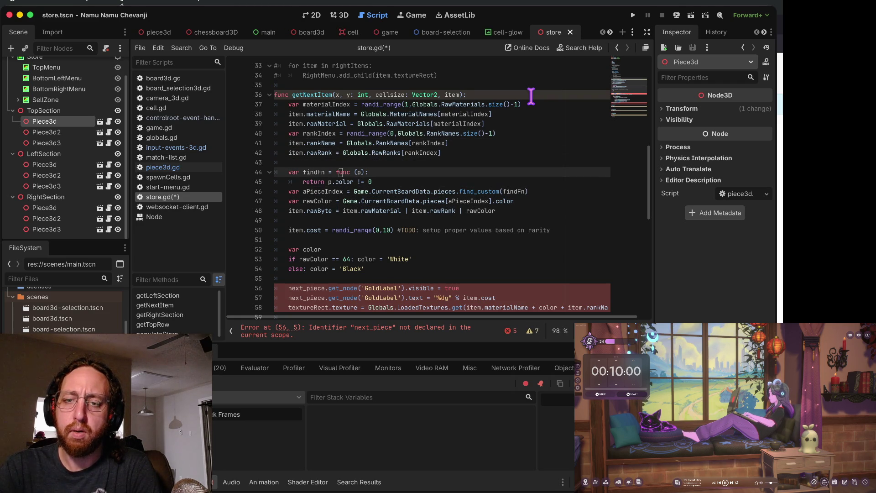
key("Down")
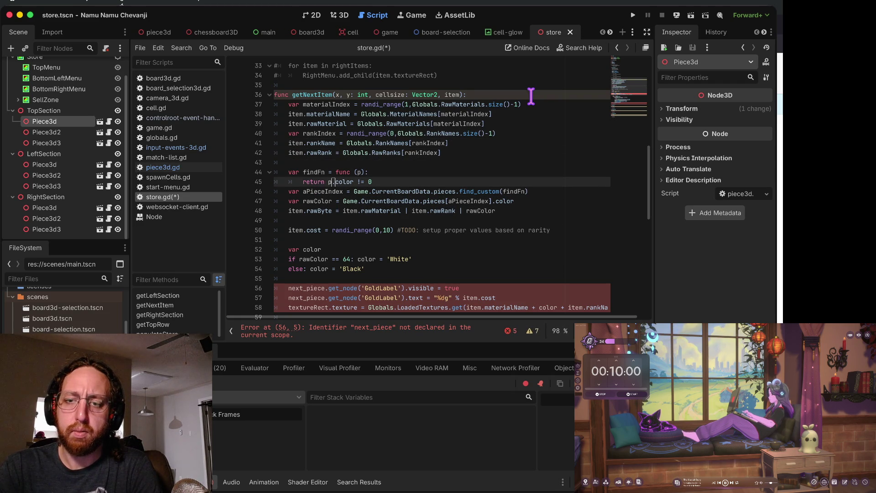
key("Up")
key("Down")
key("Down")
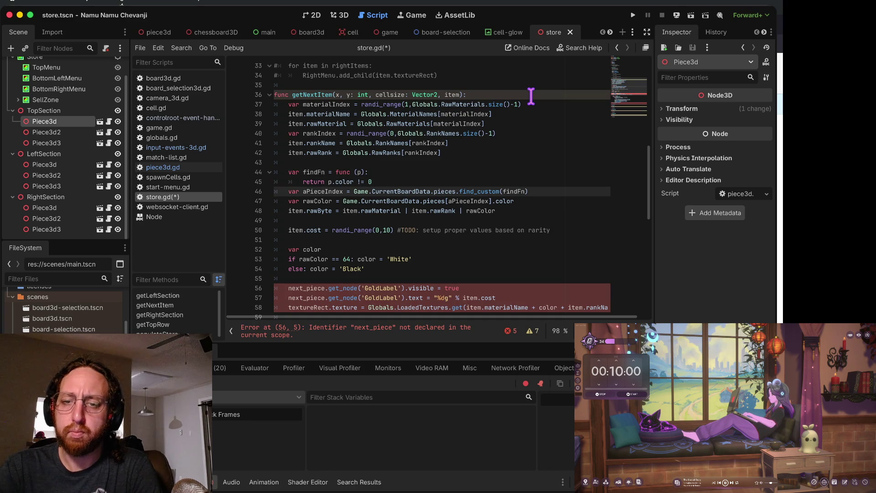
key("Up")
key("Up")
key("Home")
key("Down")
key("Down")
key("End")
key("Left")
key("Left")
key("Left")
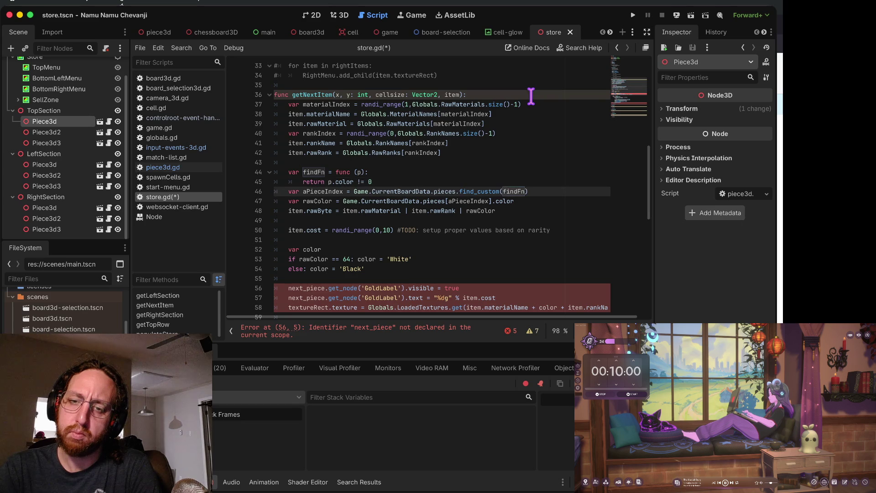
key("Up")
key("Right")
key("Right")
key("Right")
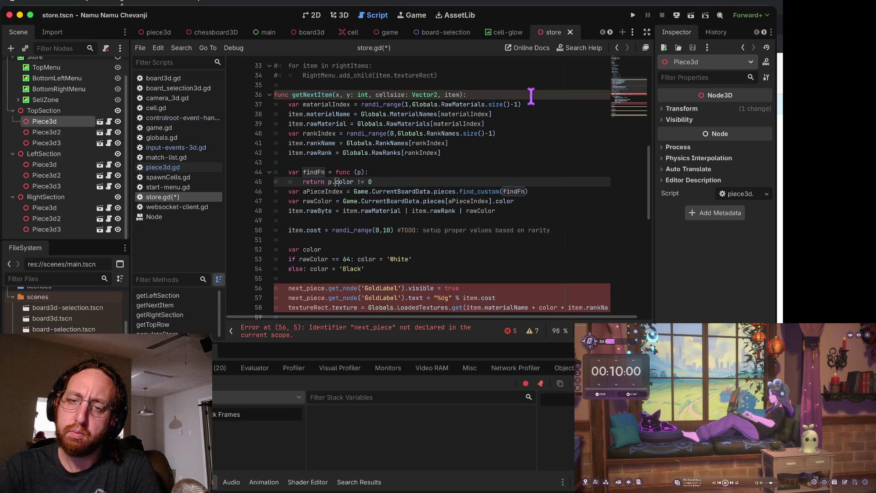
key("Down")
key("Home")
key("ctrl+Right")
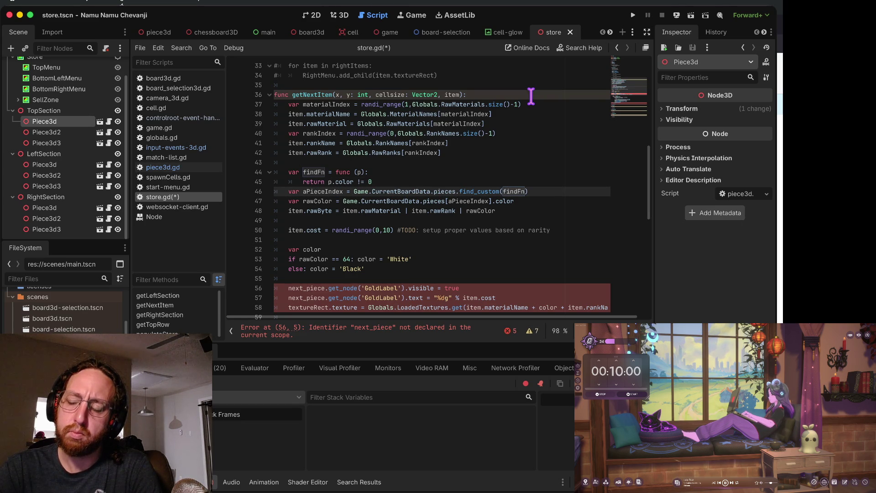
key("ctrl+Right")
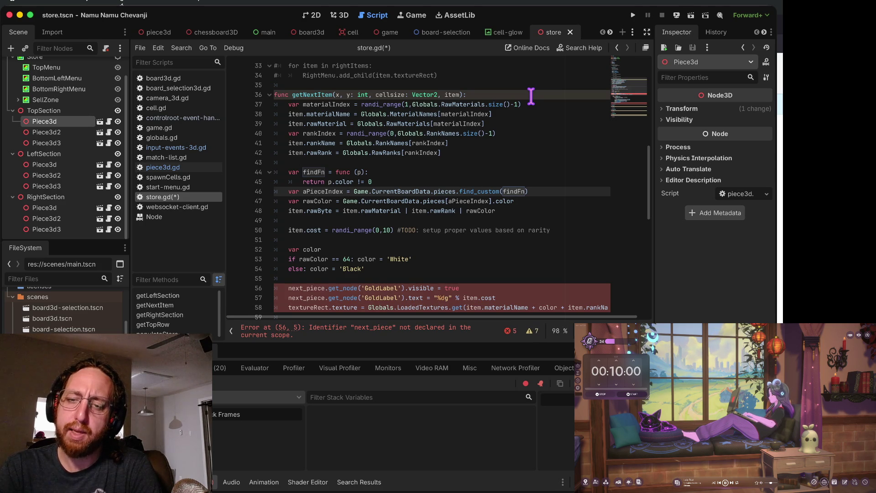
key("Down")
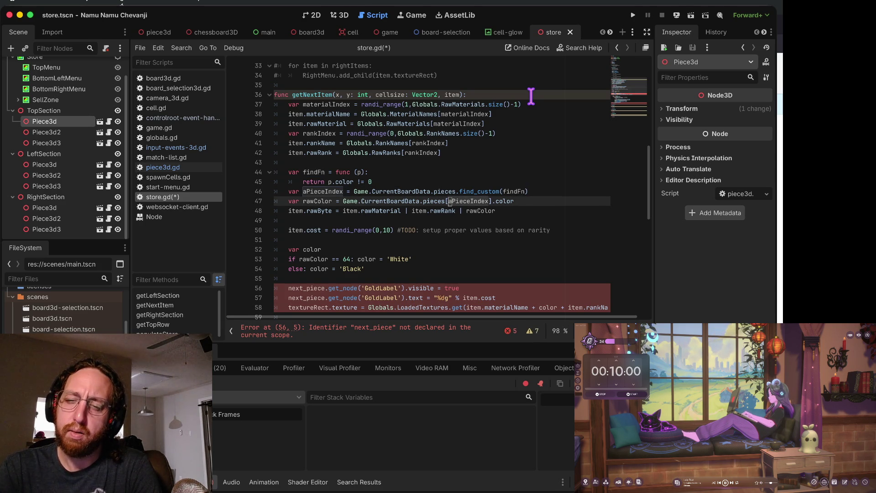
key("Up")
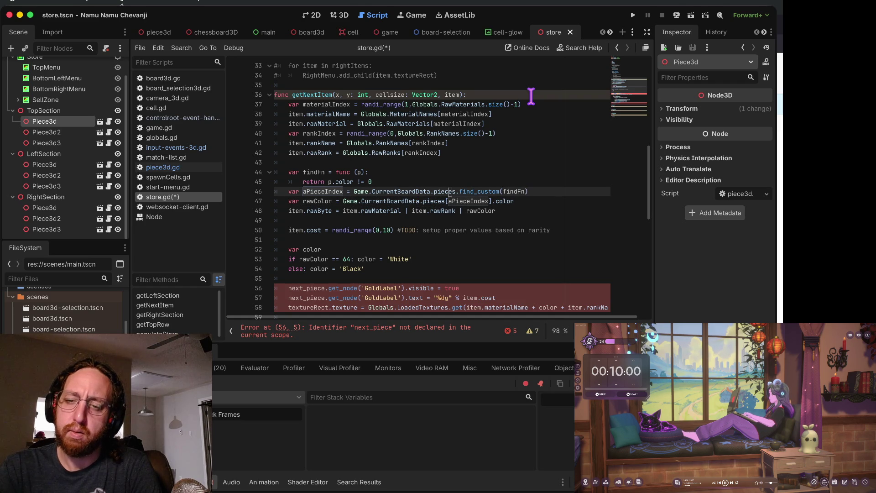
key("Up")
key("Left")
key("Left")
key("Left")
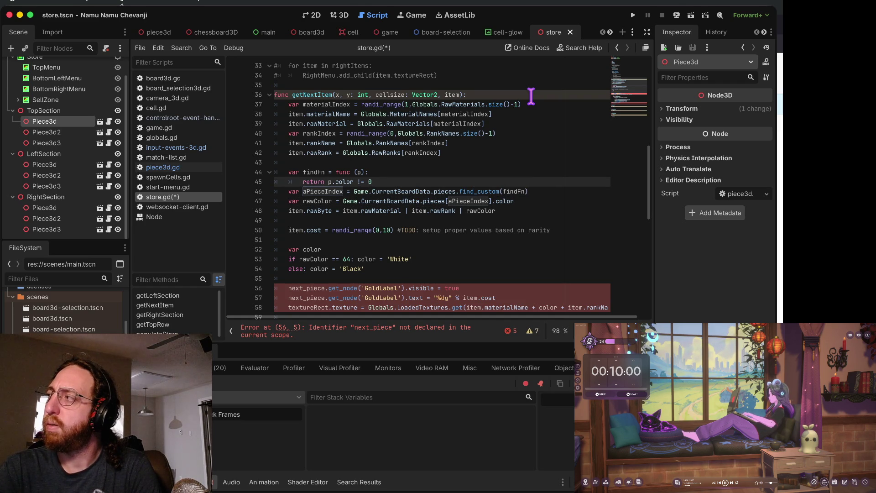
key("Down")
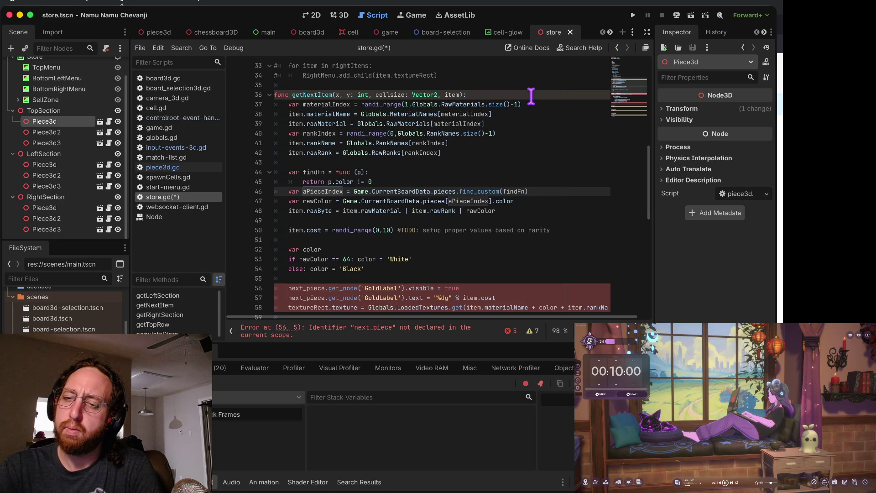
key("Right")
key("Right")
key("Right")
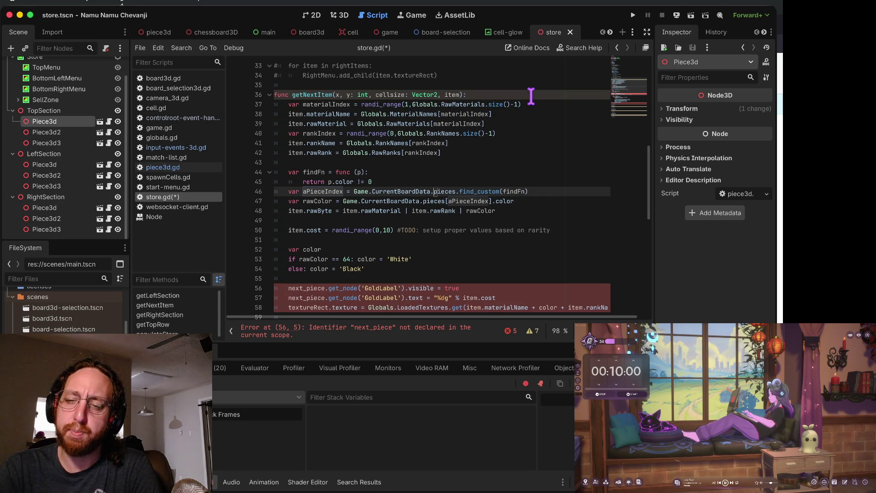
key("Down")
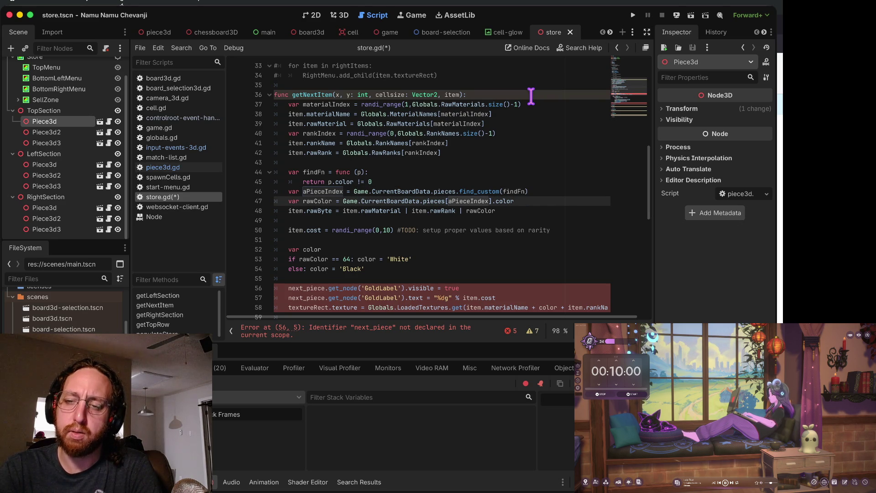
key("Left")
key("Up")
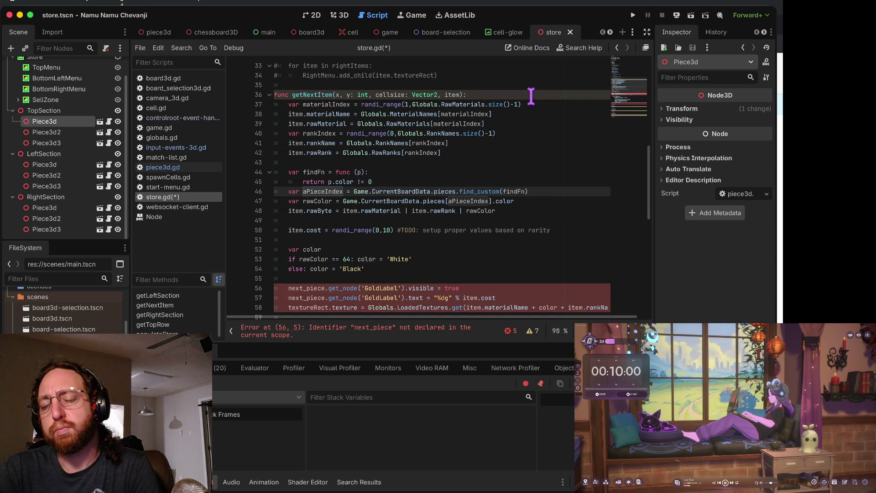
key("Up")
key("Up")
key("Down")
key("Down")
key("Down")
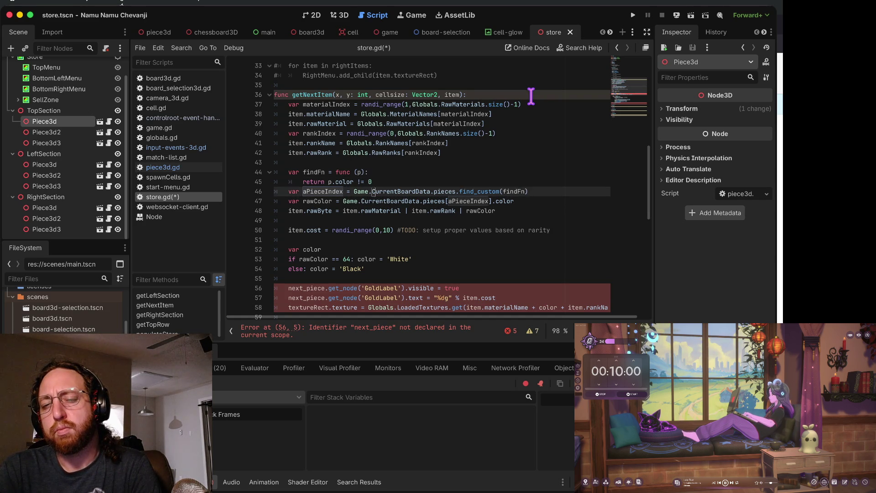
key("Right")
key("Right")
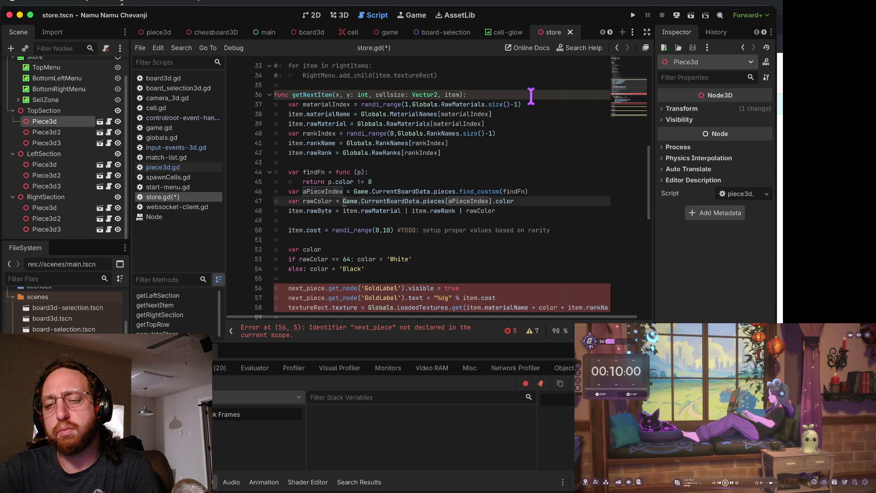
key("Down")
key("Right")
key("Right")
key("Right")
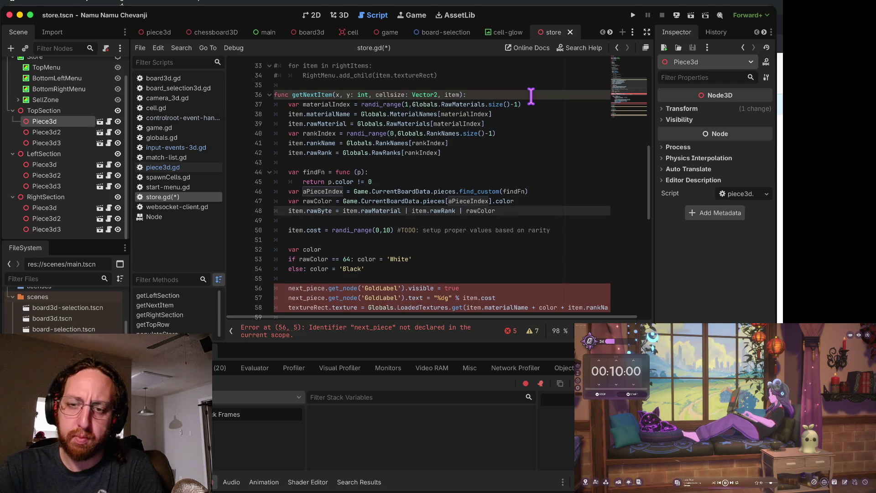
key("Down")
key("Down")
key("Down")
key("Down")
key("Down")
key("Down")
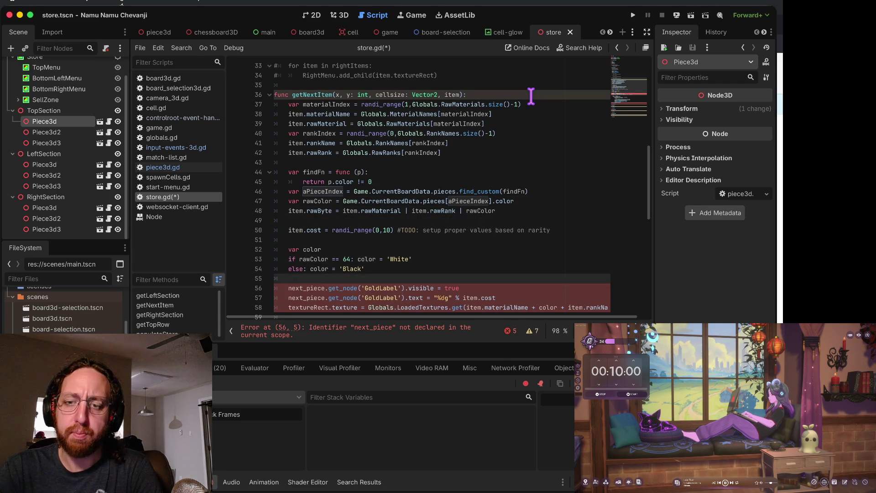
key("Down")
key("Down")
key("Down")
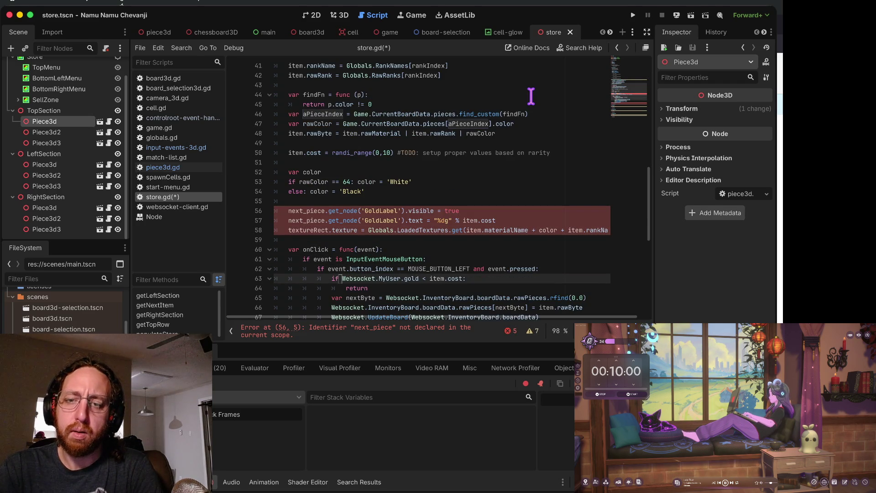
Comment out the two GoldLabel lines on lines 56–57
key("Up")
key("Up")
key("Up")
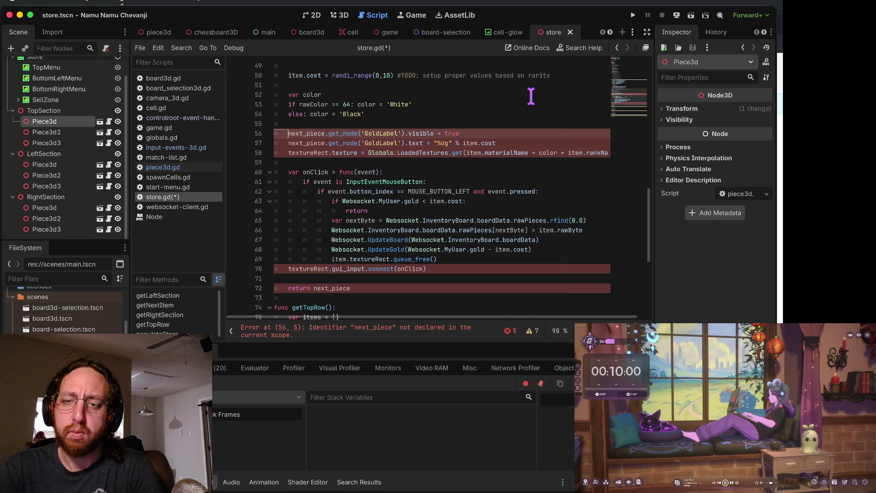
key("ctrl+k")
key("Down")
key("ctrl+k")
Comment out line 58's textureRect.texture assignment and save store.gd
key("Down")
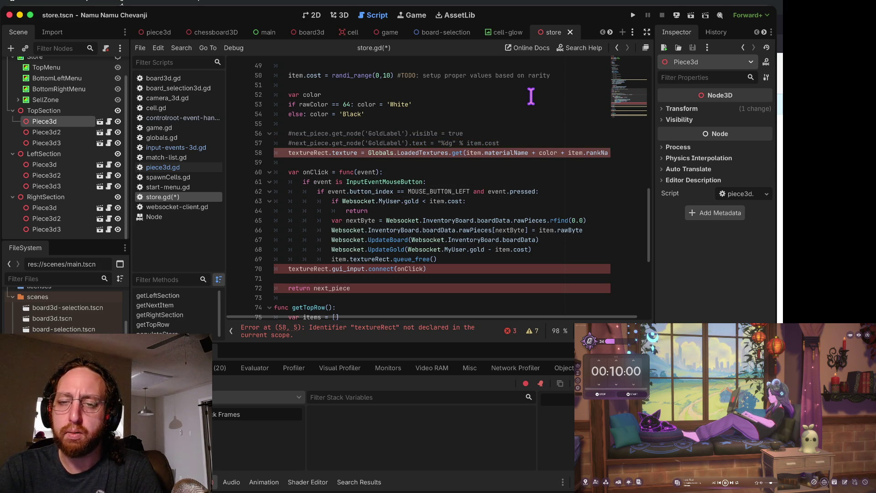
key("alt+Right")
key("alt+Right")
key("alt+Right")
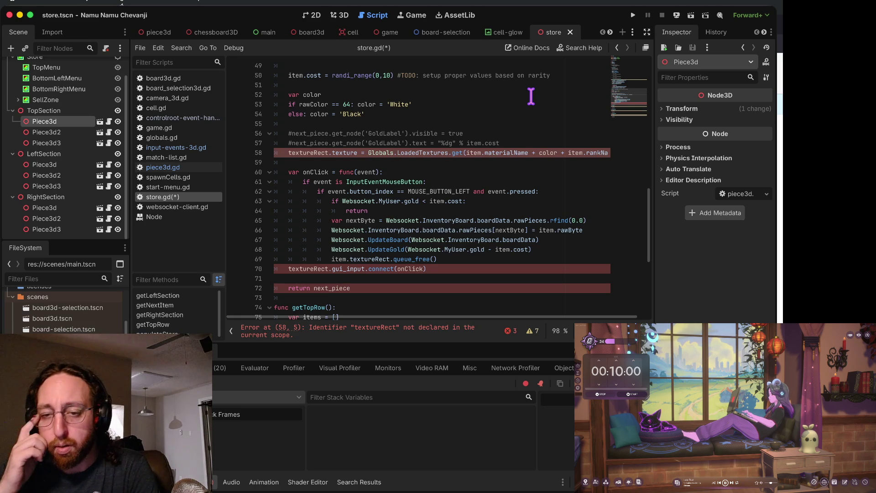
key("alt+Left")
key("alt+Left")
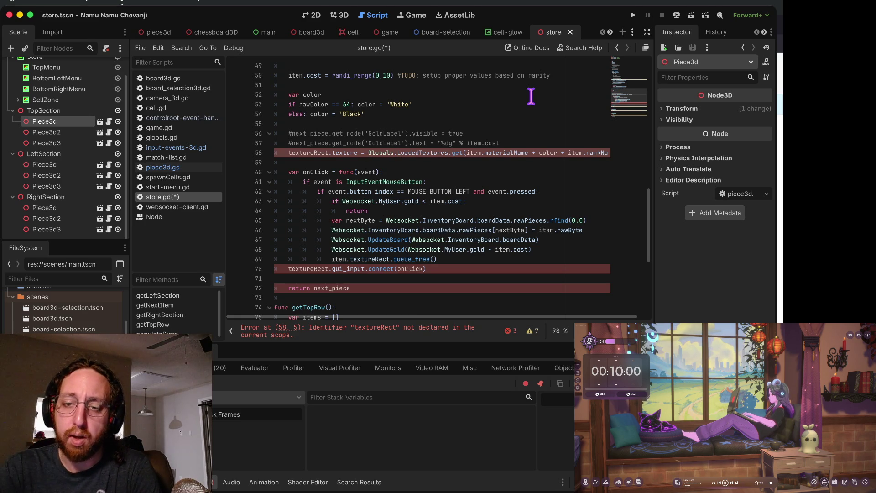
key("Left")
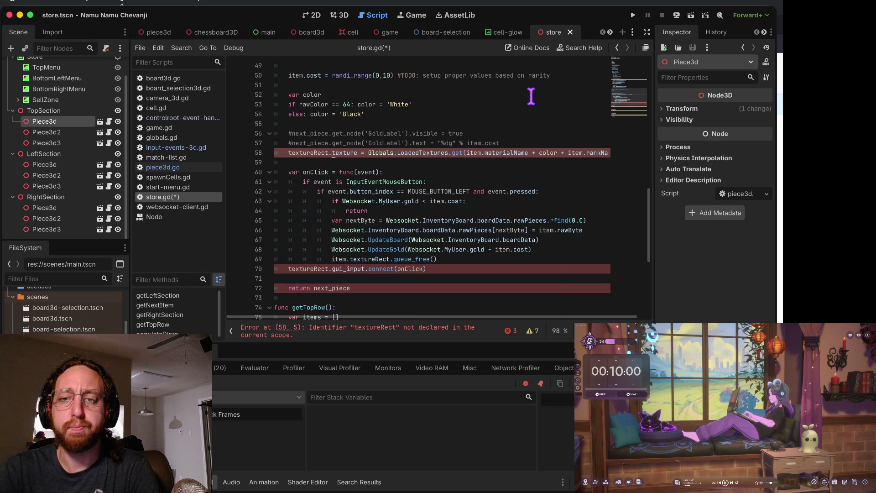
key("Home")
type("#")
key("super+s")
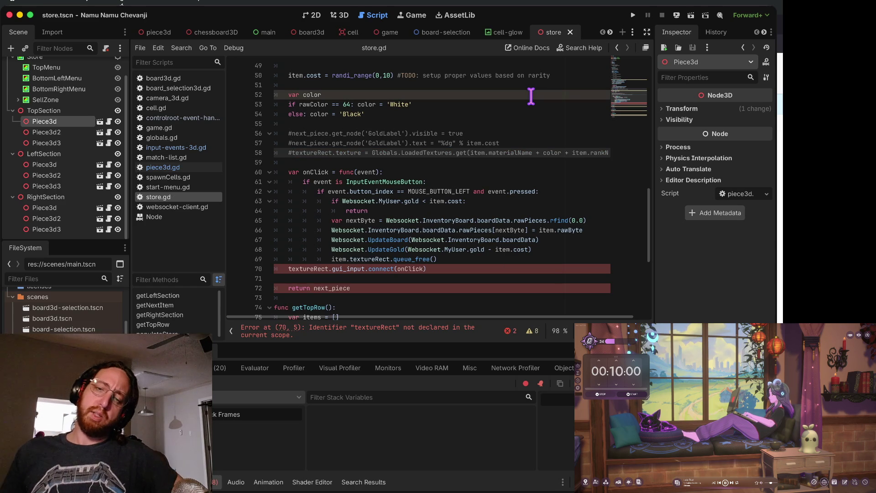
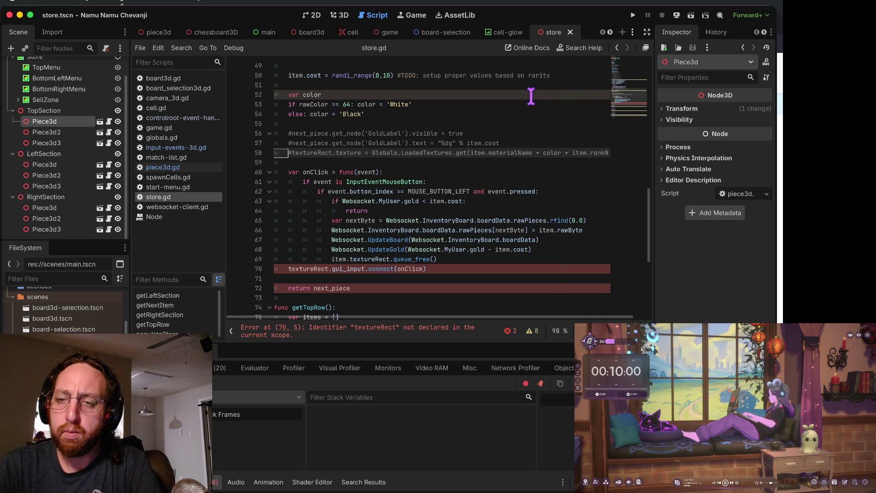
Move the Globals.LoadedTextures lookup onto its own line under the commented textureRect.texture line
key("Delete")
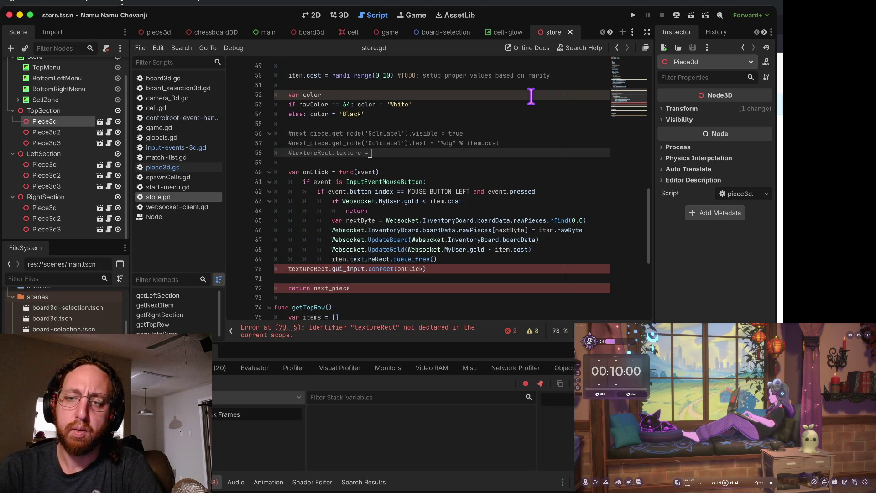
key("Return")
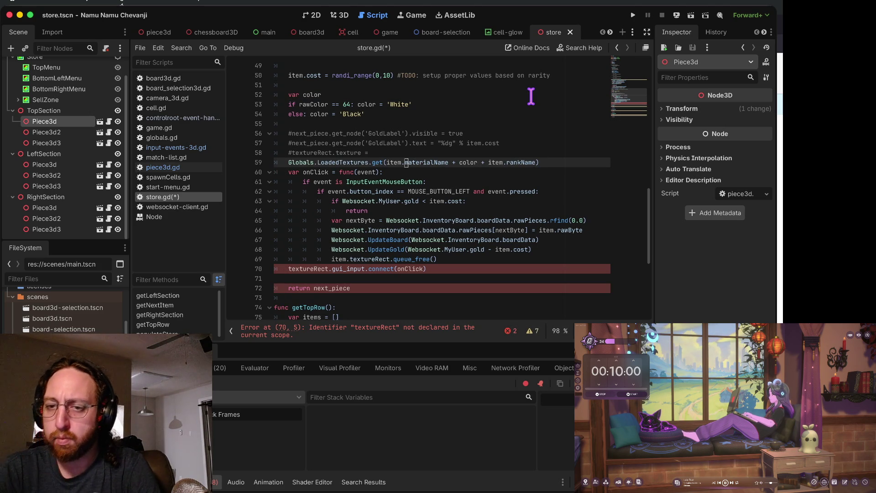
key("Right")
key("Right")
key("Right")
key("ctrl+Left")
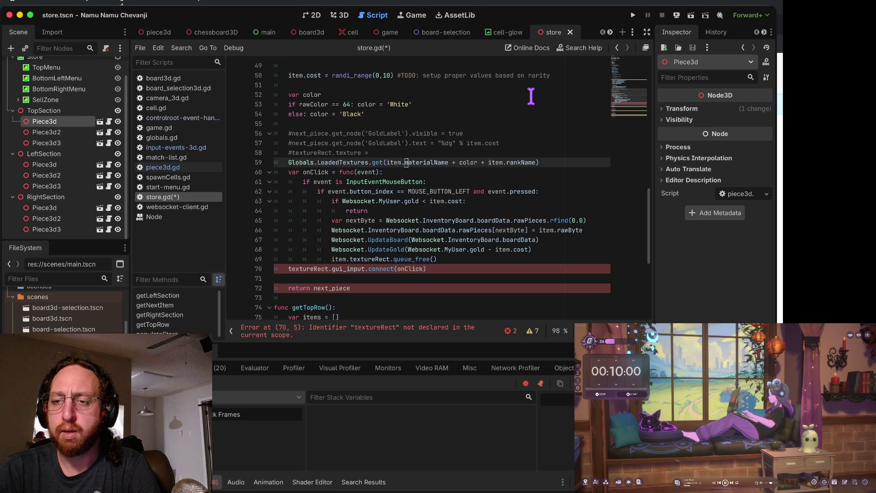
key("ctrl+Right")
key("ctrl+Right")
key("ctrl+Right")
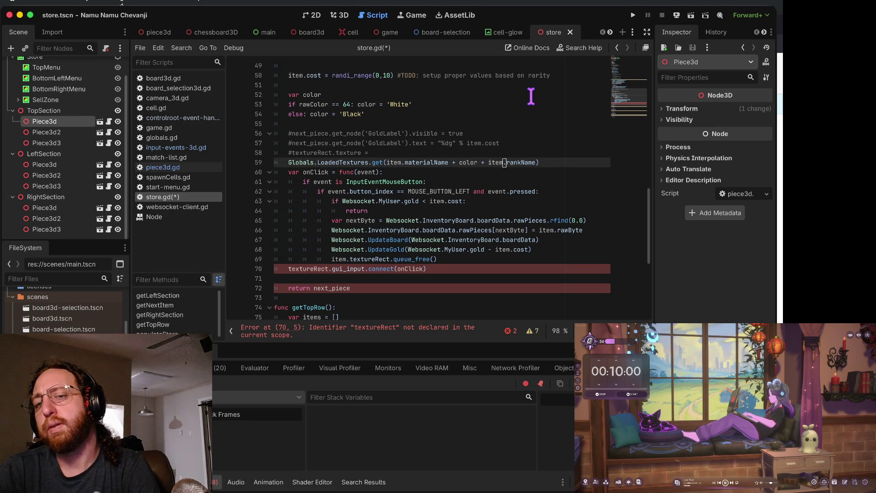
key("Down")
key("Up")
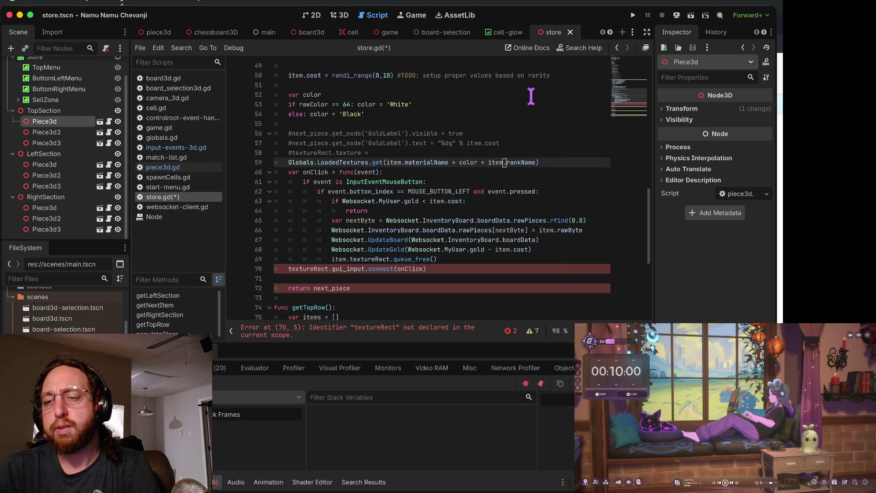
Add two blank lines before the onClick lambda, then return up to getNextItem
key("Return")
key("Return")
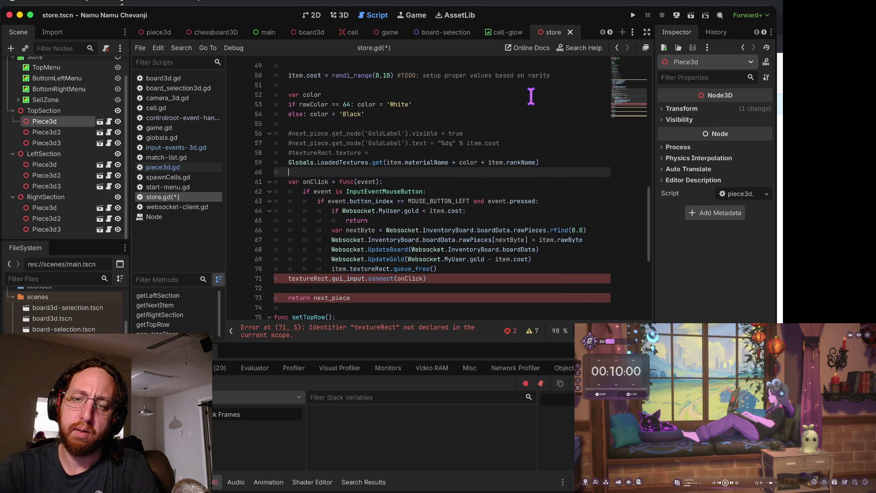
key("Up")
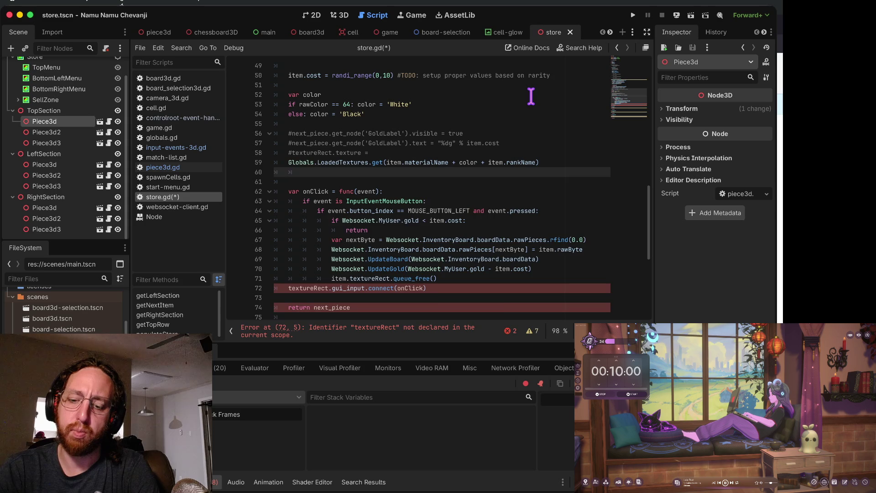
key("Return")
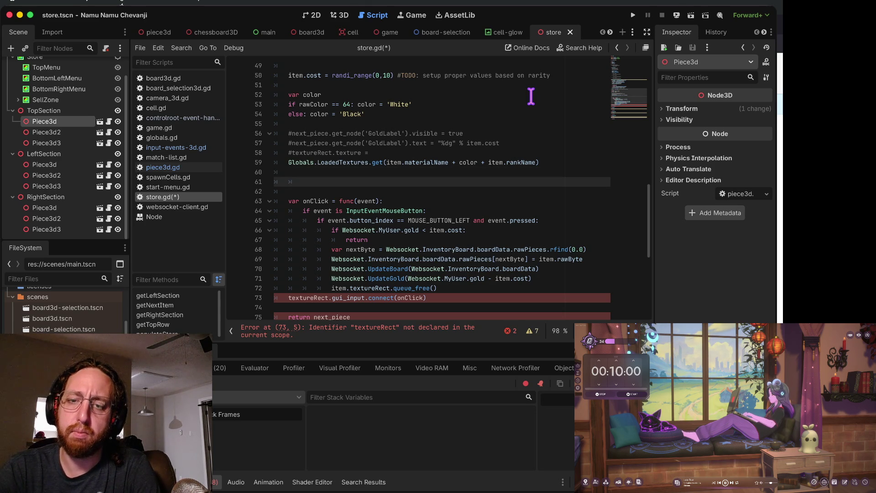
key("Up")
key("Up")
key("Up")
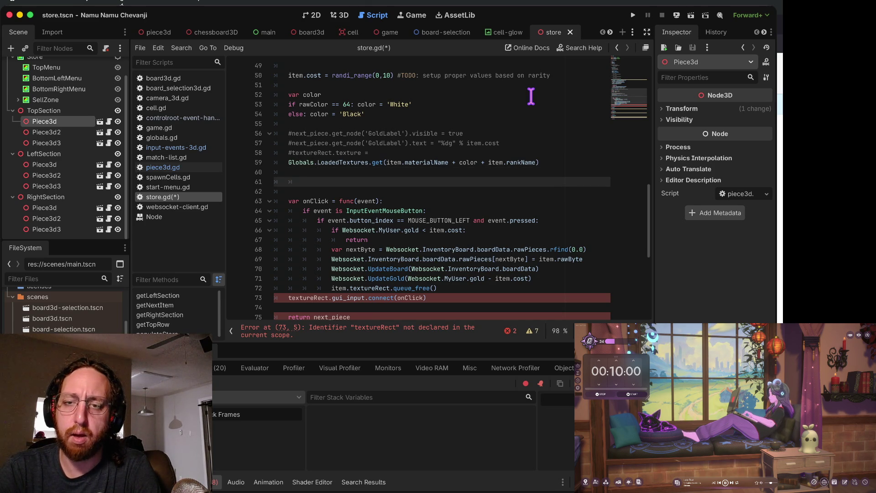
key("Up")
key("Up")
key("Up")
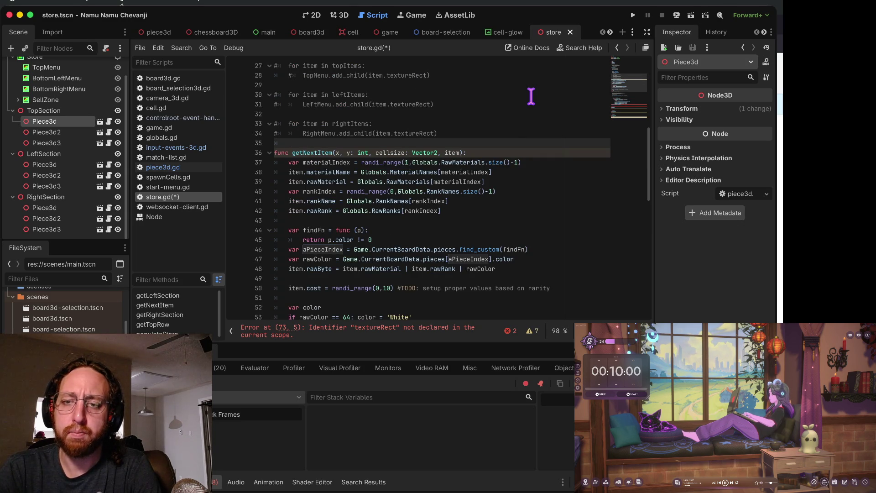
Review the getNextItem material lines and the onClick lambda header in store.gd
key("Down")
key("Down")
key("Down")
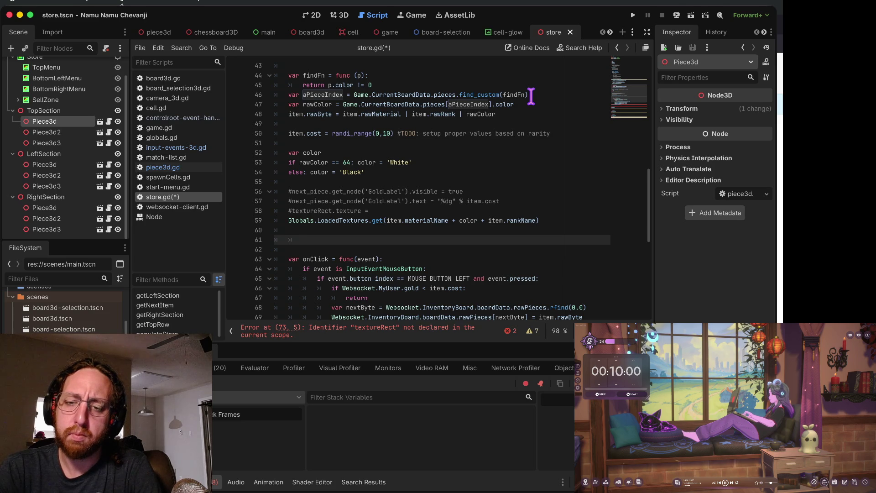
key("Down")
key("Down")
key("Down")
scroll(532, 96, "down", 4)
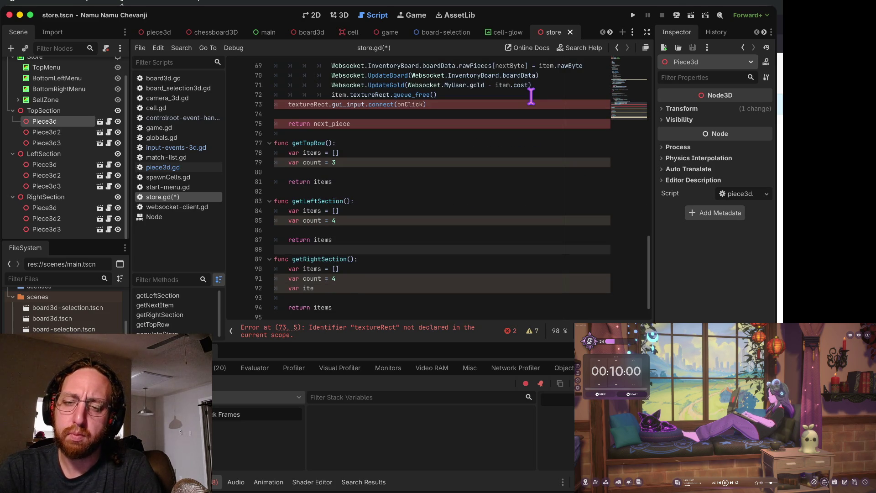
scroll(532, 96, "up", 9)
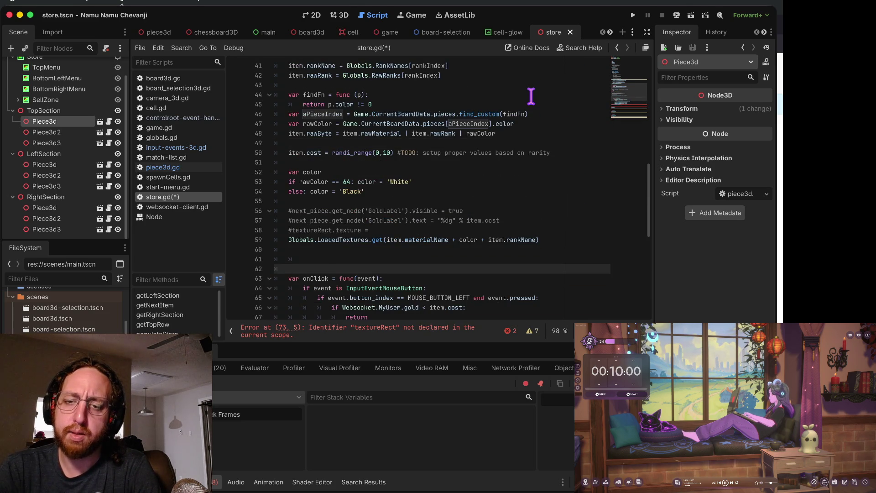
scroll(532, 96, "down", 5)
scroll(532, 96, "down", 4)
scroll(532, 96, "up", 5)
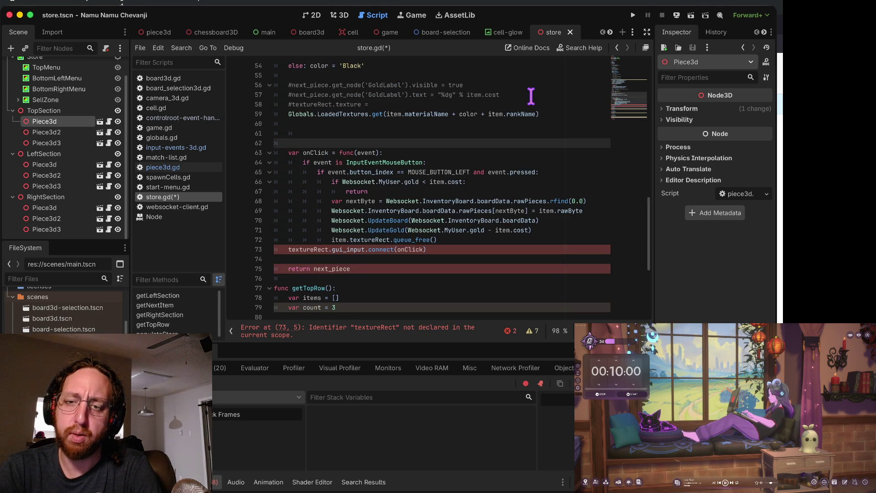
key("Up")
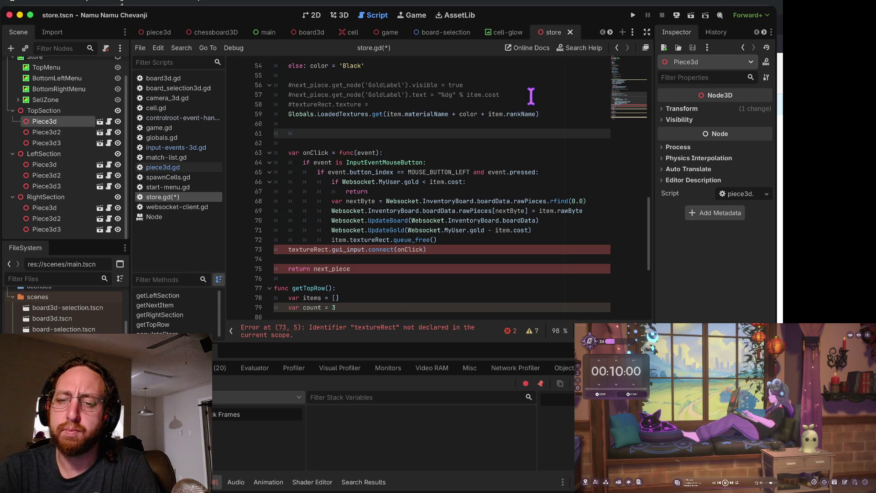
key("Down")
key("Down")
key("End")
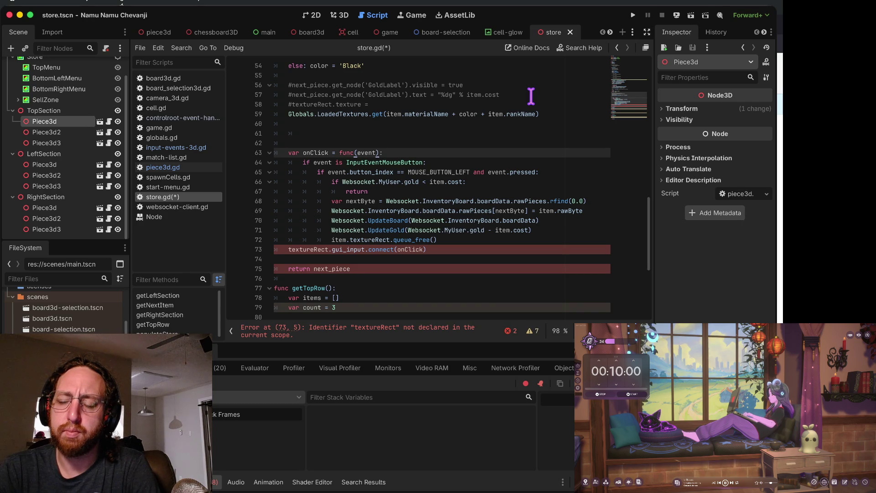
key("Up")
key("Up")
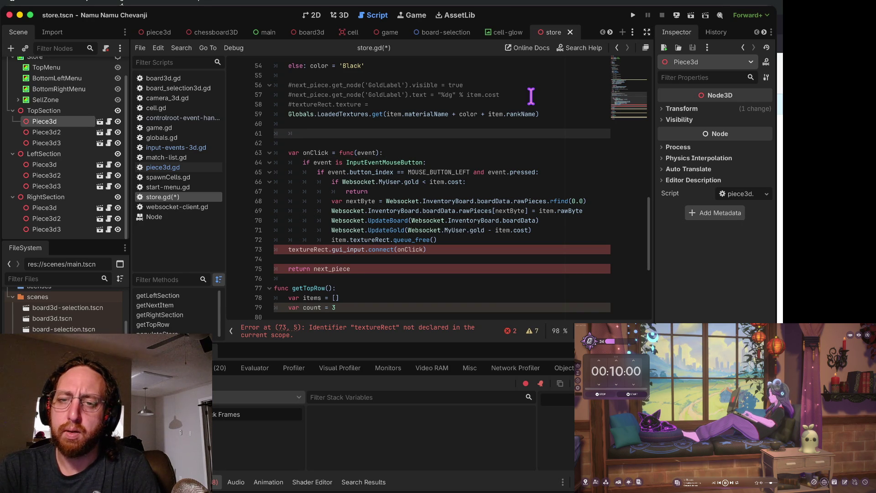
key("Up")
key("Up")
key("Up")
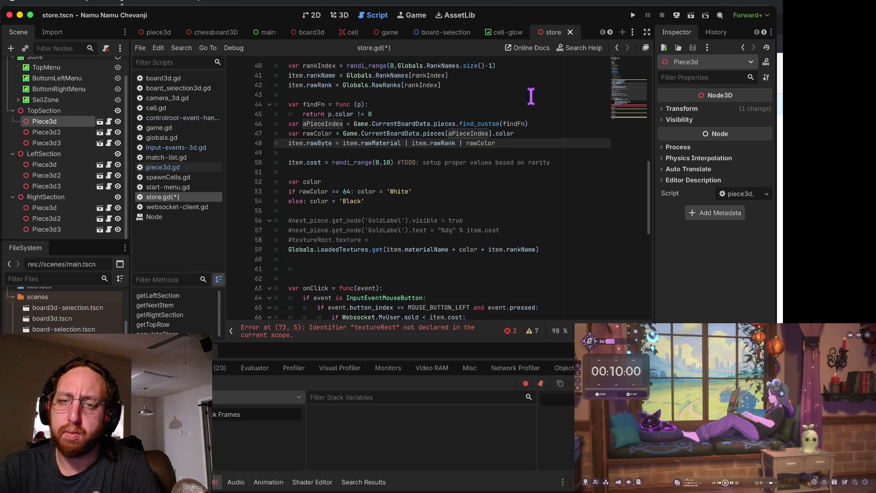
key("Up")
key("Up")
key("Up")
key("Down")
key("Down")
key("Down")
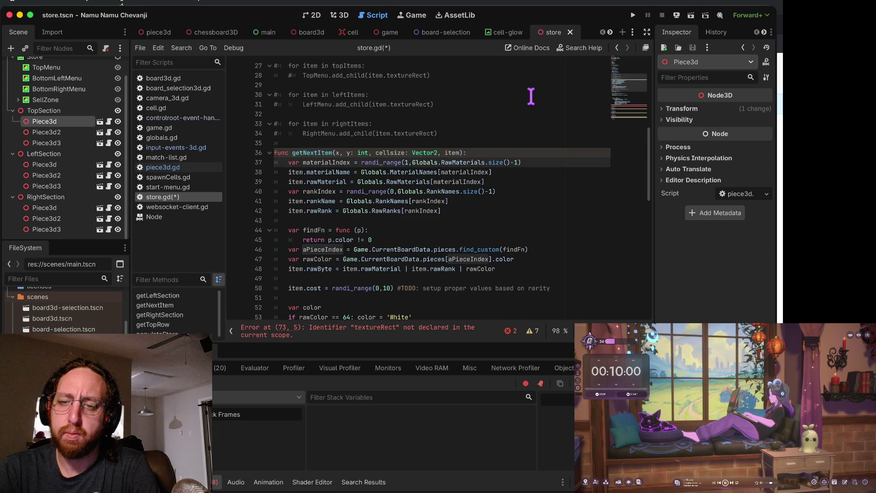
key("Up")
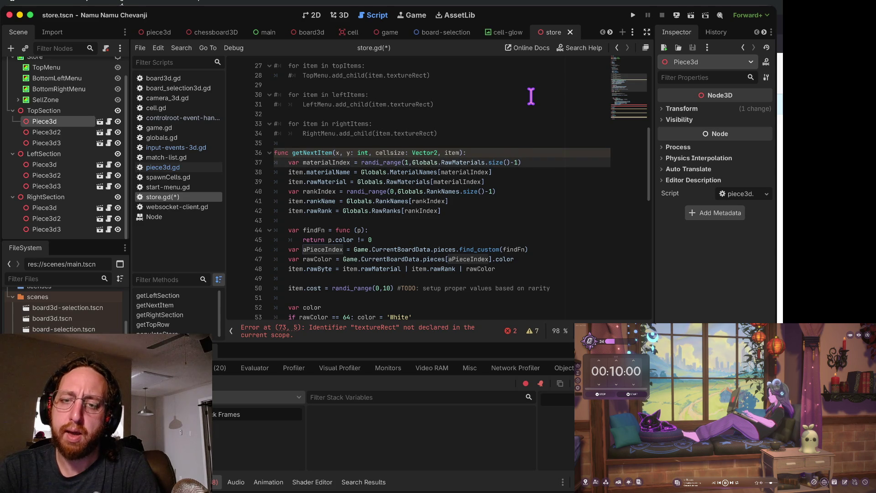
Add an empty line after var count = 3 in getTopRow
key("Down")
key("Down")
key("Down")
key("Page_Down")
key("Up")
key("Up")
key("Up")
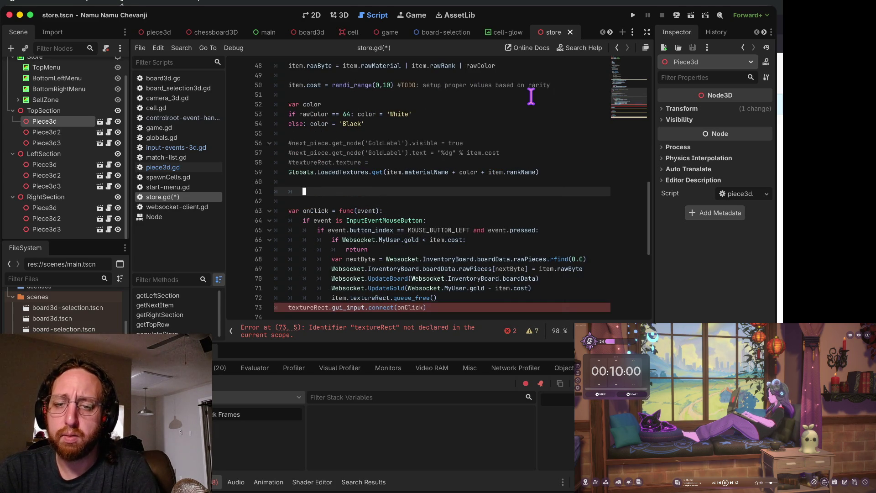
key("Down")
key("Down")
key("Down")
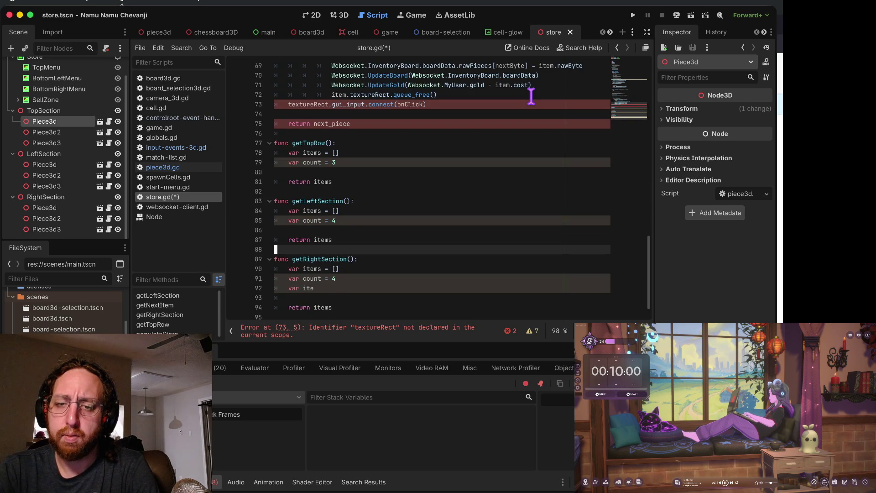
key("Up")
key("Up")
key("Up")
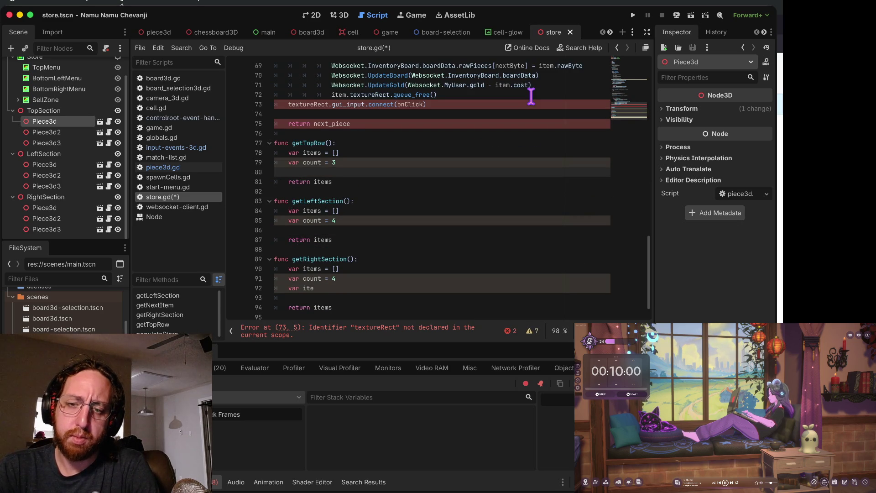
key("Return")
Add a 'for i in count:' loop in getTopRow that runs items.push_back(getNextItem())
type("for i i")
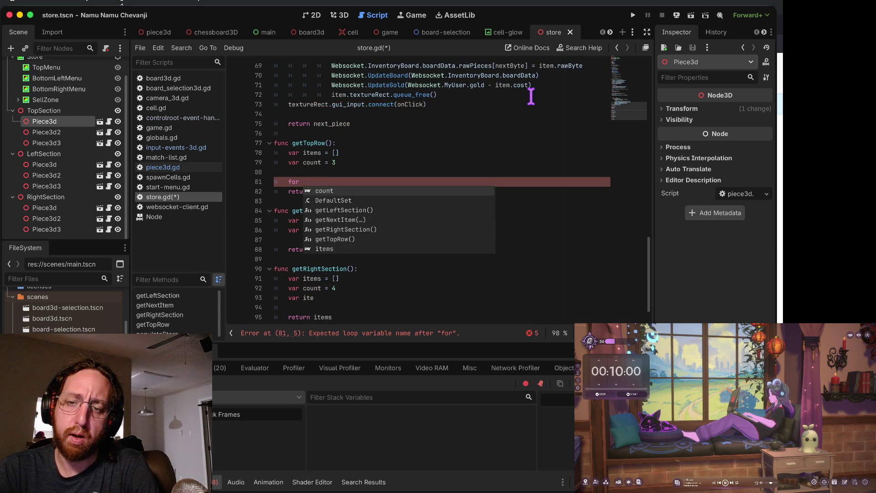
type("n count:")
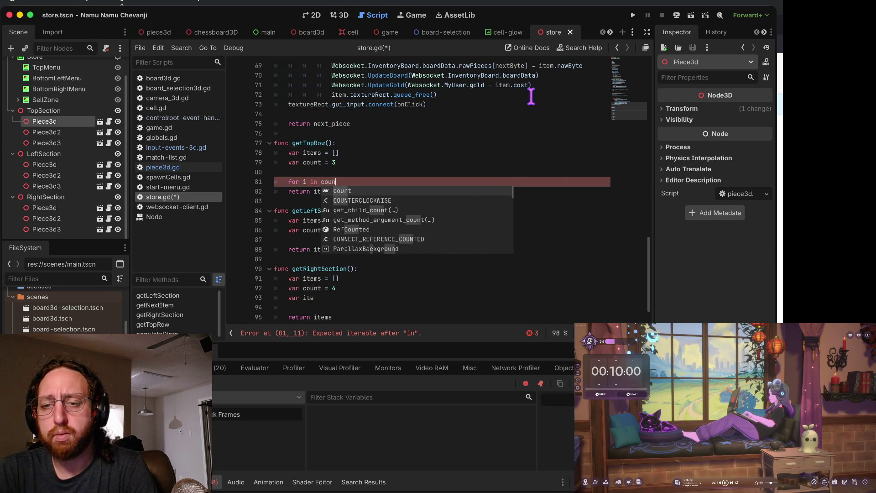
key("Return")
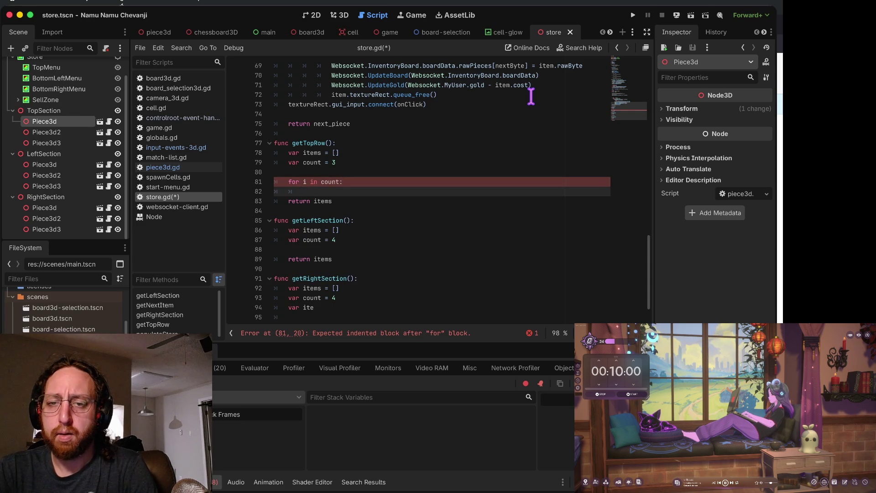
scroll(531, 96, "up", 10)
scroll(531, 96, "down", 10)
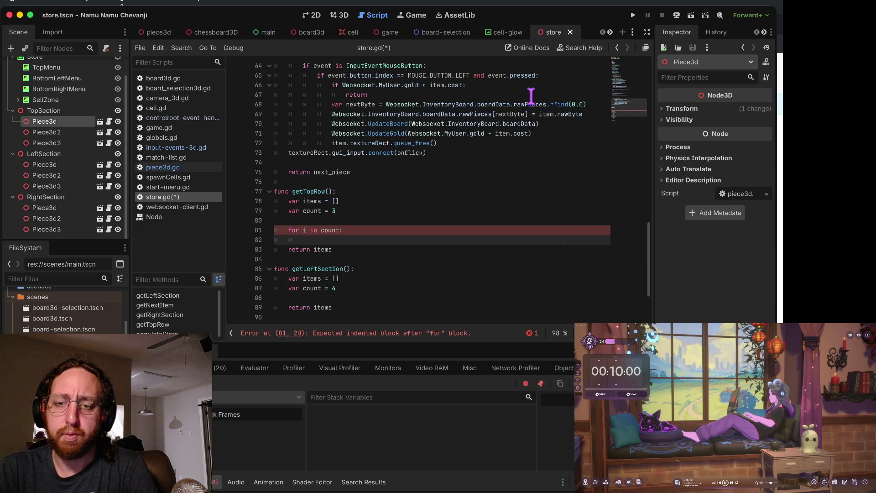
type("etNextI")
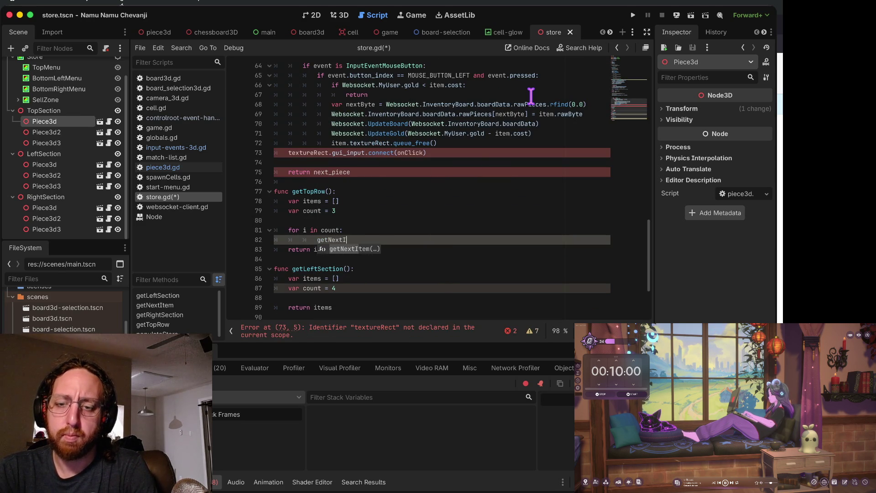
key("Return")
key("Home")
key("BackSpace")
type("items.push(")
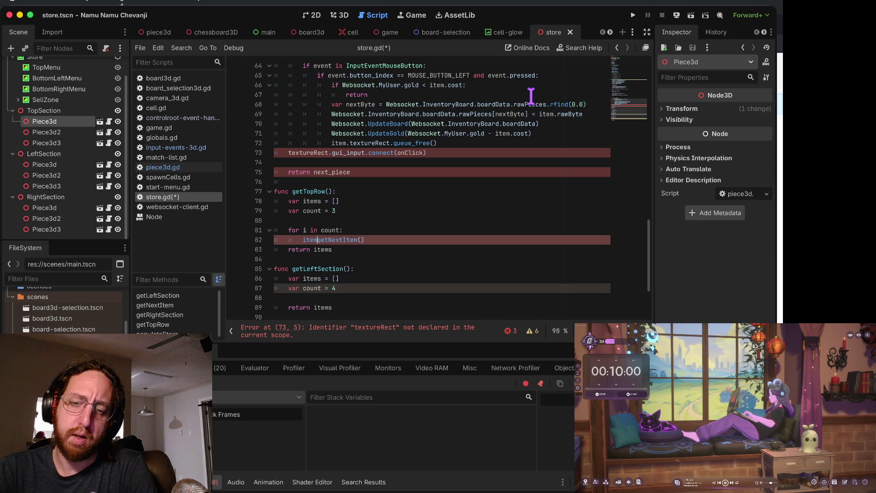
key("End")
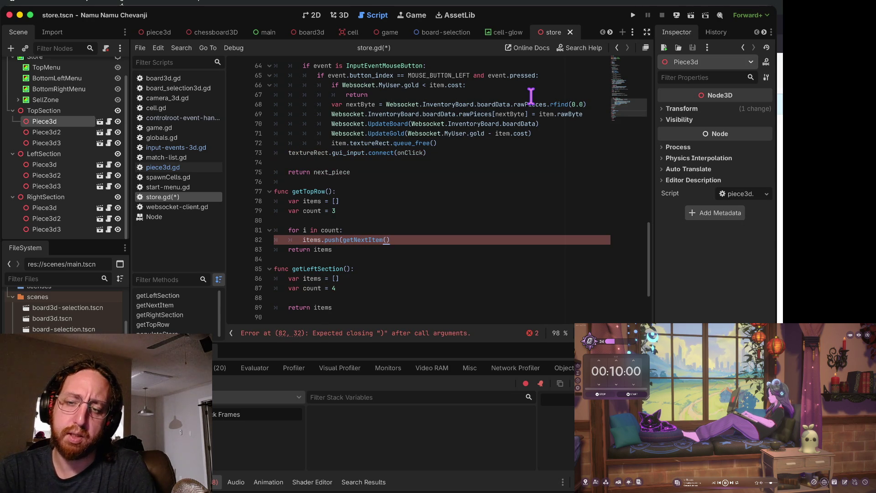
type("_back")
key("End")
type(")")
Insert a blank line before return items, save store.gd, and go to getNextItem's definition
key("ctrl+s")
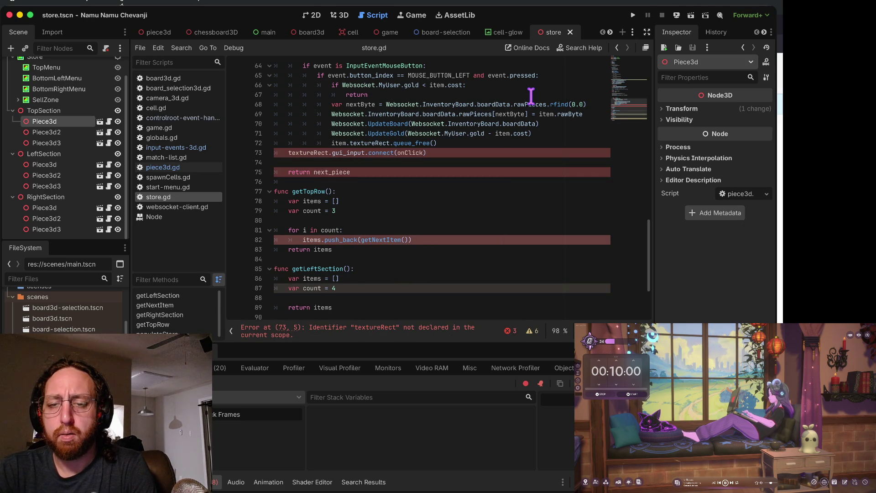
key("Down")
key("Return")
key("Up")
key("Up")
key("Up")
key("End")
key("ctrl+s")
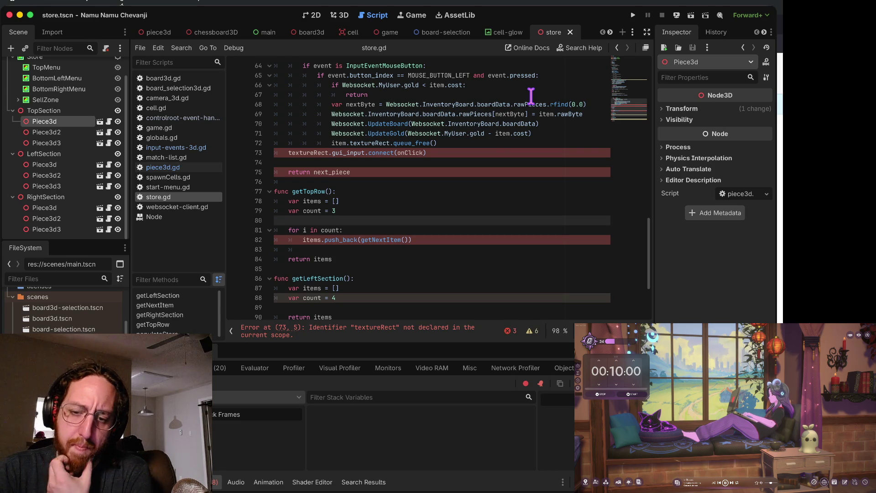
key("Down")
key("Down")
key("Down")
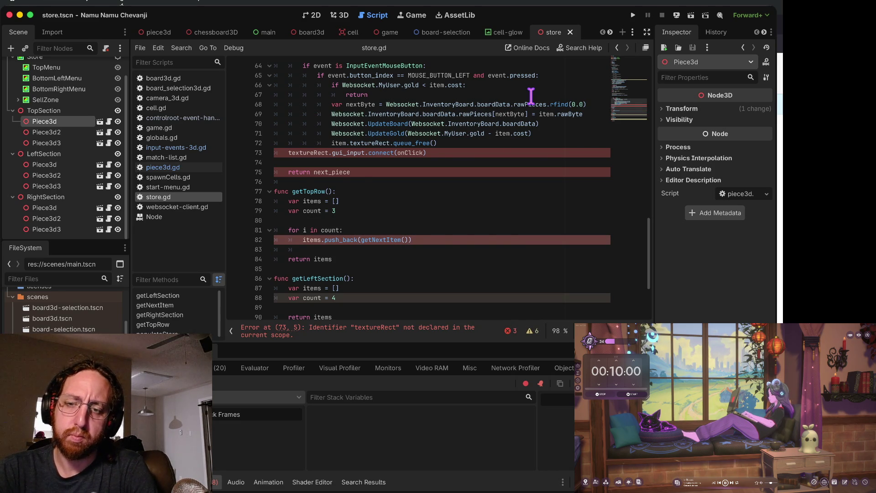
key("F12")
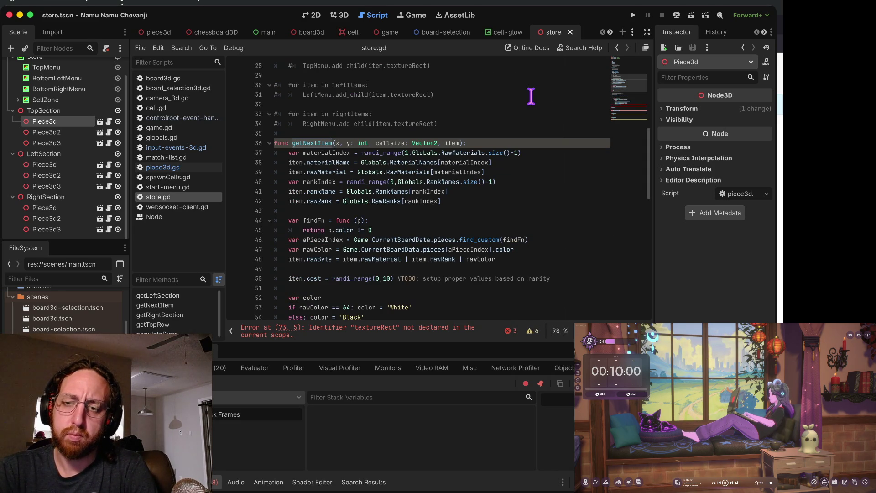
Change getNextItem's return type from void to Node3D and save store.gd
key("alt+Left")
key("Up")
key("Up")
key("Up")
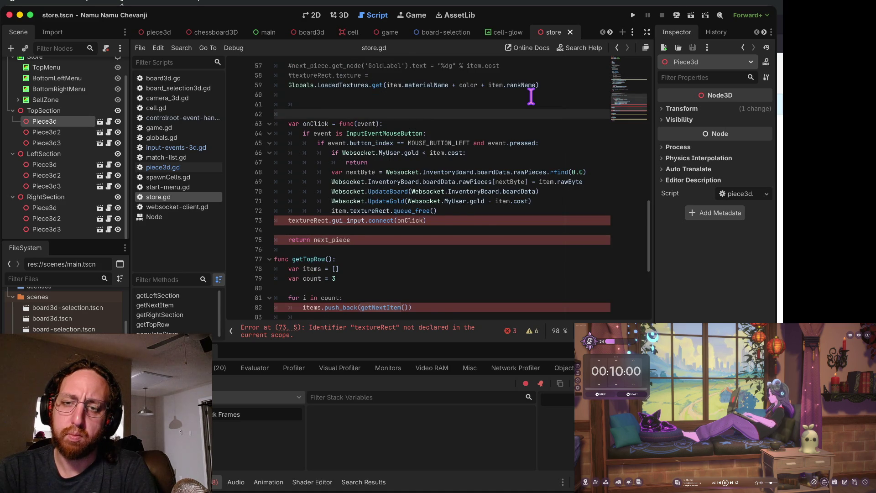
key("alt+Left")
key("alt+Right")
key("alt+Right")
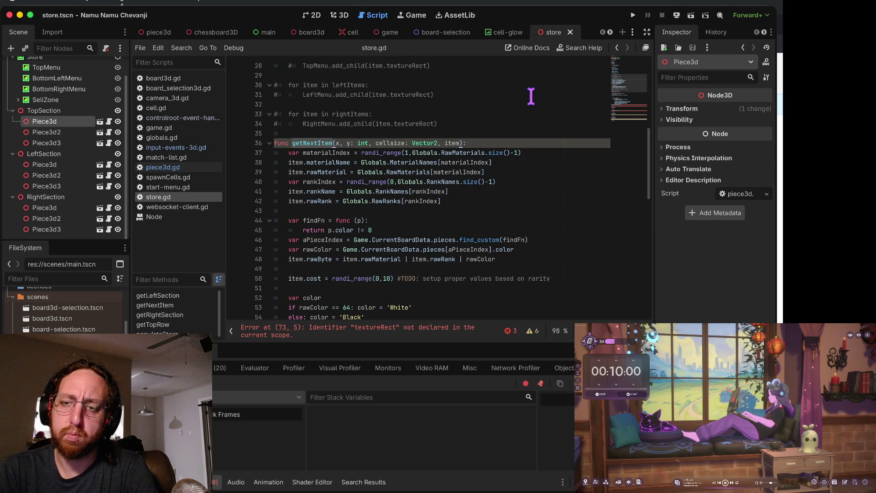
type("e3e")
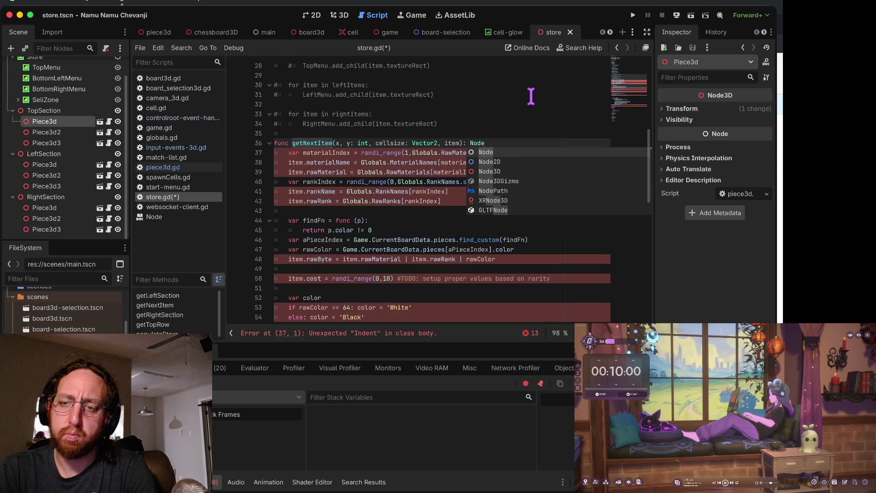
key("Escape")
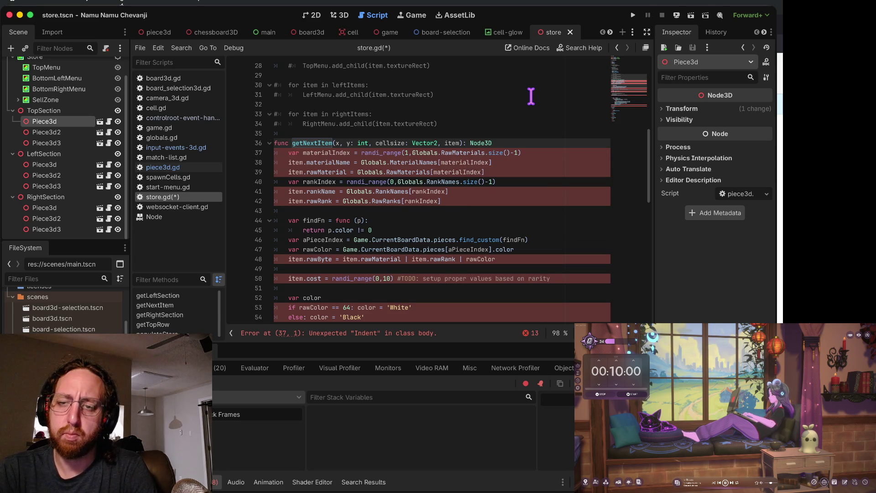
key("Delete")
key("End")
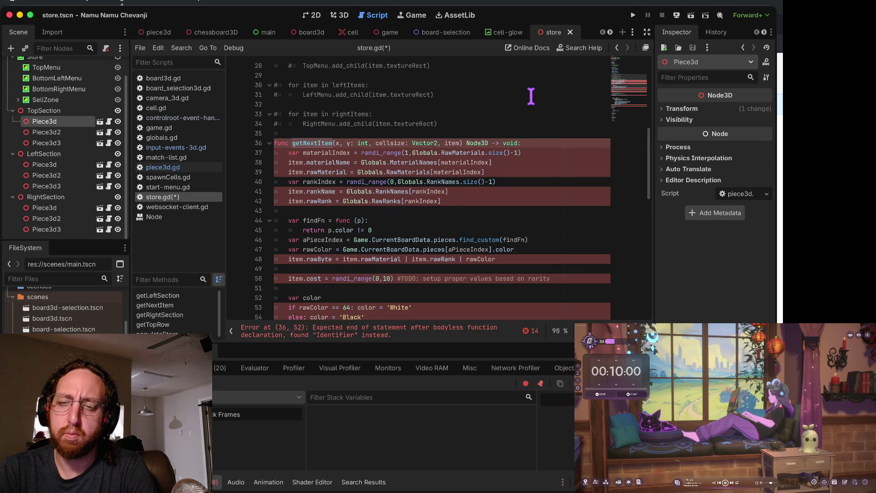
key("ctrl+z")
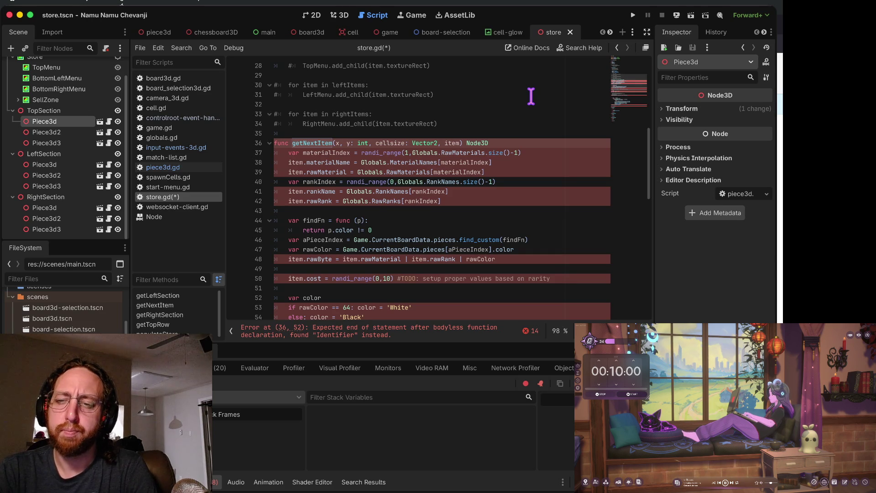
type("->")
key("End")
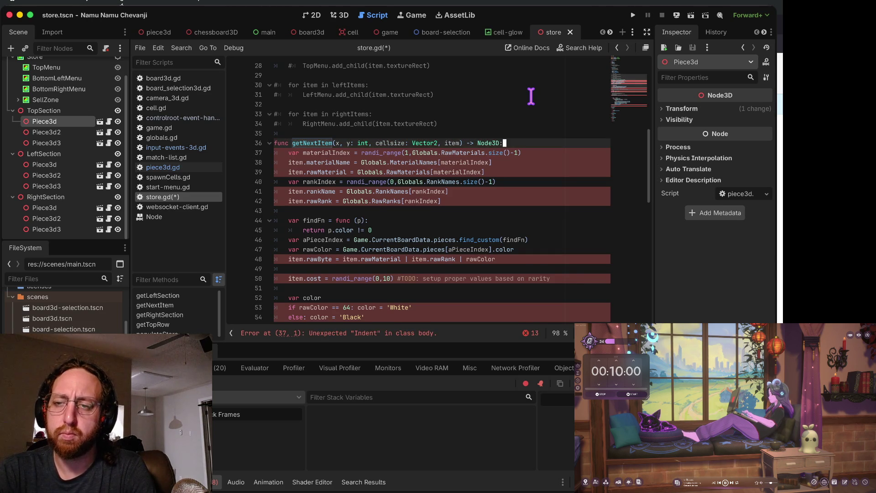
key("ctrl+s")
Look over getNextItem's code up to the rankName line, then switch to the terminal workspace
scroll(531, 96, "down", 10)
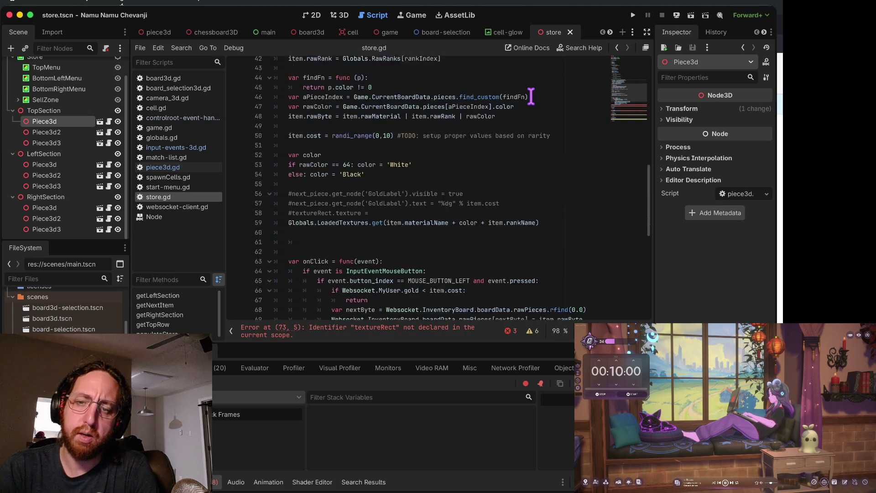
scroll(530, 96, "up", 2)
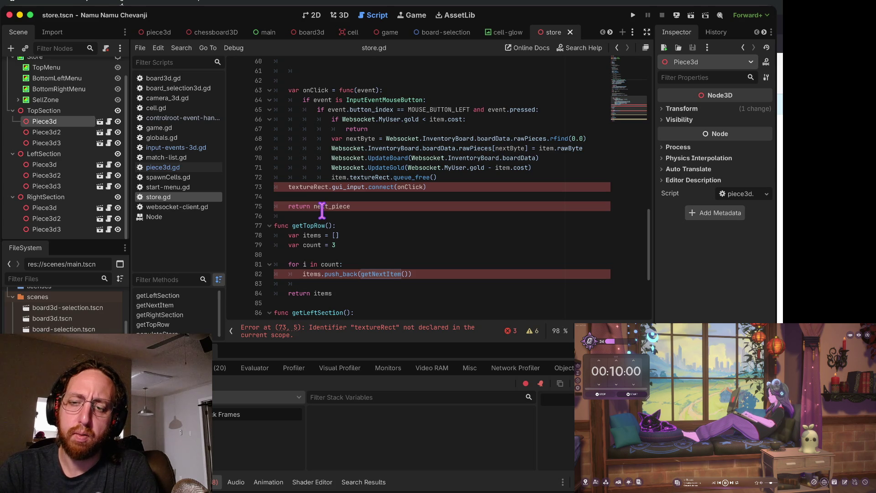
scroll(323, 210, "up", 9)
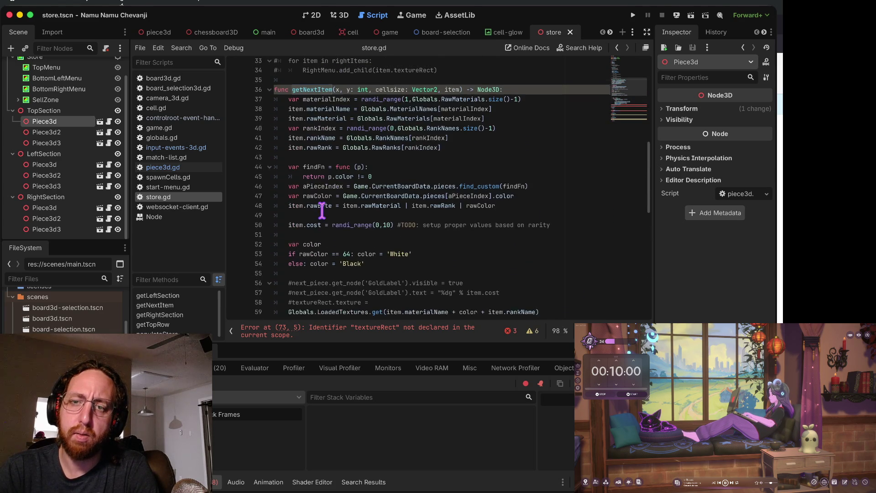
scroll(410, 171, "down", 1)
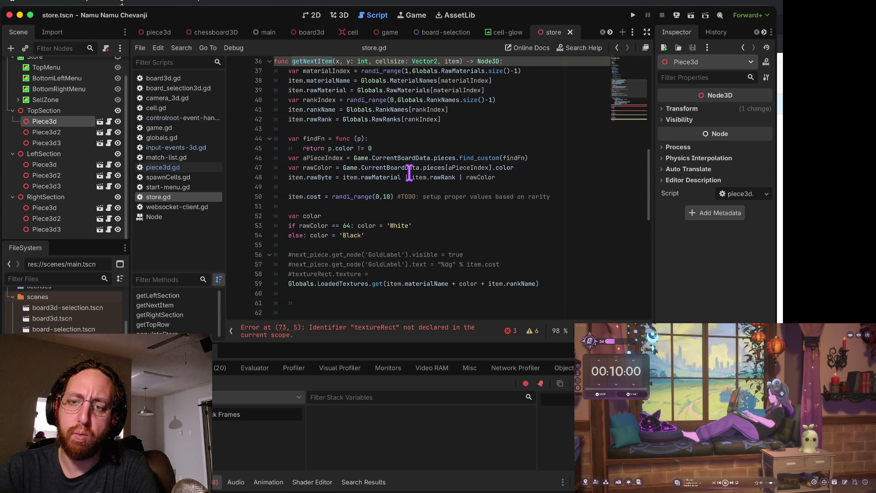
scroll(414, 162, "down", 8)
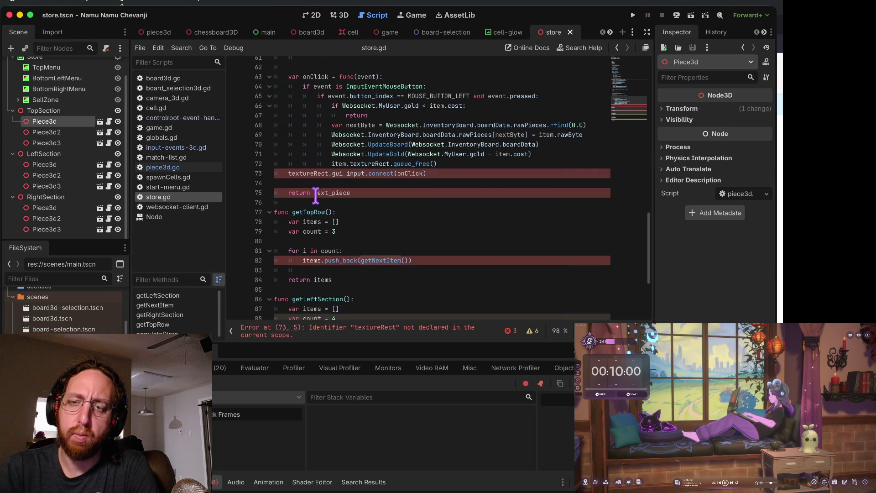
scroll(384, 133, "up", 2)
scroll(383, 133, "up", 6)
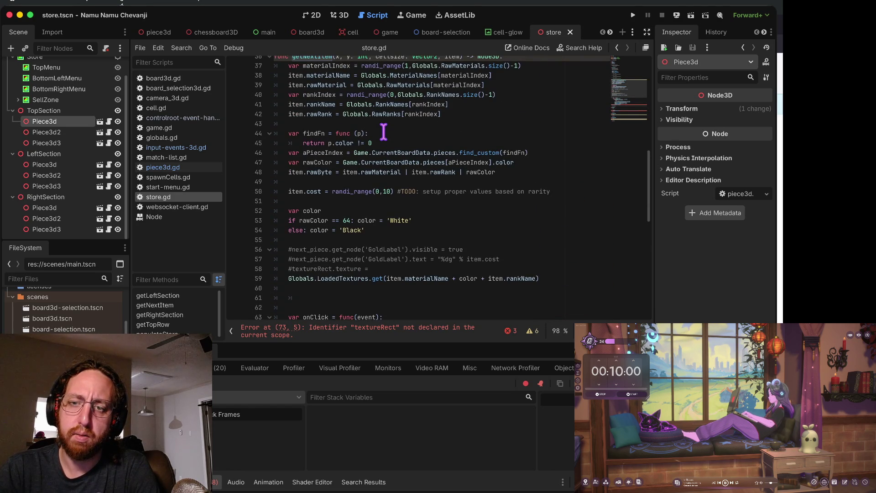
scroll(324, 121, "up", 1)
left_click(324, 122)
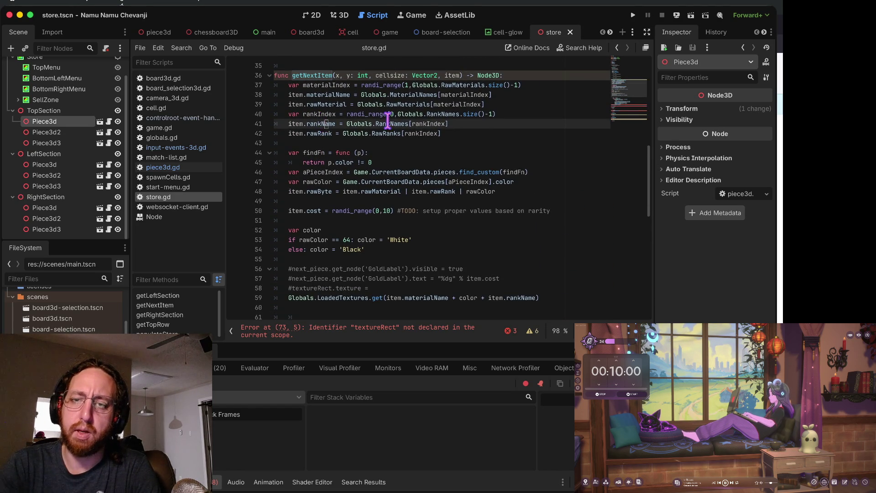
key("ctrl+Right")
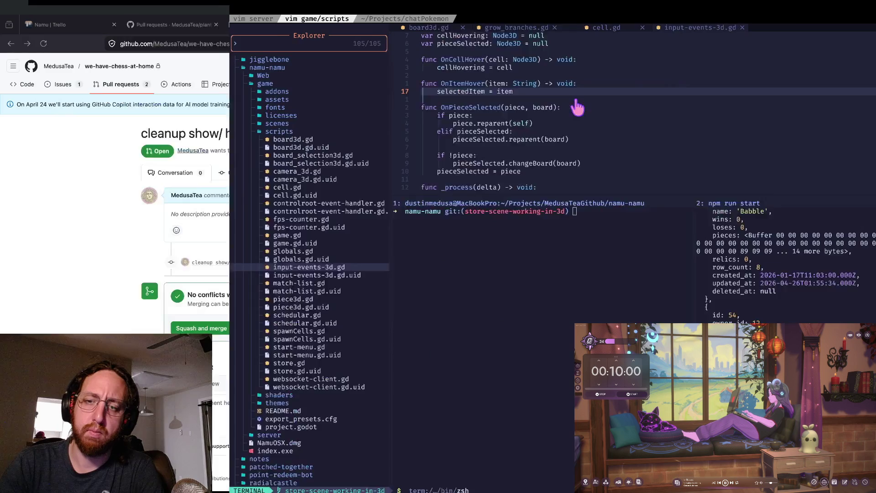
type("s")
key("Return")
type("d")
key("Return")
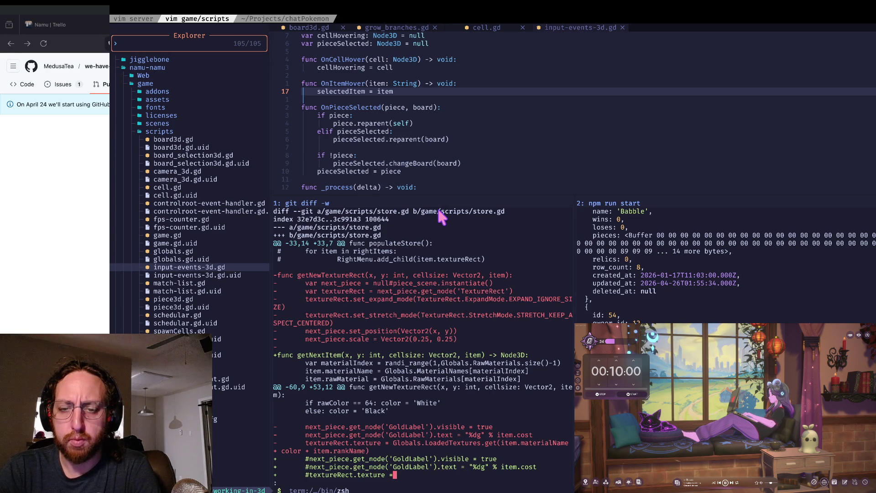
scroll(439, 215, "down", 5)
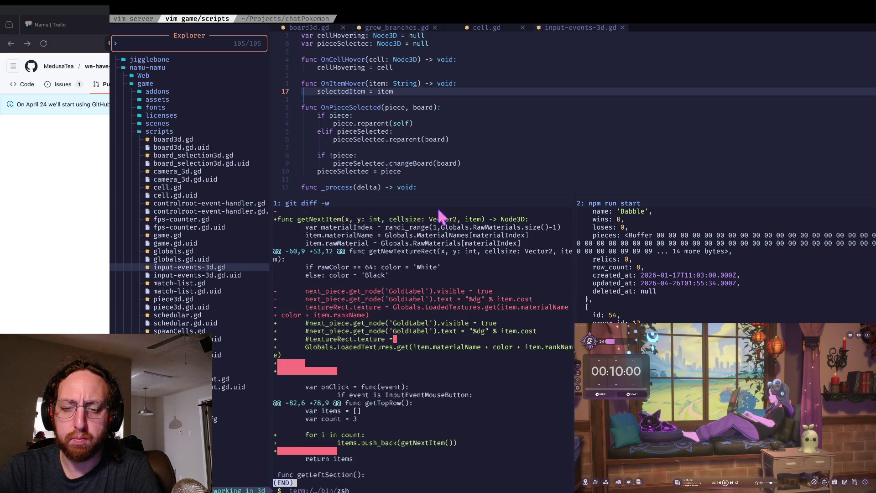
scroll(438, 207, "up", 5)
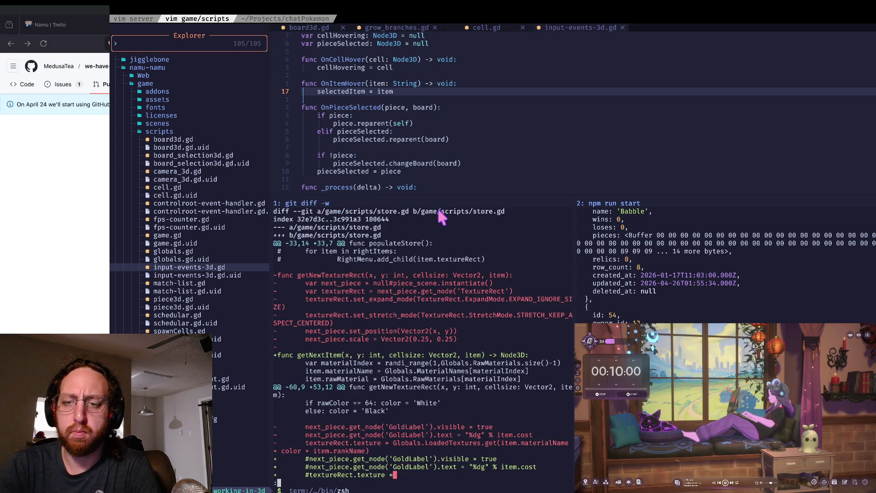
key("super+Tab")
left_click(419, 163)
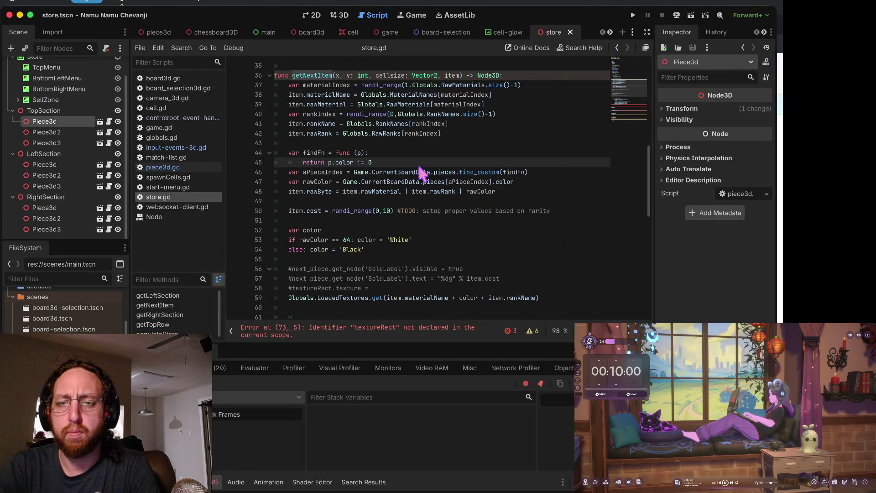
Search the project files for next_piece and scroll through getNextItem in store.gd
key("ctrl+shift+f")
type("nex")
key("Return")
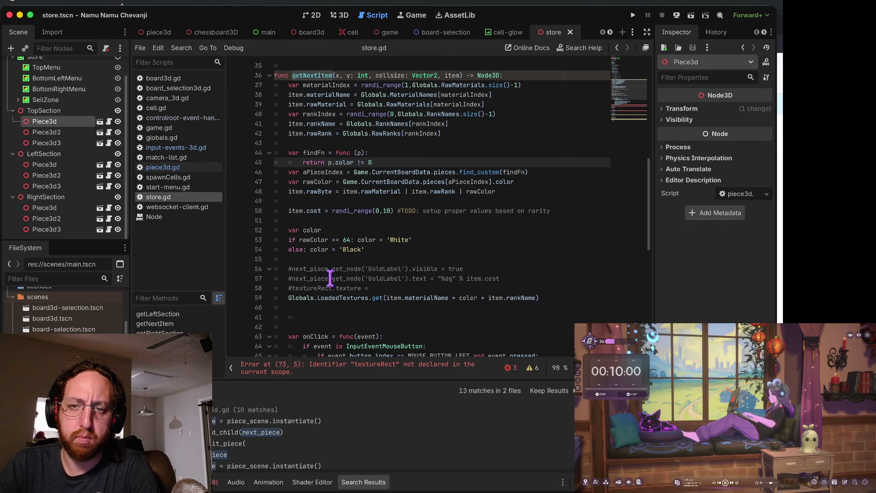
scroll(384, 197, "up", 10)
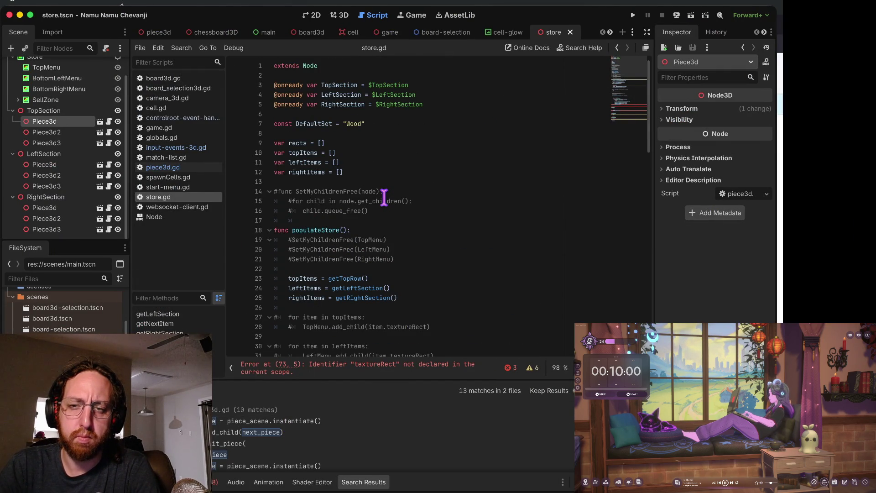
scroll(359, 203, "down", 10)
scroll(360, 203, "down", 5)
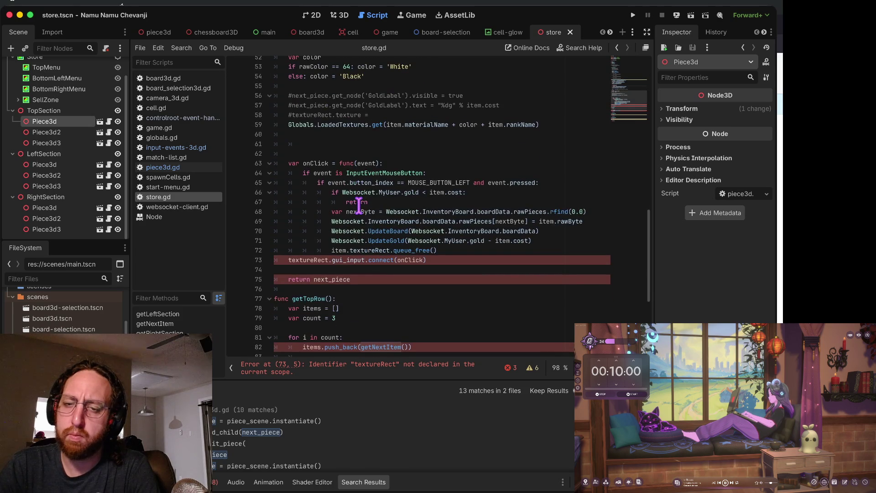
scroll(341, 279, "up", 6)
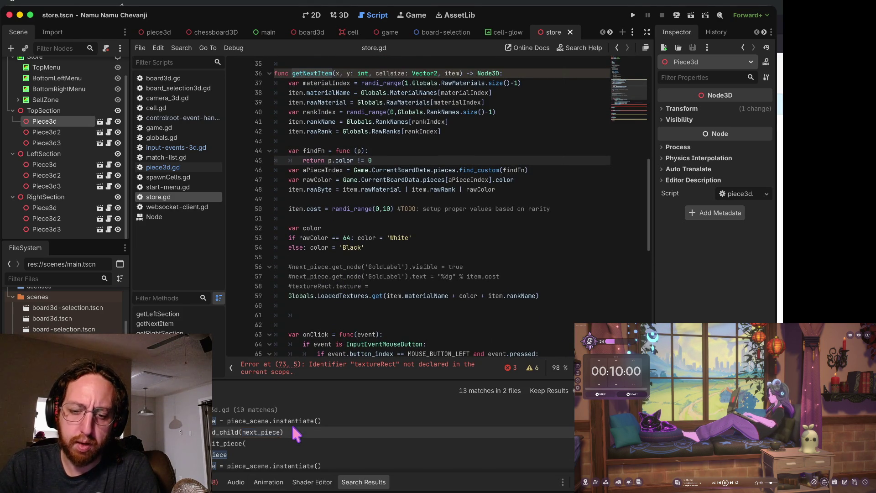
scroll(292, 424, "down", 3)
scroll(348, 214, "down", 6)
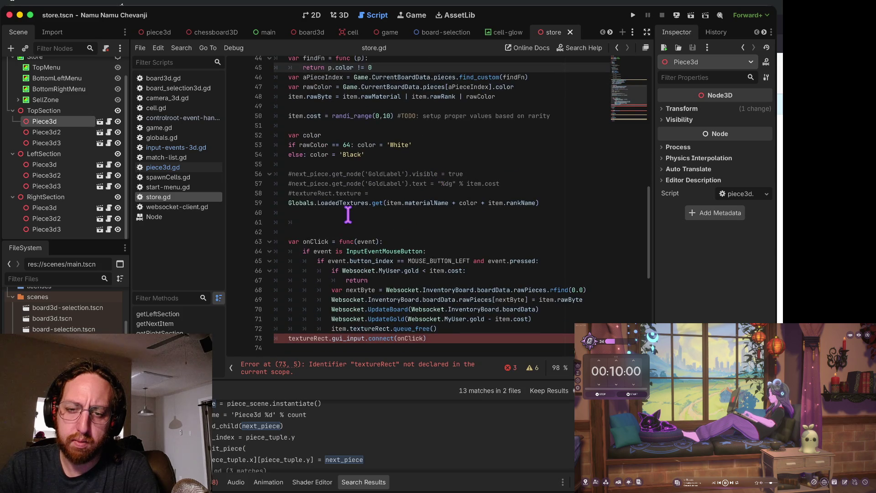
scroll(347, 215, "up", 5)
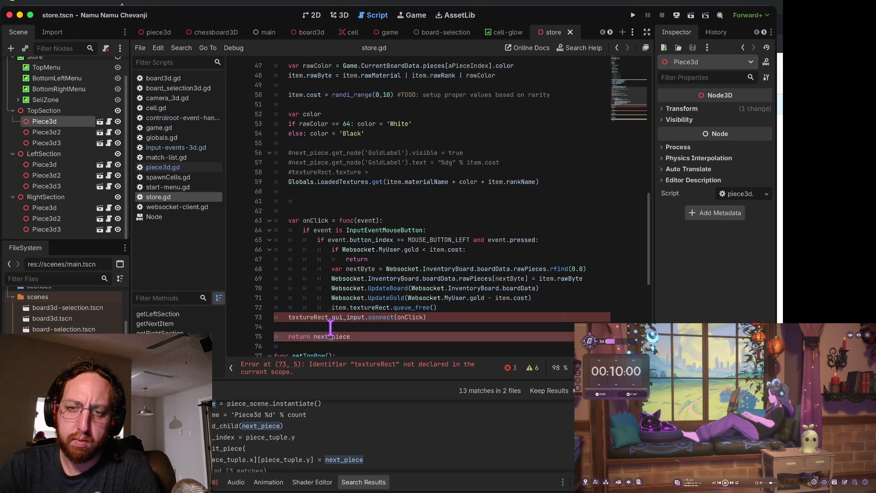
scroll(330, 327, "up", 3)
Review the onClick lambda and settle on empty line 61 below the texture lookup
scroll(330, 327, "down", 2)
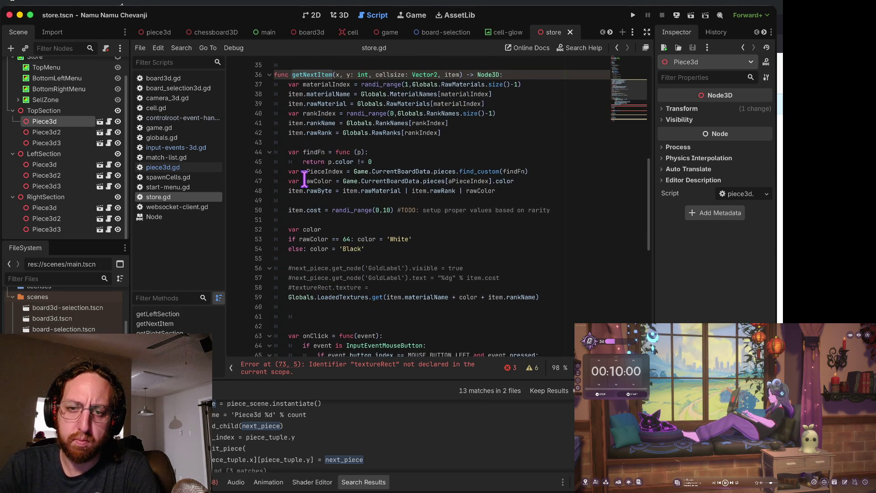
scroll(305, 180, "down", 4)
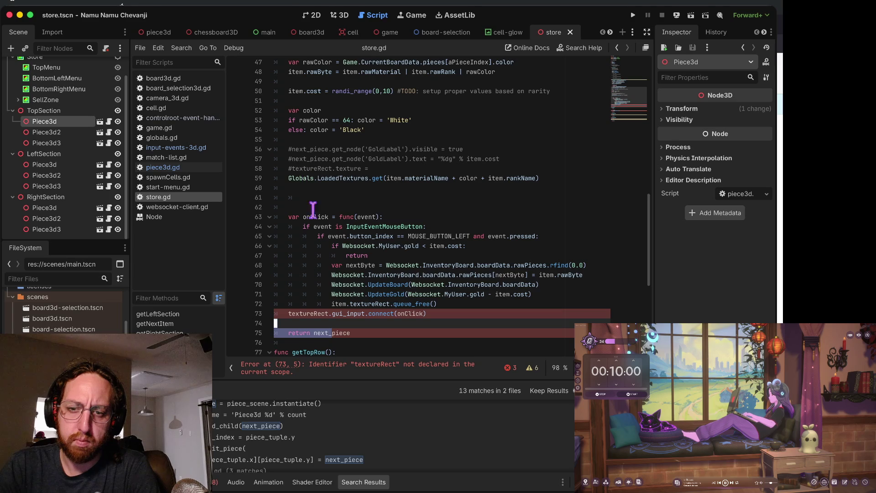
scroll(345, 274, "down", 1)
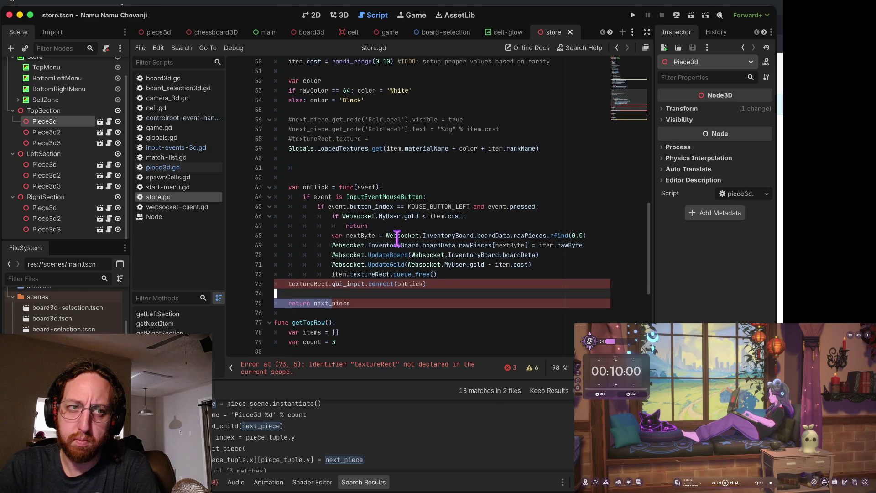
scroll(362, 213, "down", 1)
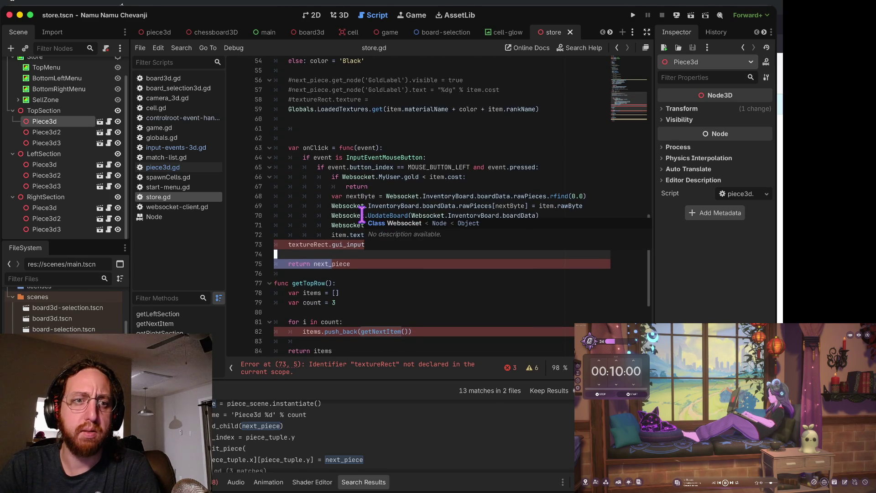
scroll(342, 224, "up", 4)
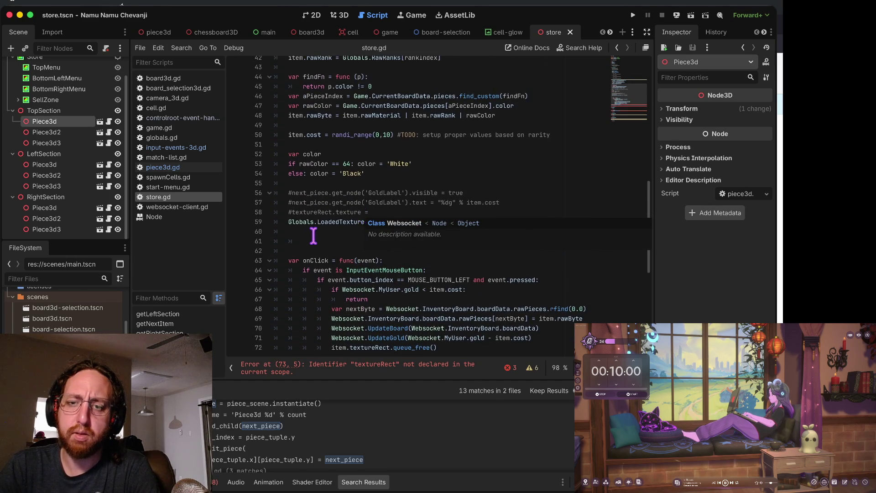
scroll(372, 178, "up", 2)
key("shift+Up")
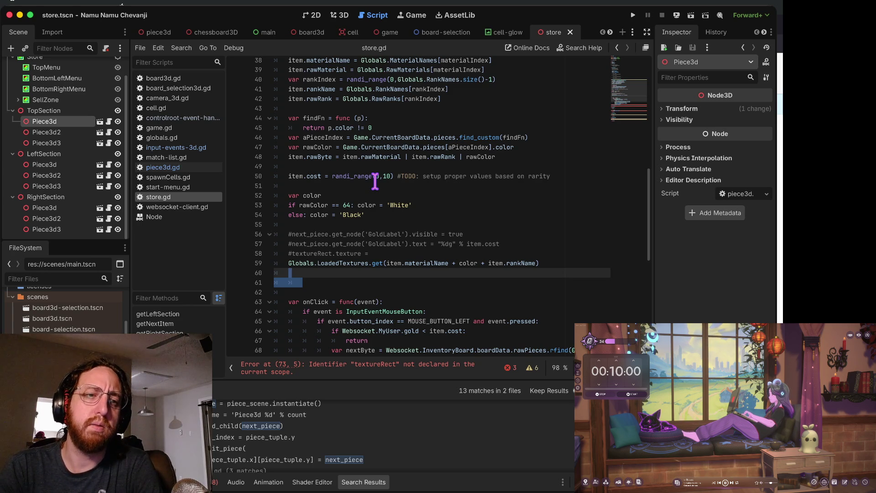
key("Left")
scroll(375, 181, "up", 1)
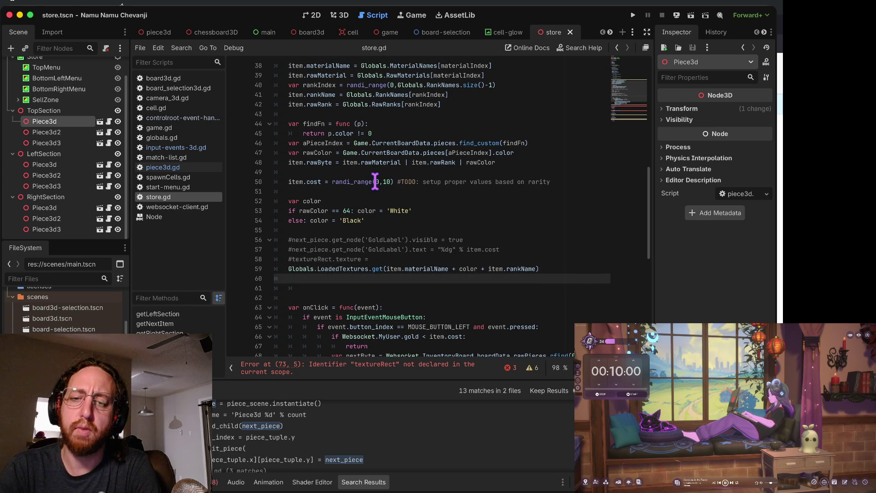
key("Down")
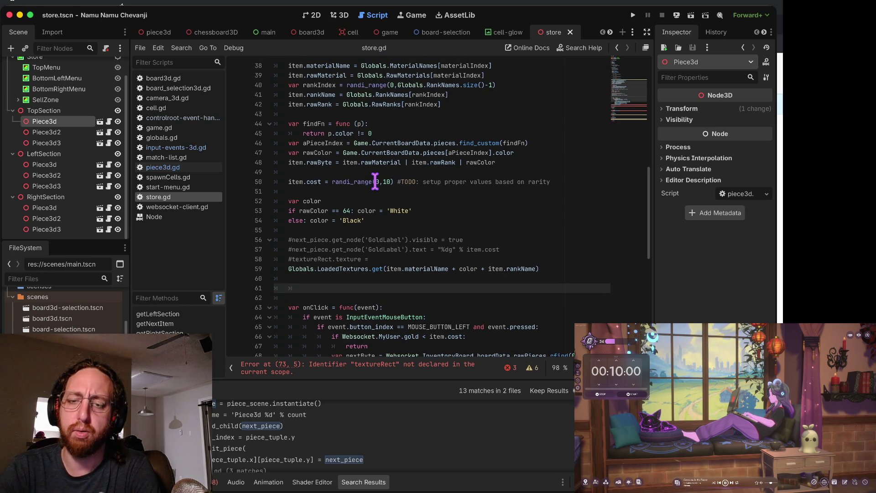
Remove the stray indent on line 61 and begin a 'var ite' line in getRightSection
key("BackSpace")
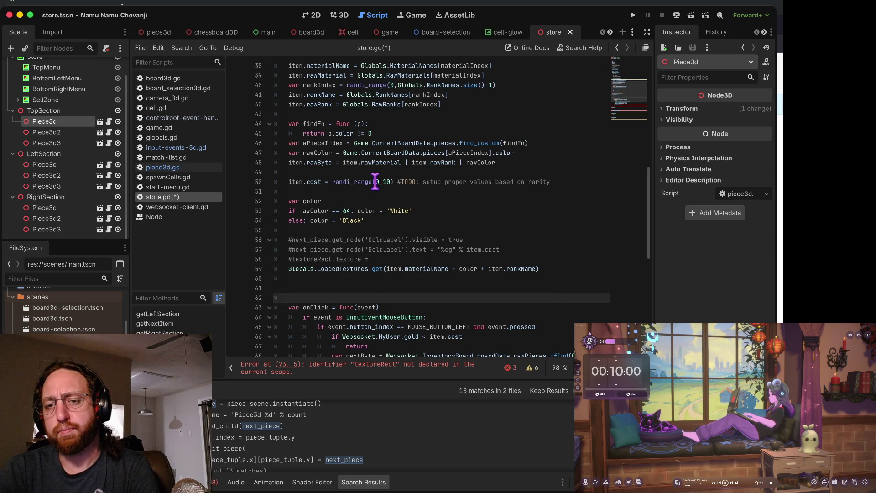
scroll(375, 181, "up", 3)
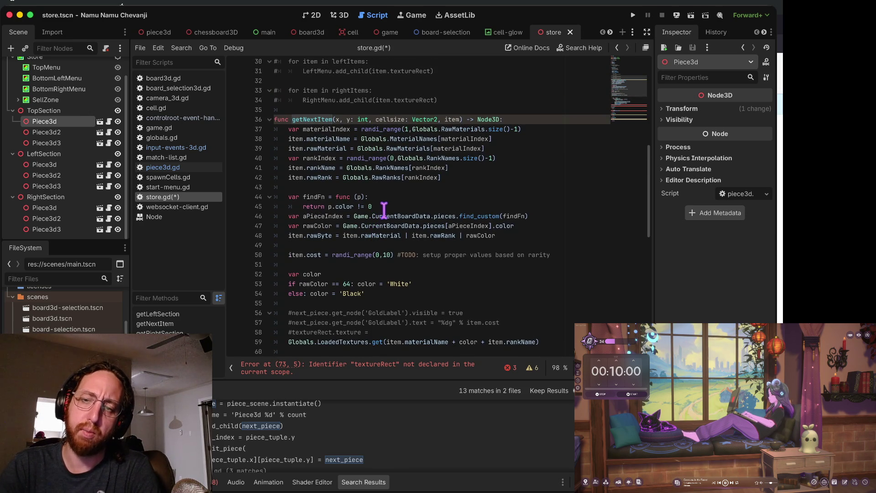
scroll(385, 207, "down", 4)
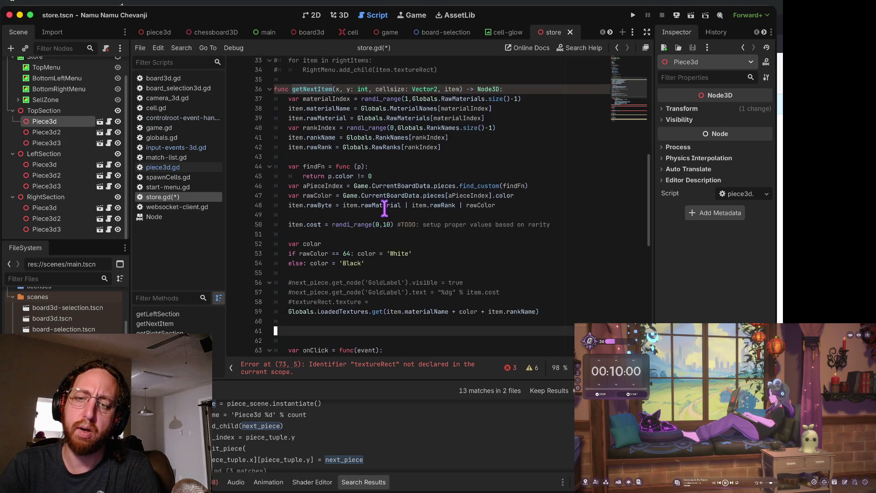
scroll(385, 208, "down", 8)
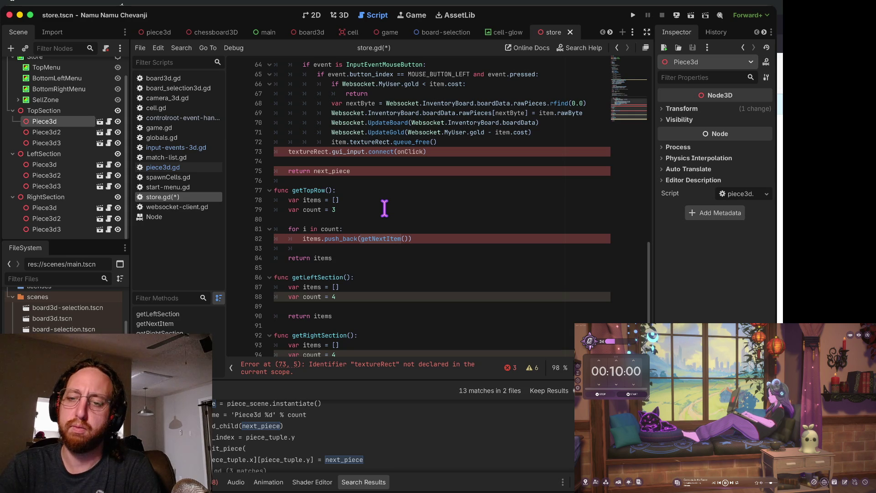
key("Return")
type("var ite")
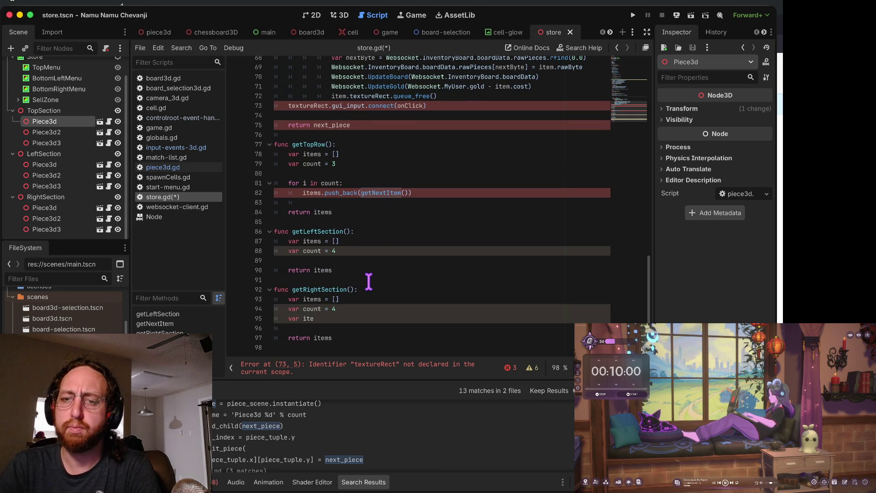
Search all files for next_piece and drag the search results panel taller
scroll(363, 297, "up", 1)
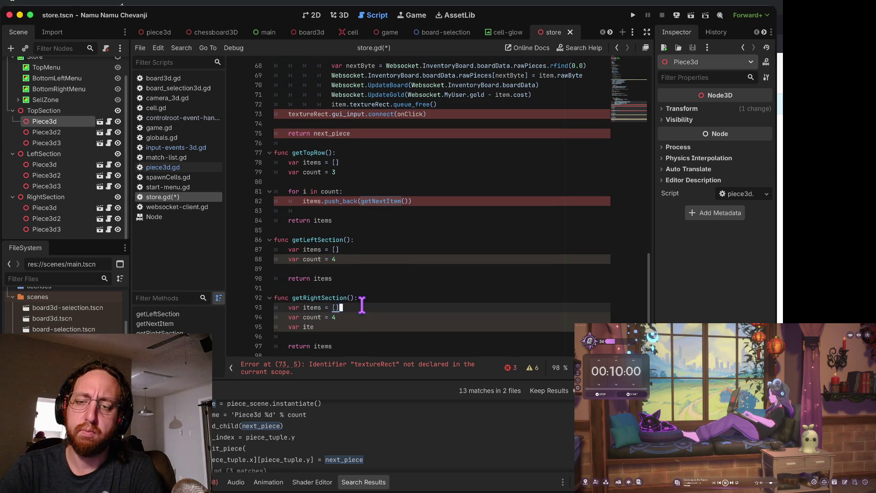
key("Up")
key("Up")
key("Up")
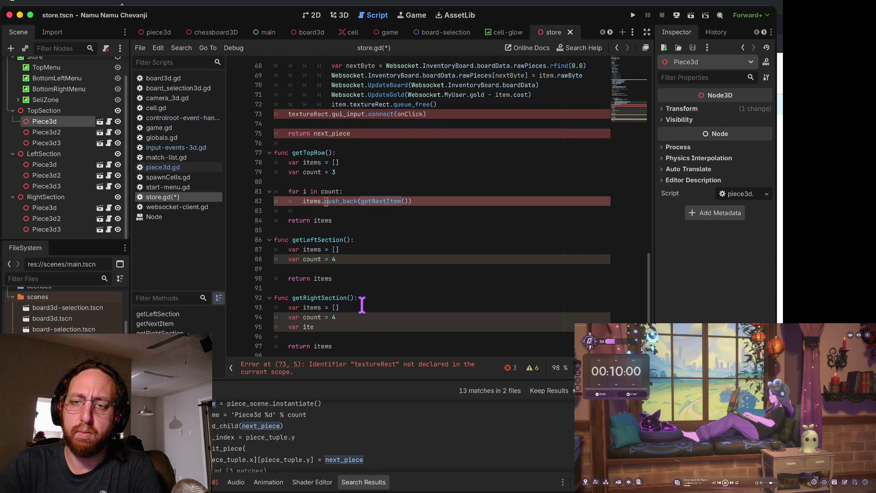
scroll(362, 305, "up", 3)
key("Right")
key("Right")
key("Right")
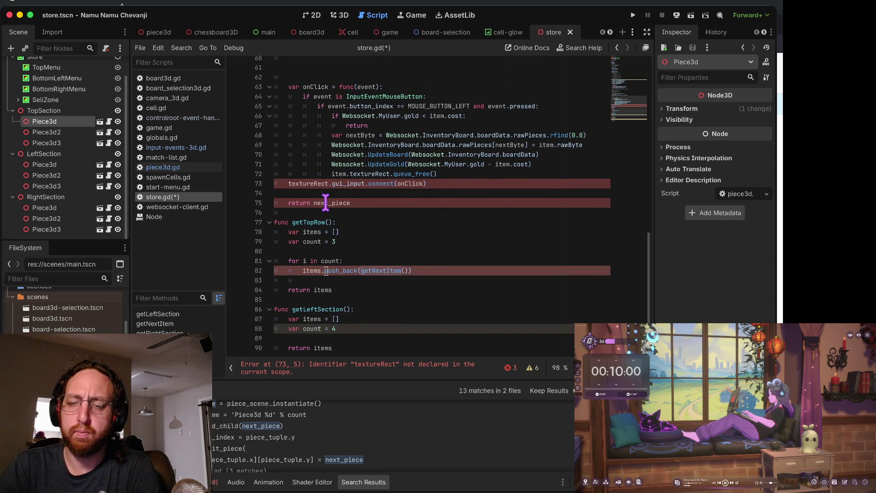
scroll(325, 203, "up", 1)
left_click_drag(326, 203, 325, 213)
key("ctrl+shift+f")
key("Escape")
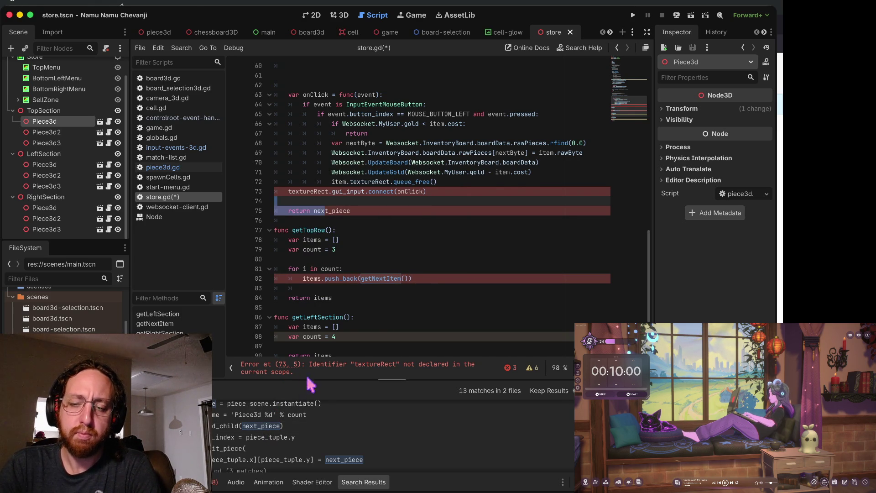
left_click_drag(308, 382, 315, 305)
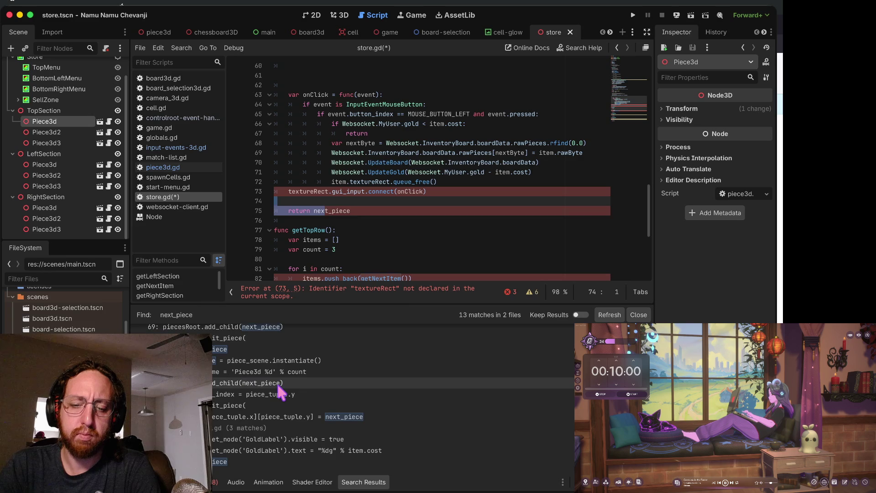
Step through the store.gd next_piece matches and board3d.gd's add_child(next_piece) line
left_click(238, 461)
left_click(237, 451)
left_click(238, 439)
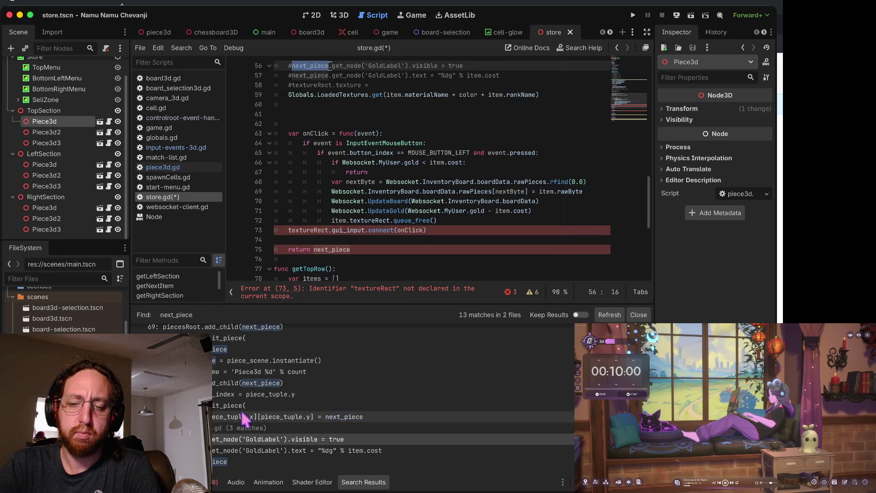
left_click(240, 405)
scroll(242, 410, "up", 2)
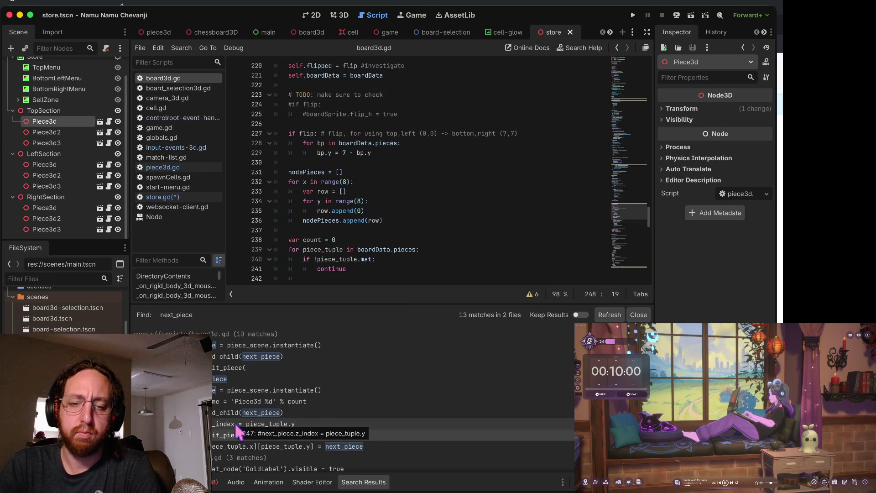
left_click(243, 414)
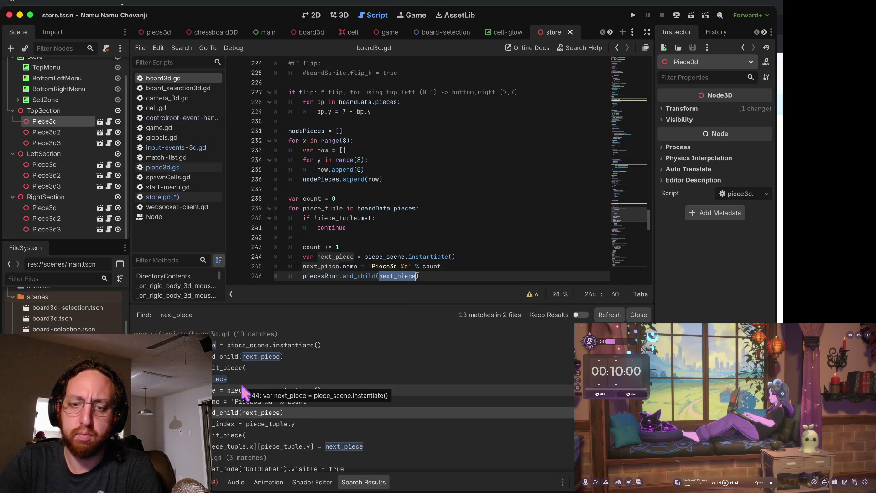
Check where board3d.gd instantiates and returns next_piece, revisit store.gd's GoldLabel match, then switch to the terminal
scroll(245, 391, "down", 3)
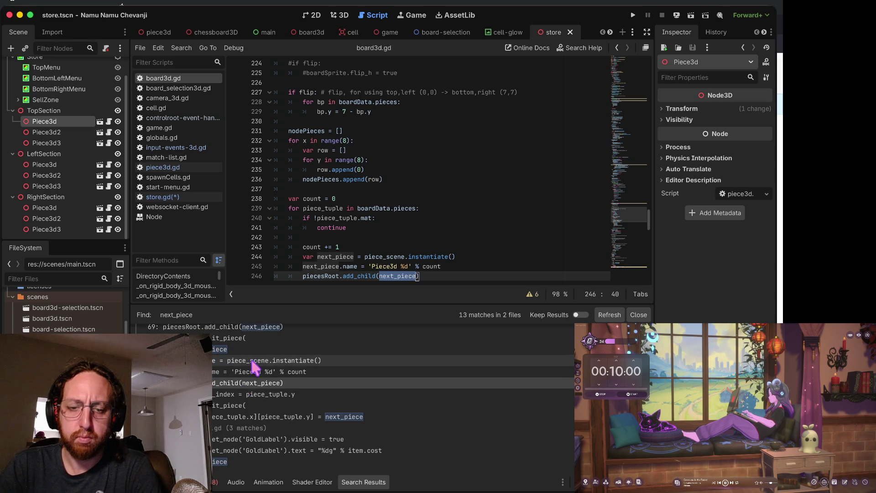
scroll(251, 376, "up", 2)
left_click(251, 378)
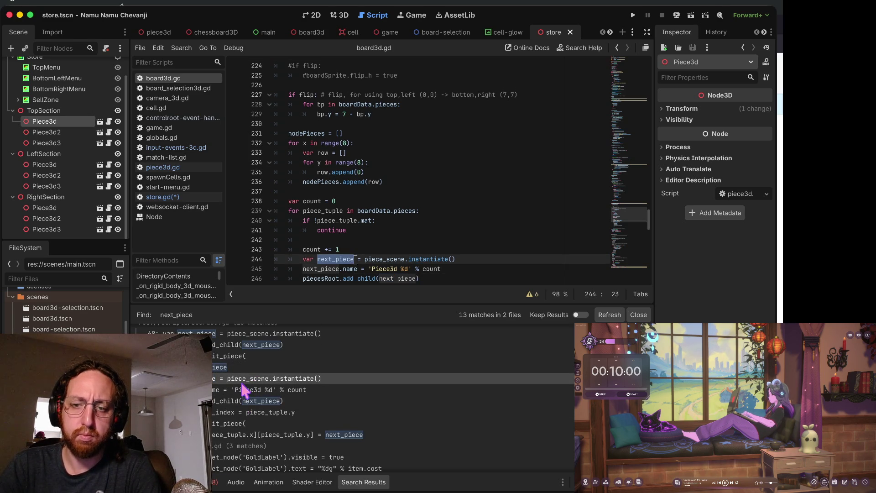
left_click(336, 250)
scroll(336, 250, "down", 3)
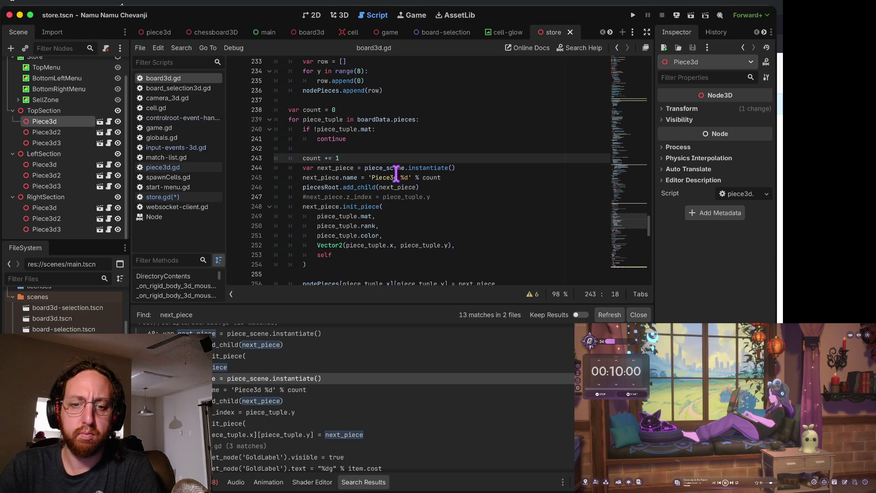
left_click(264, 368)
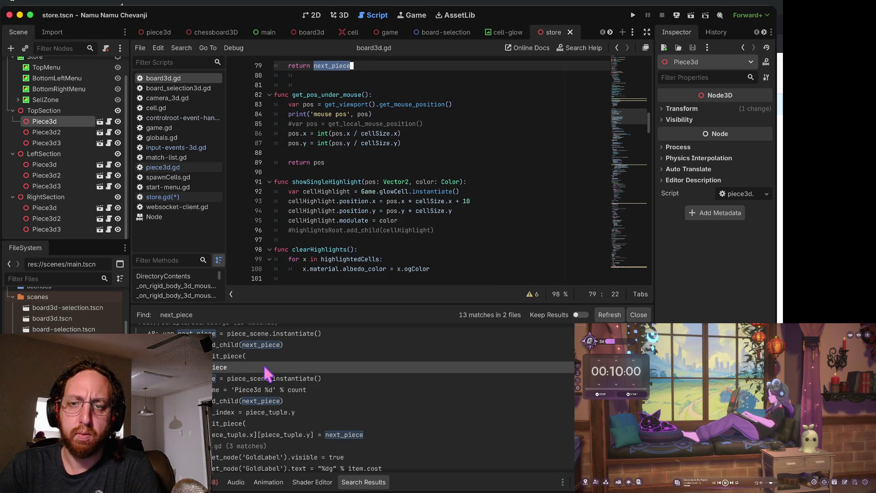
scroll(250, 392, "up", 1)
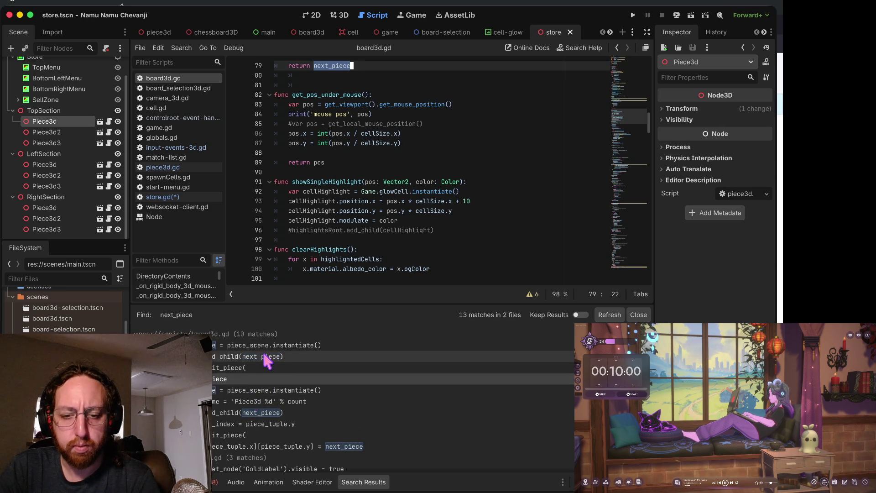
scroll(264, 356, "down", 3)
left_click(222, 458)
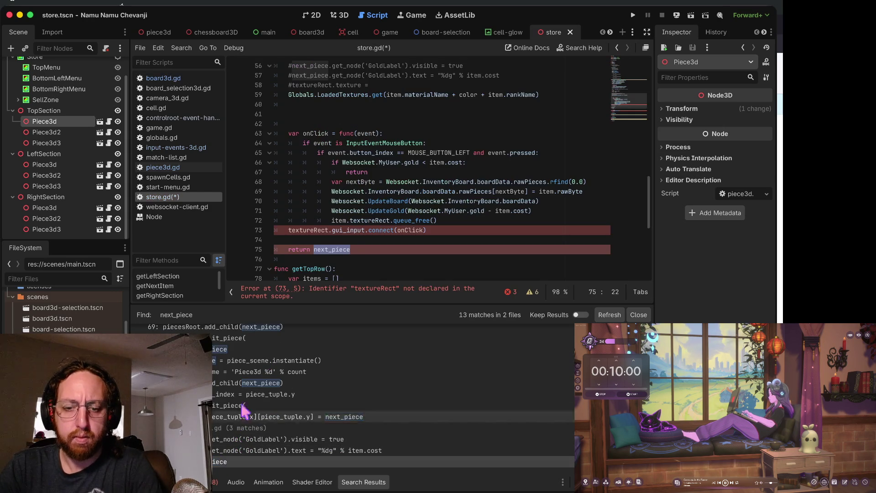
left_click(264, 440)
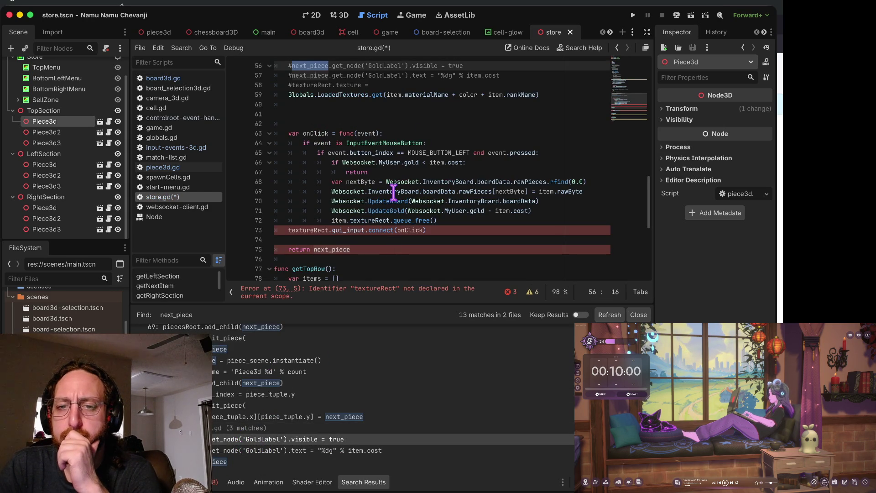
scroll(392, 192, "up", 3)
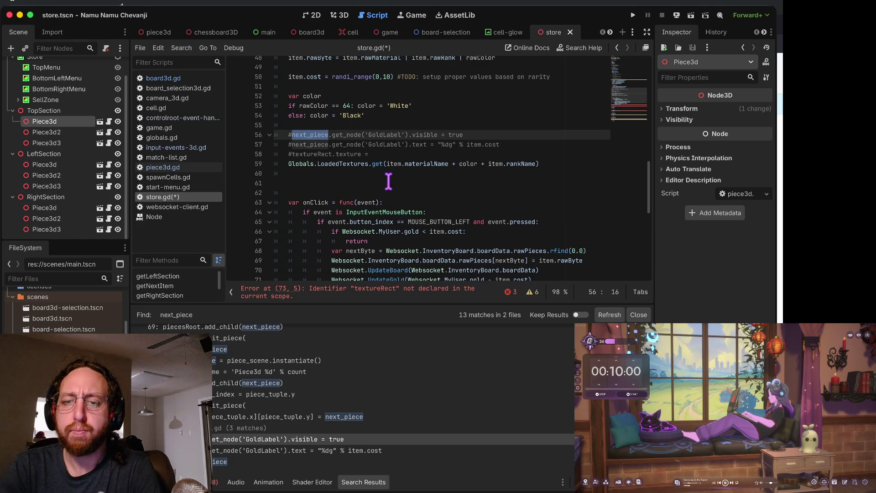
key("ctrl+Right")
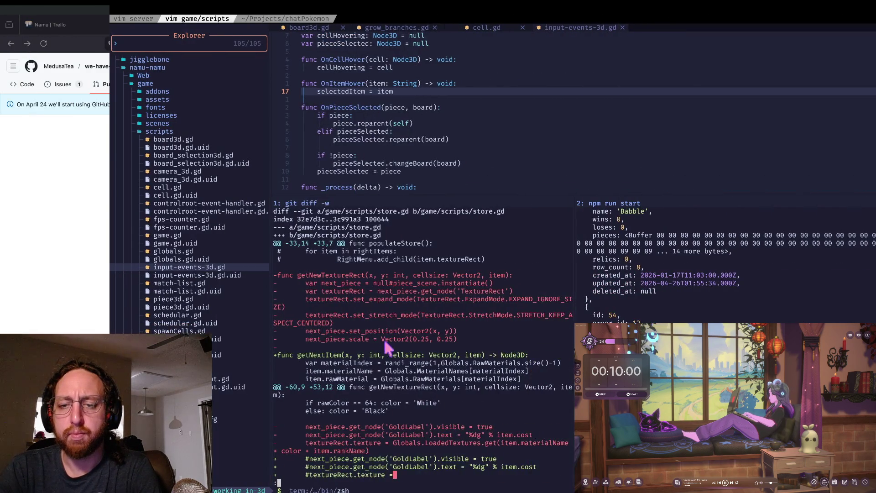
Close the pager and cd into the MedusaTeaGithub repo in a fresh tmux shell window
key("q")
key("ctrl+b")
key("n")
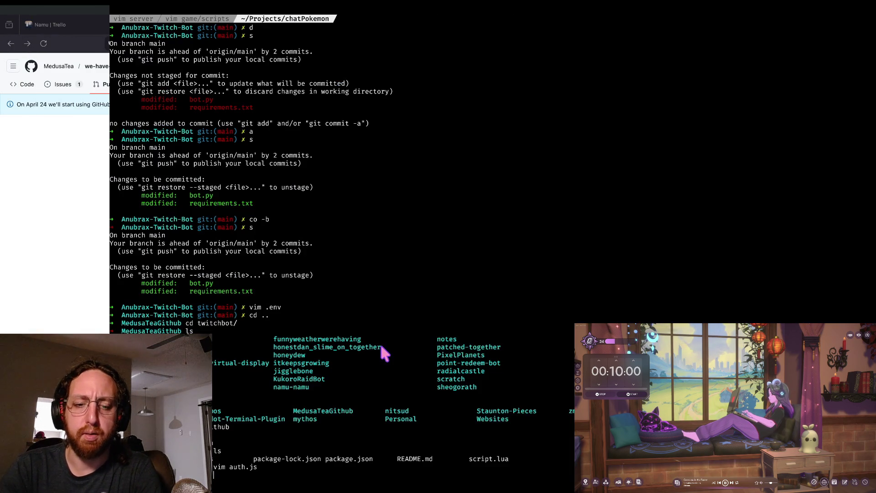
key("Return")
type("cd MedusaTeaGithub")
key("Return")
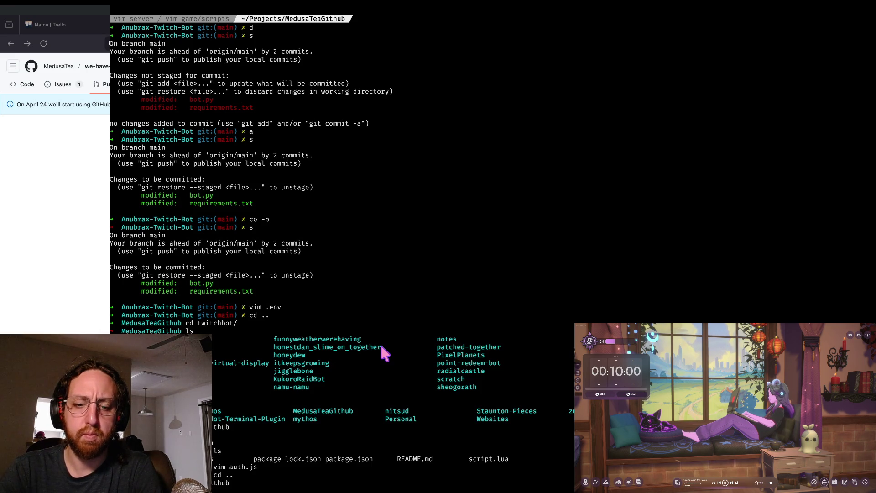
Review the uncommitted git diff of store.gd, then return to the Godot editor
type("d")
key("Return")
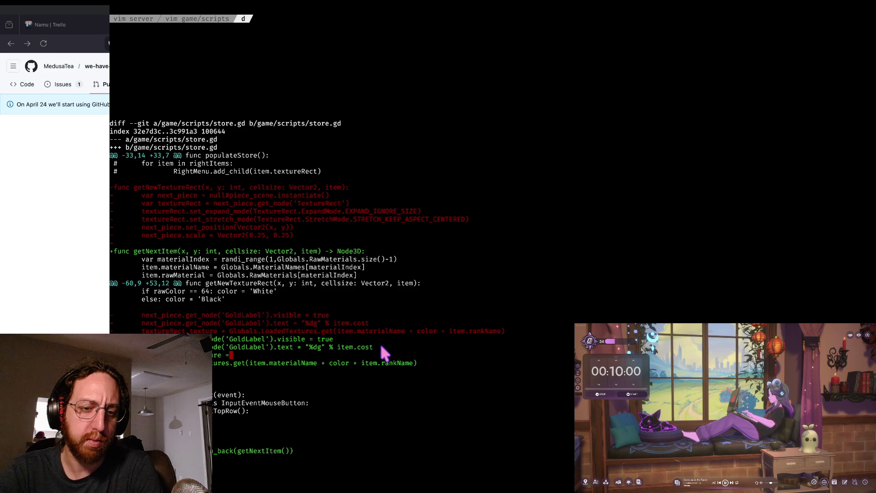
key("q")
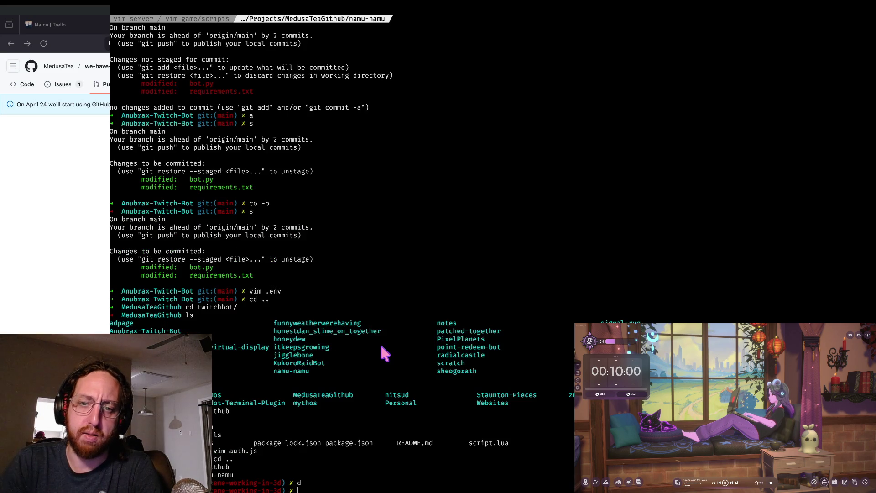
key("ctrl+shift+Tab")
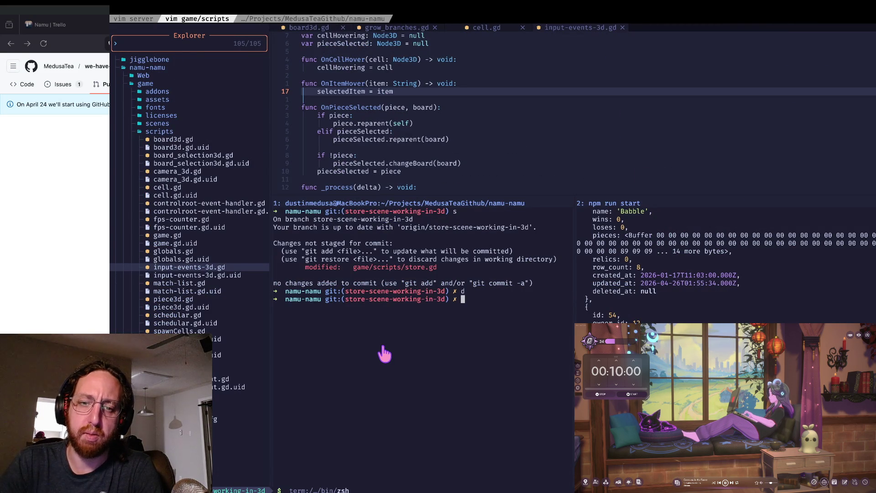
key("super+Tab")
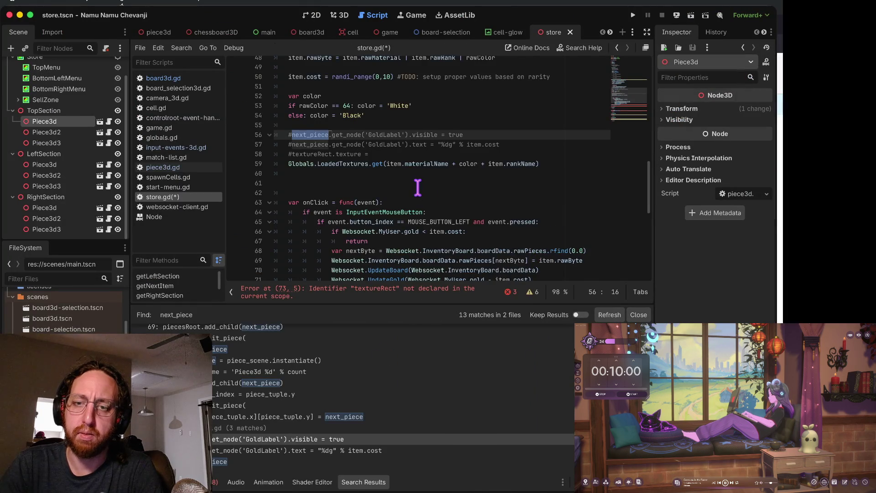
Search store.gd for next_piece and move through the getNextItem function
scroll(417, 186, "up", 3)
key("ctrl+f")
type("next-p")
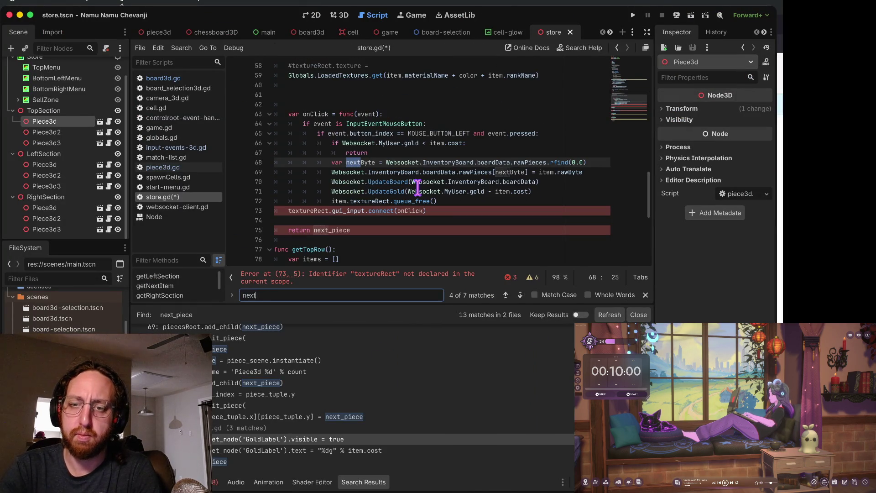
key("BackSpace")
key("BackSpace")
key("BackSpace")
type("_piece")
key("Return")
key("Return")
key("Return")
key("Return")
key("Return")
key("Return")
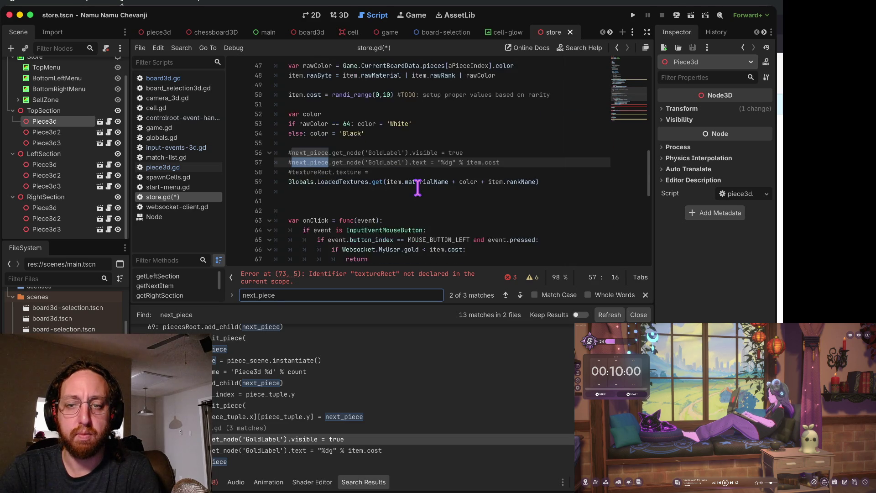
key("Escape")
left_click(417, 162)
key("Up")
key("Down")
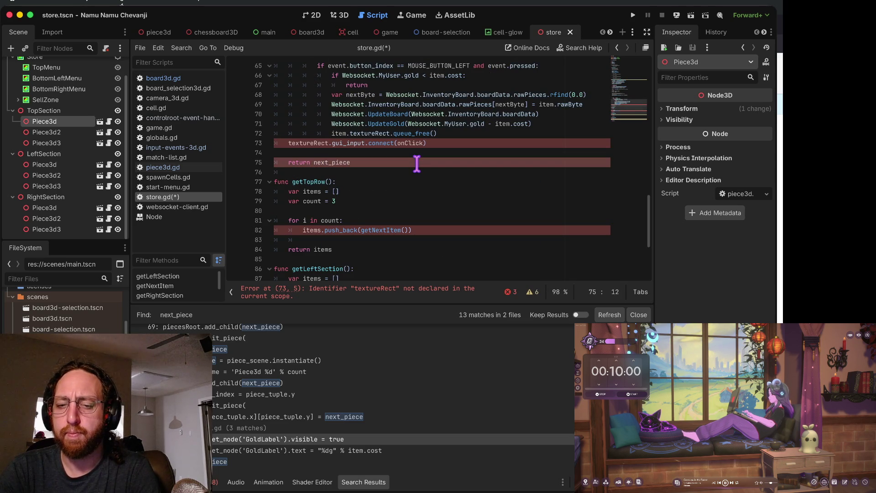
key("Up")
key("Up")
key("Up")
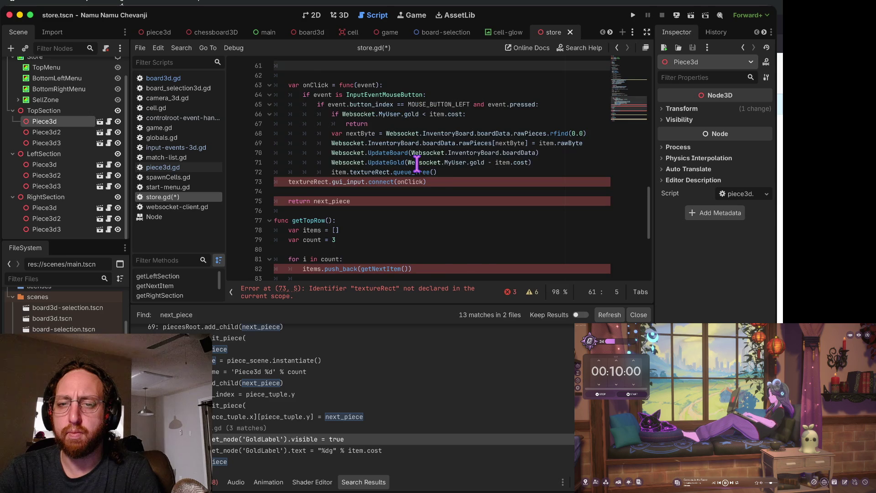
key("End")
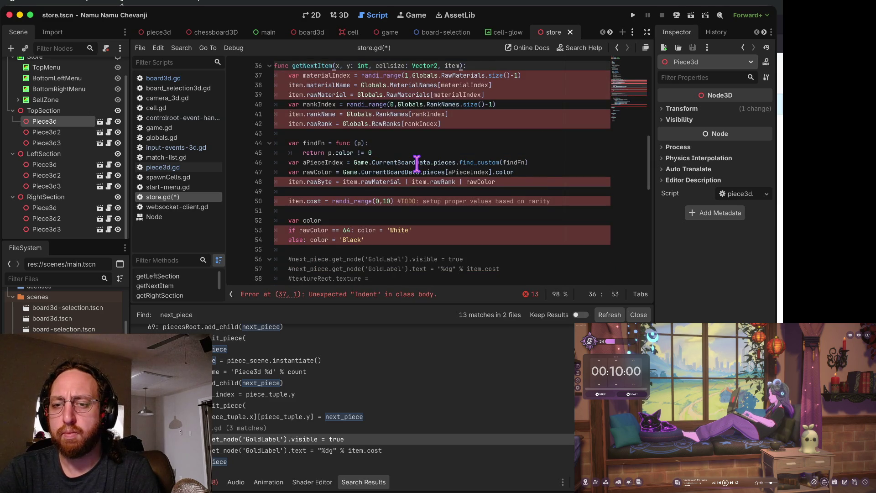
key("Page_Down")
key("Page_Down")
Undo to view the old textureRect setup, restore the latest getNextItem, then go to the terminal
key("ctrl+z")
key("ctrl+z")
key("ctrl+z")
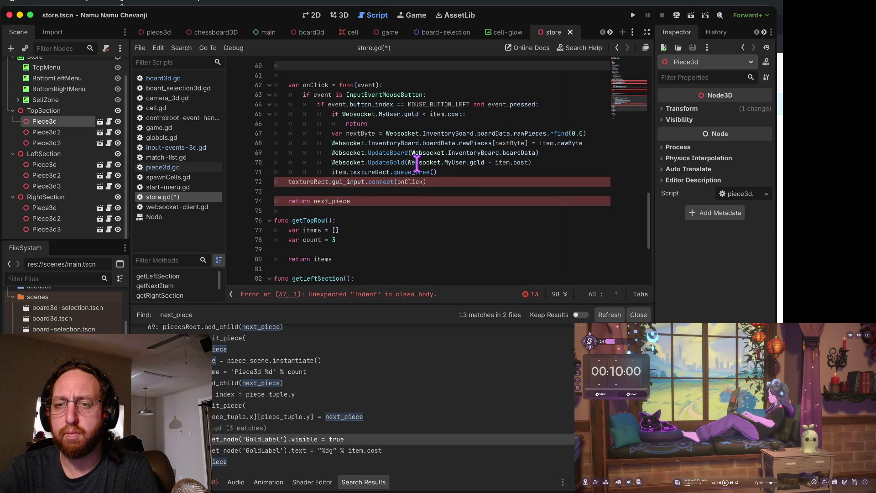
key("ctrl+z")
key("ctrl+z")
key("ctrl+z")
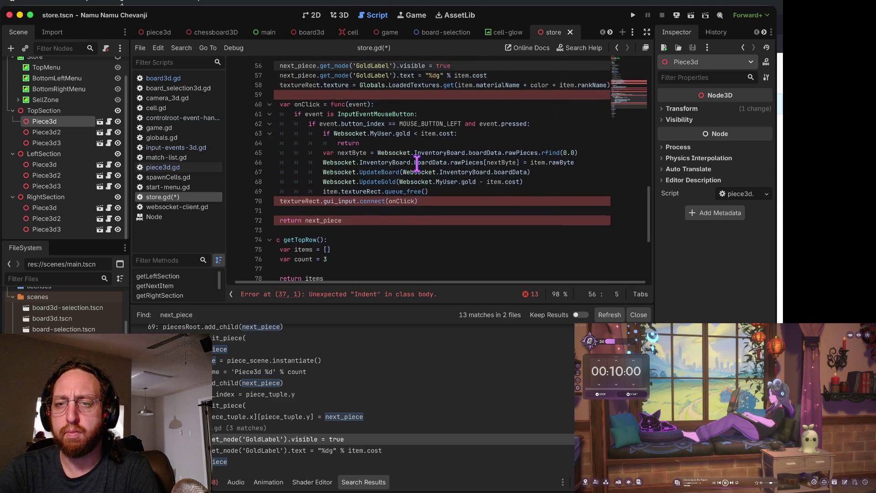
key("ctrl+z")
key("ctrl+z")
key("ctrl+z")
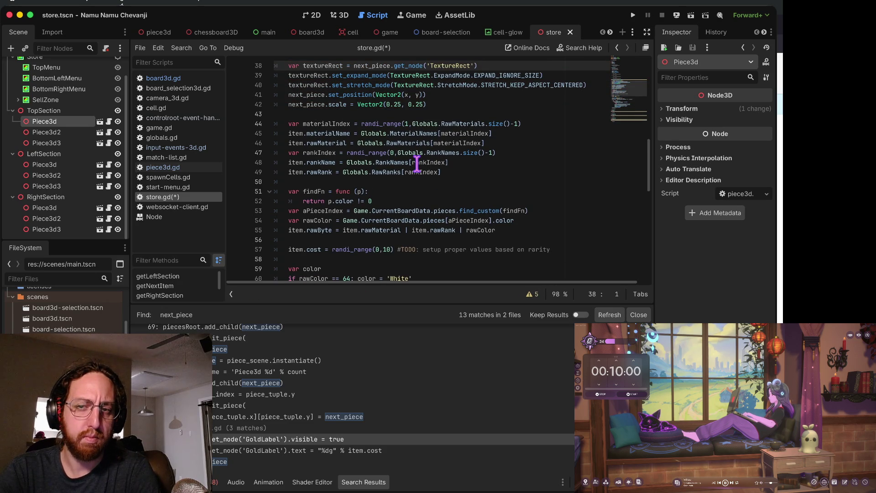
scroll(417, 164, "up", 2)
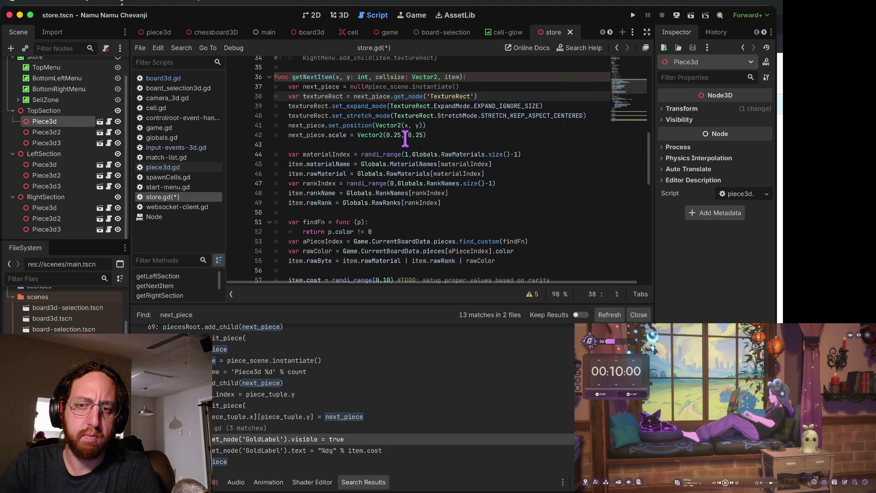
scroll(378, 97, "up", 1)
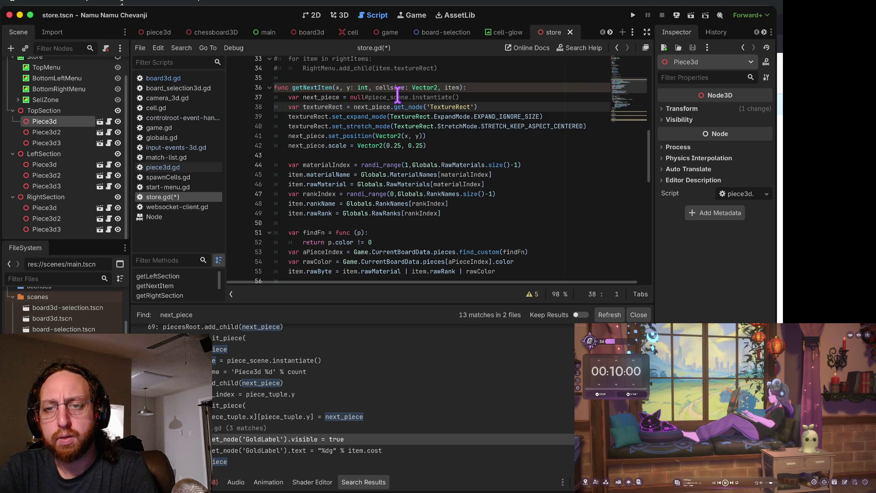
key("ctrl+z")
key("ctrl+z")
key("ctrl+z")
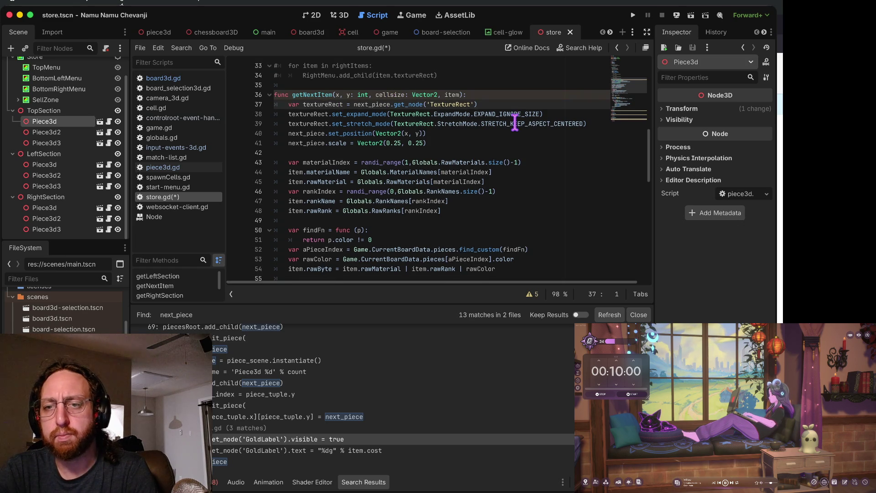
key("ctrl+z")
key("ctrl+z")
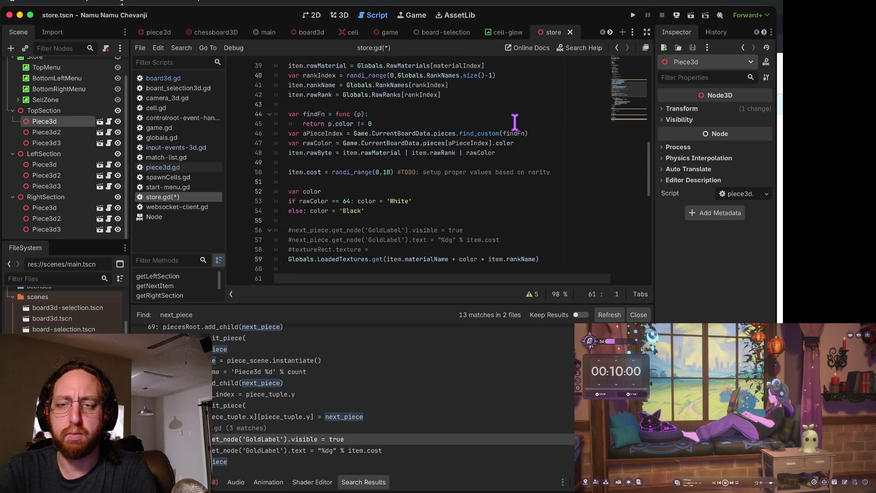
key("ctrl+z")
key("ctrl+z")
key("ctrl+z")
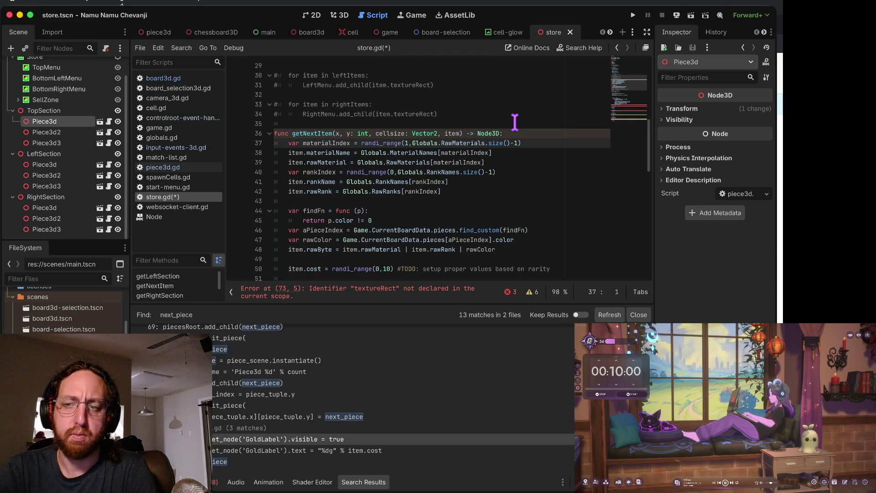
key("Down")
key("Down")
key("Down")
key("super+Tab")
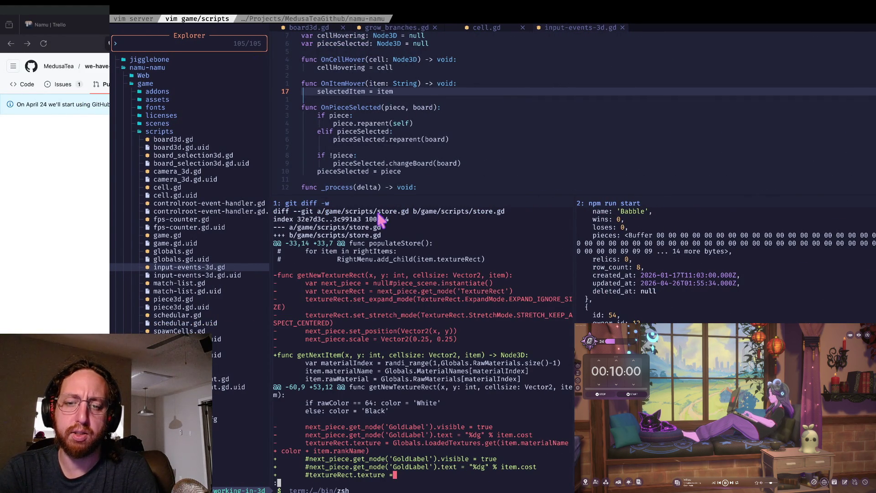
Select the old next_piece line in the diff, then quit the pager and close leftover panes
triple_click(288, 283)
key("ctrl+c")
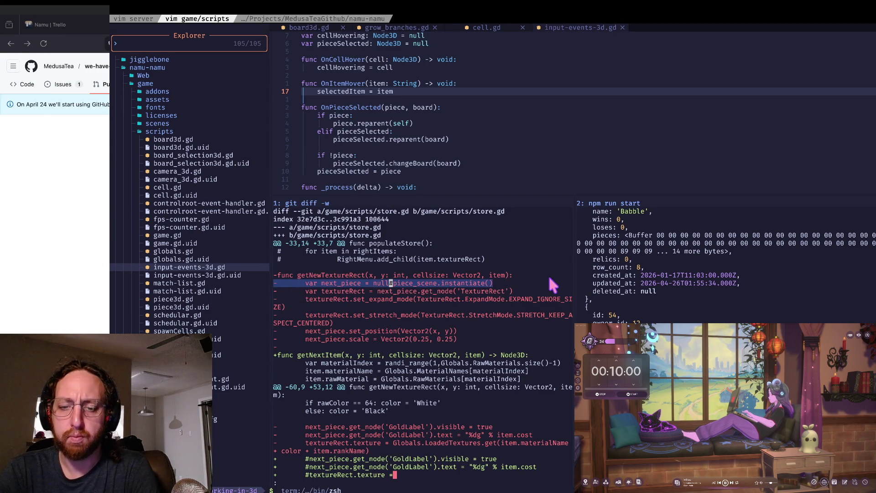
left_click(325, 382)
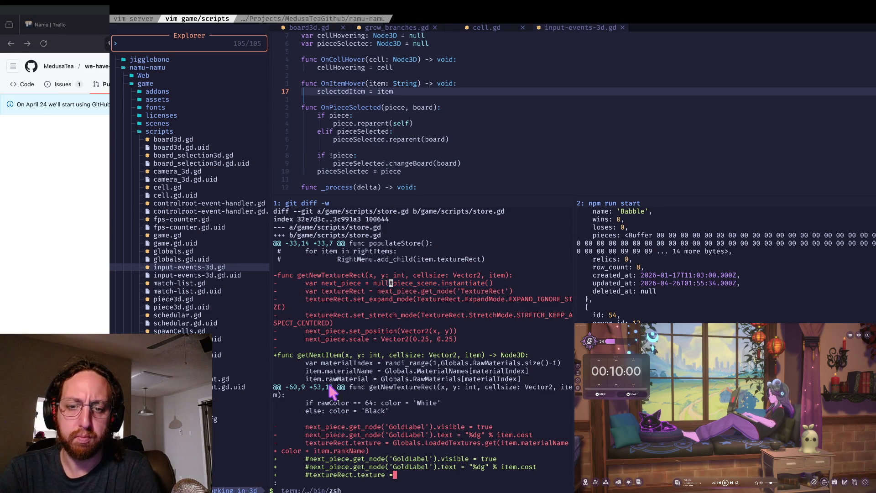
key("q")
left_click(326, 119)
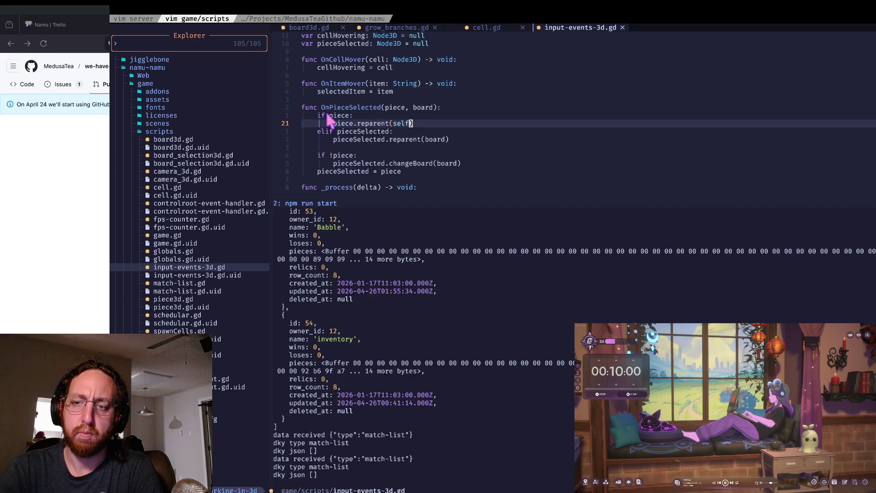
key("q")
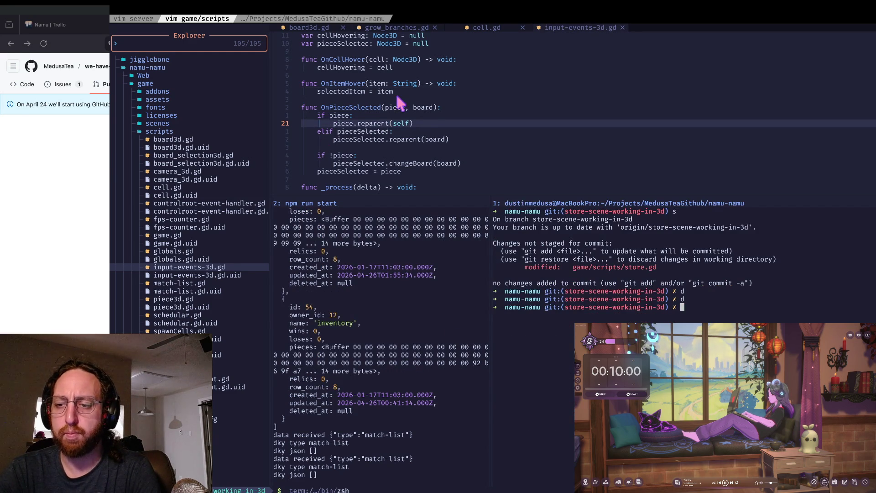
key("ctrl+d")
key("{")
key("ctrl+w")
key("j")
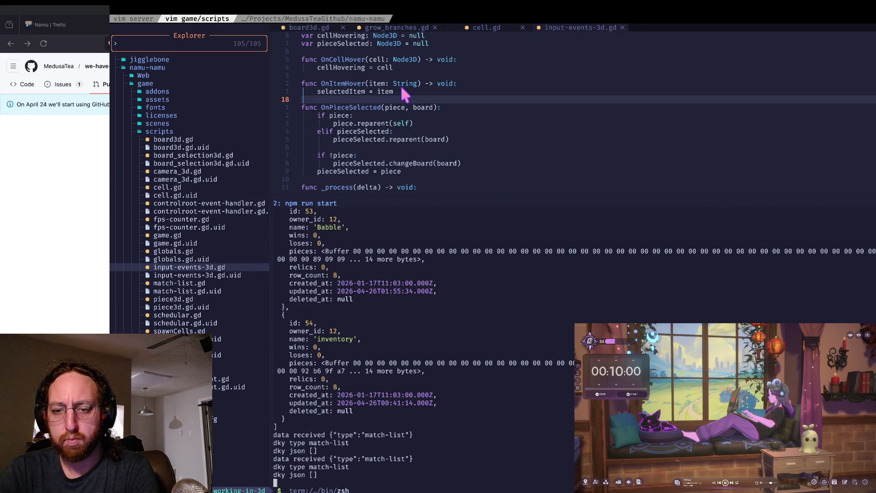
key("ctrl+w")
key("c")
Run gst in a new terminal split below the code, then return to Godot
key("ctrl+backslash")
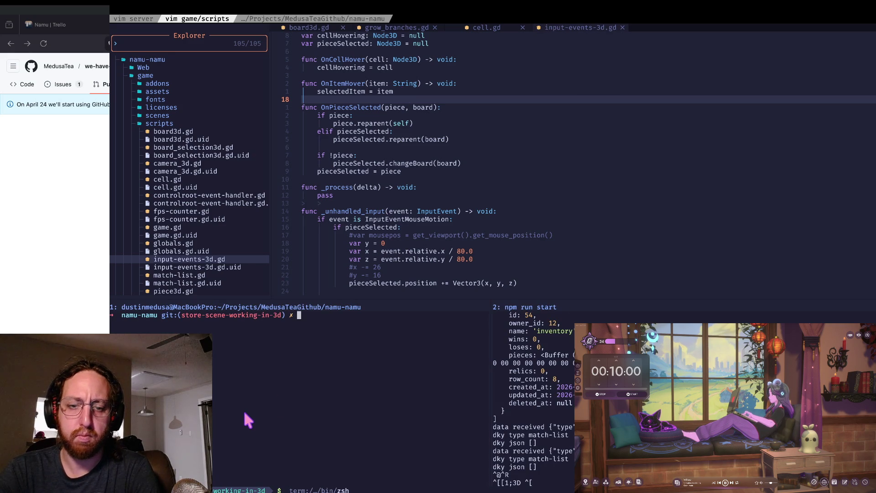
type("gst")
key("Return")
key("ctrl+l")
left_click(317, 161)
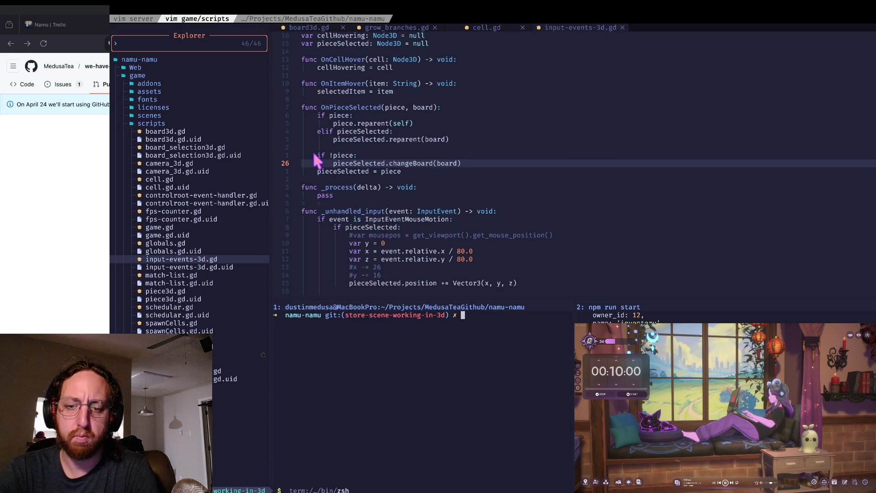
key("ctrl+w")
key("j")
key("i")
key("super+Tab")
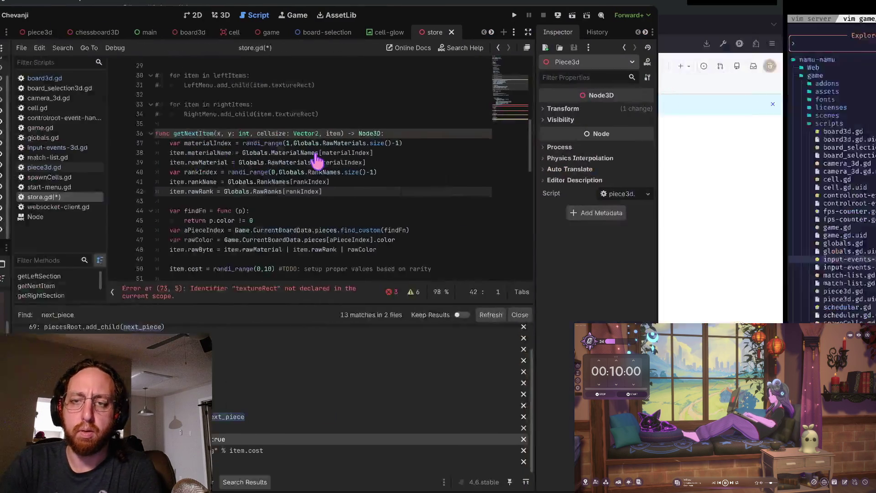
key("super+s")
scroll(382, 198, "down", 6)
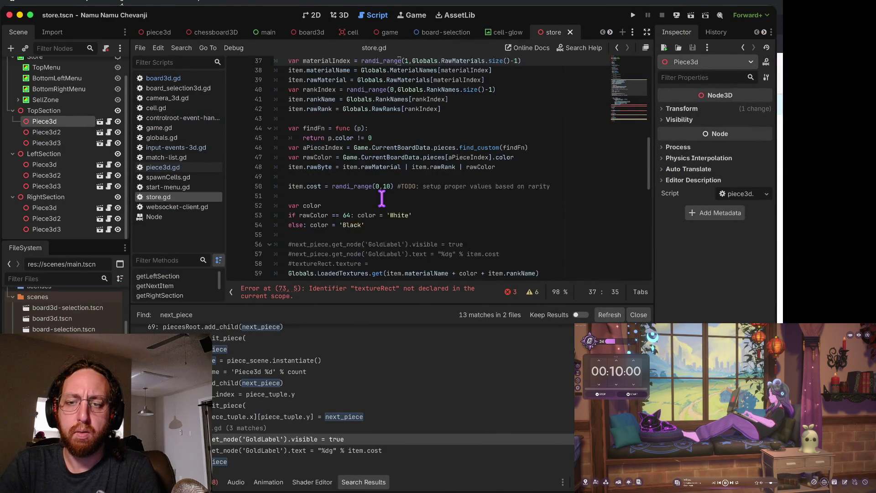
scroll(391, 168, "down", 5)
scroll(390, 167, "up", 4)
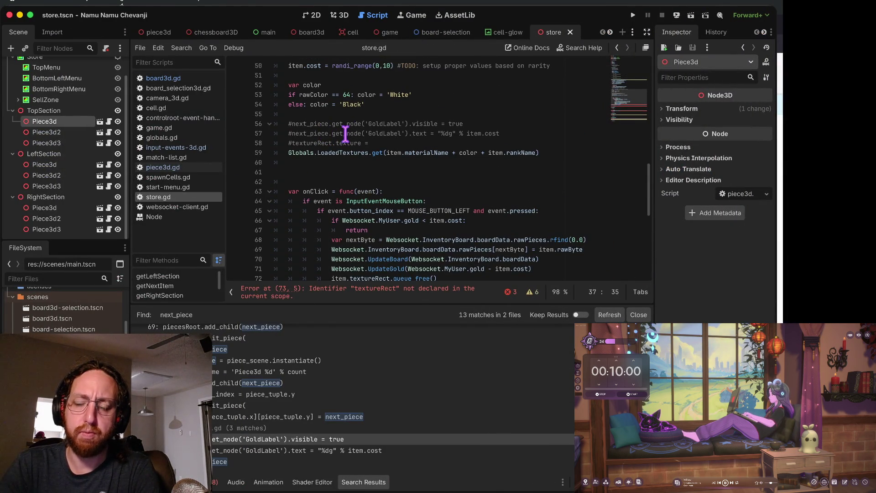
scroll(342, 130, "down", 3)
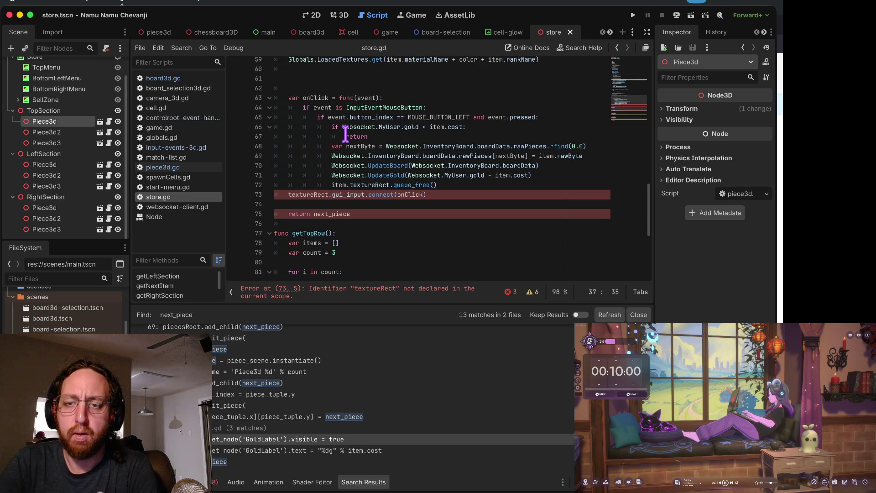
scroll(346, 192, "up", 1)
left_click(347, 221)
scroll(347, 205, "up", 9)
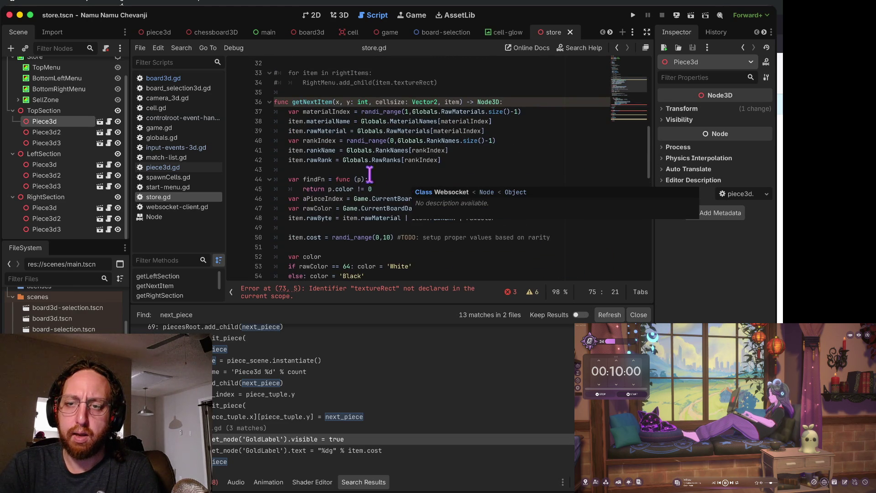
scroll(460, 114, "up", 1)
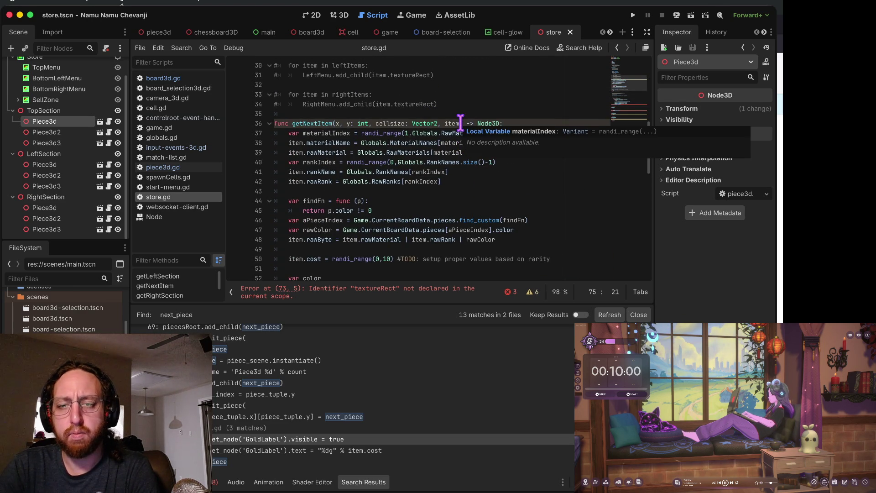
key("ctrl+Right")
type("d")
key("Return")
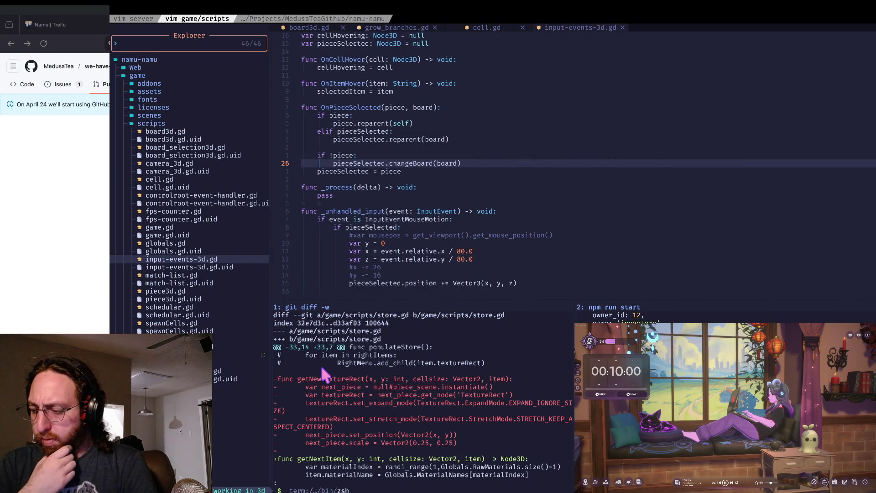
key("q")
key("ctrl+Left")
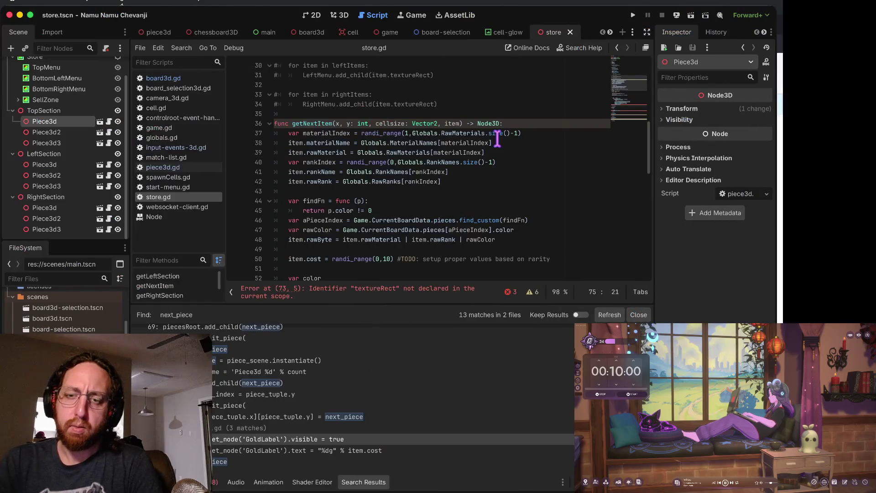
scroll(442, 181, "down", 3)
scroll(441, 182, "down", 1)
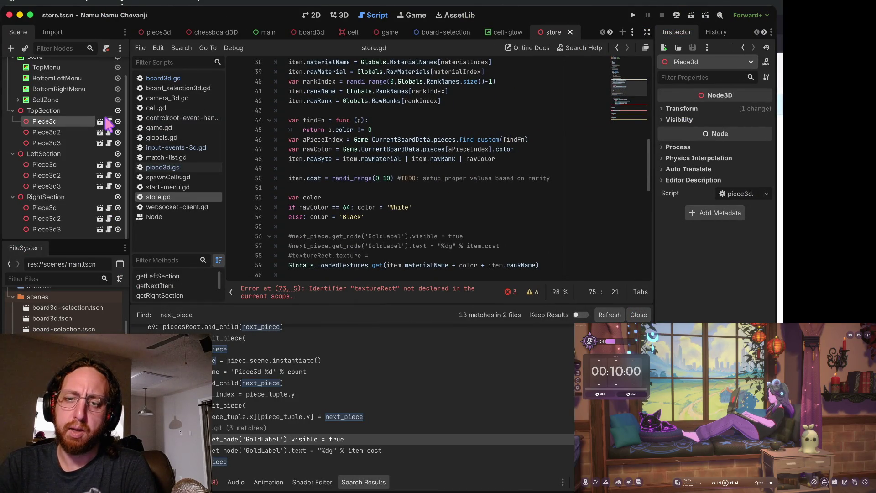
scroll(308, 157, "up", 2)
scroll(308, 157, "down", 5)
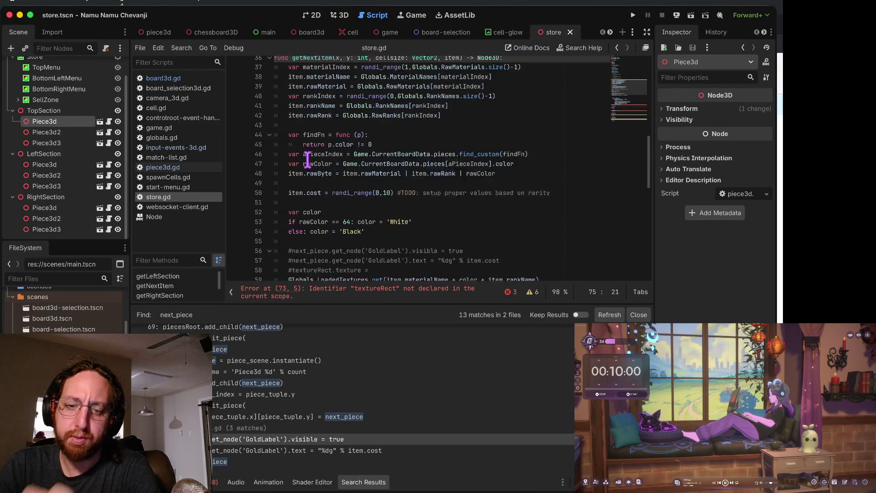
scroll(87, 320, "down", 5)
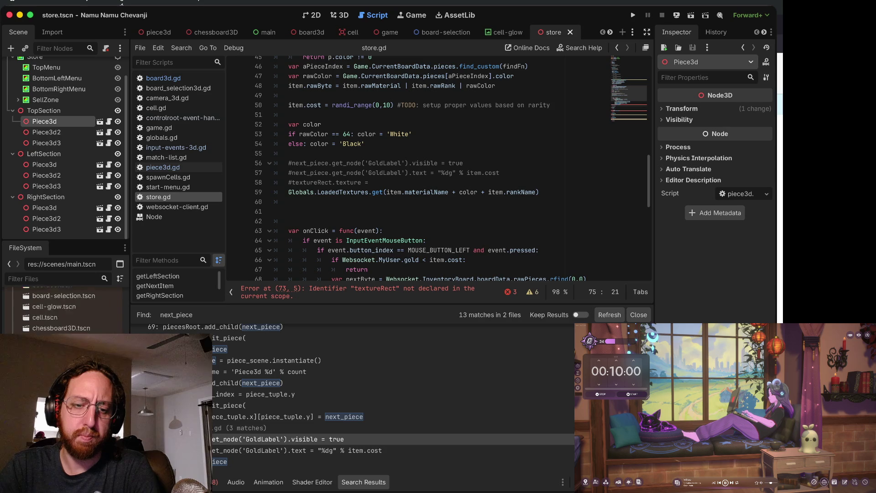
scroll(64, 306, "up", 10)
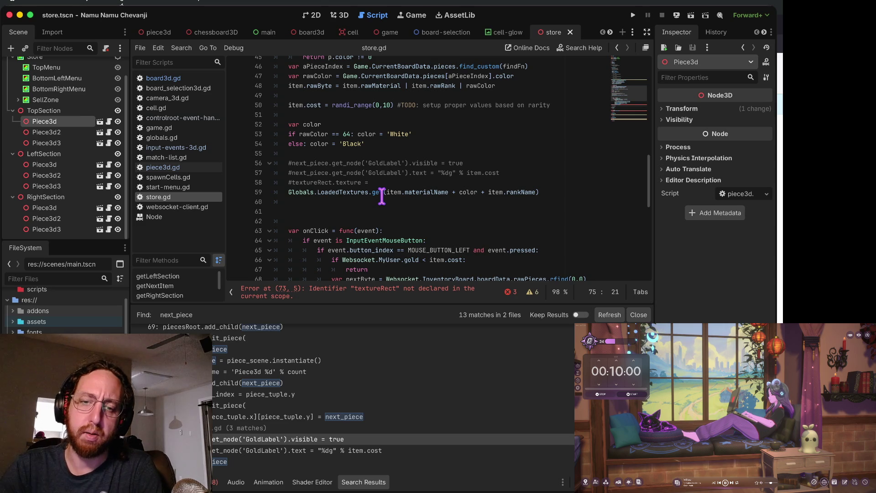
key("super+Tab")
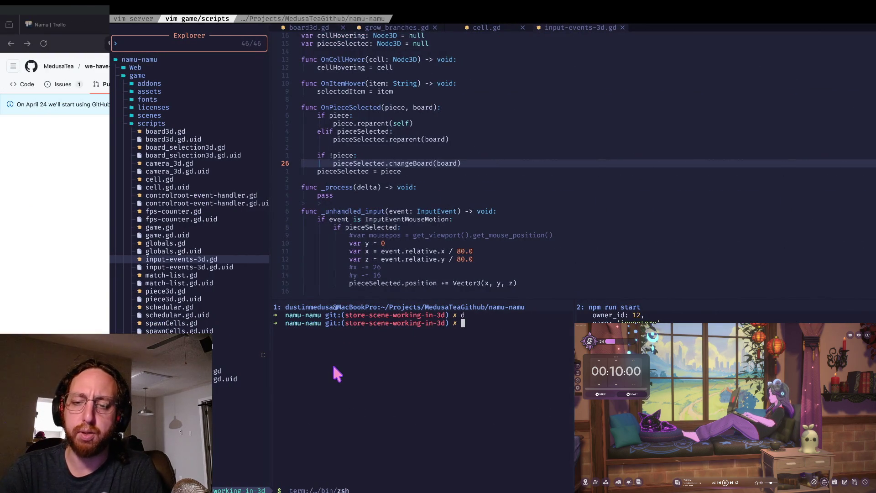
type("d")
key("Return")
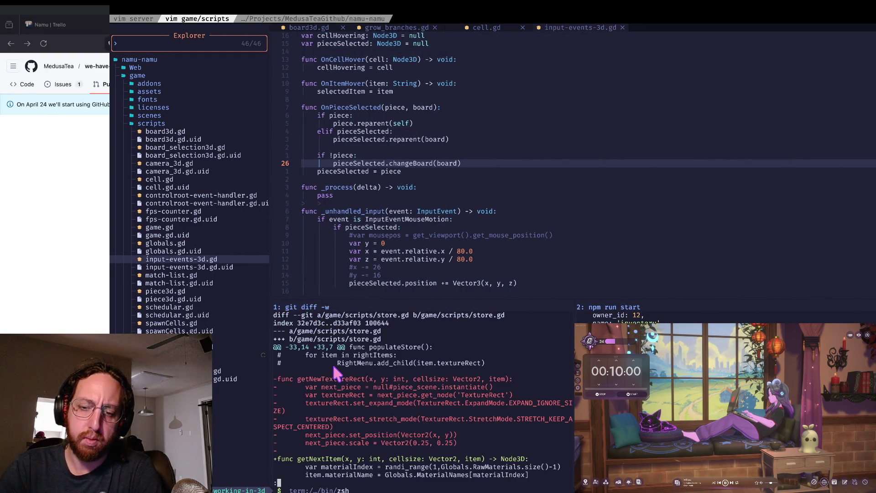
left_click(291, 387)
key("y")
key("y")
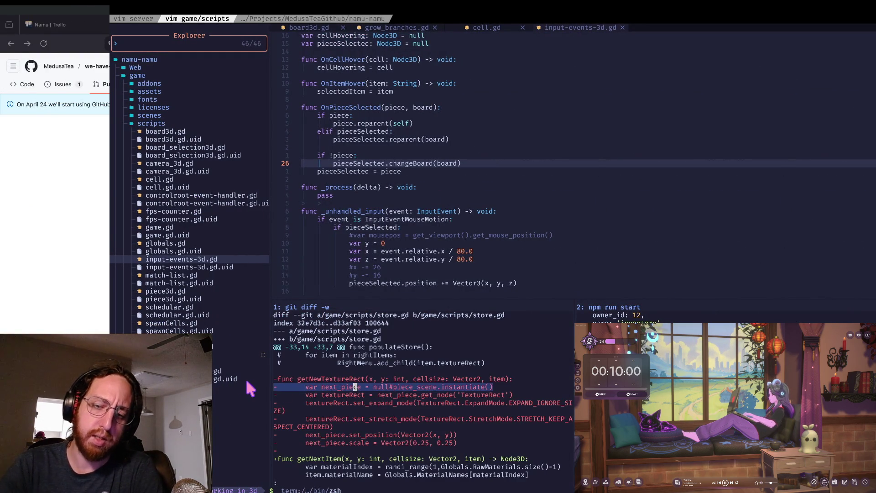
key("super+Tab")
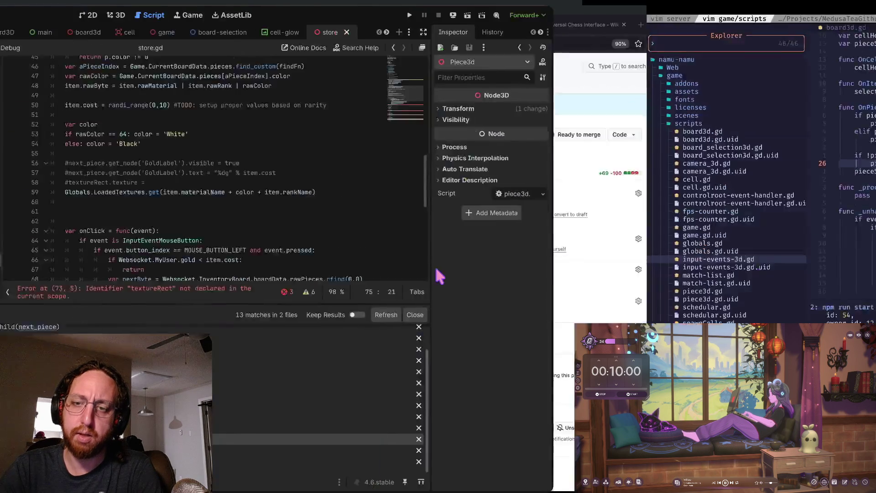
Paste the next_piece declaration into getNextItem, stripping the '-' and old value to leave 'var next_piece ='
key("Up")
key("Up")
key("Up")
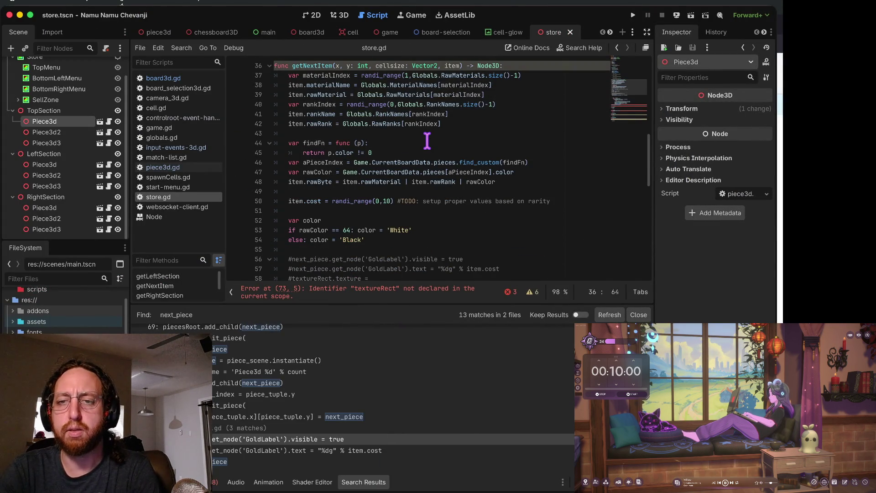
key("ctrl+v")
key("Up")
key("Right")
key("Right")
key("BackSpace")
key("BackSpace")
key("End")
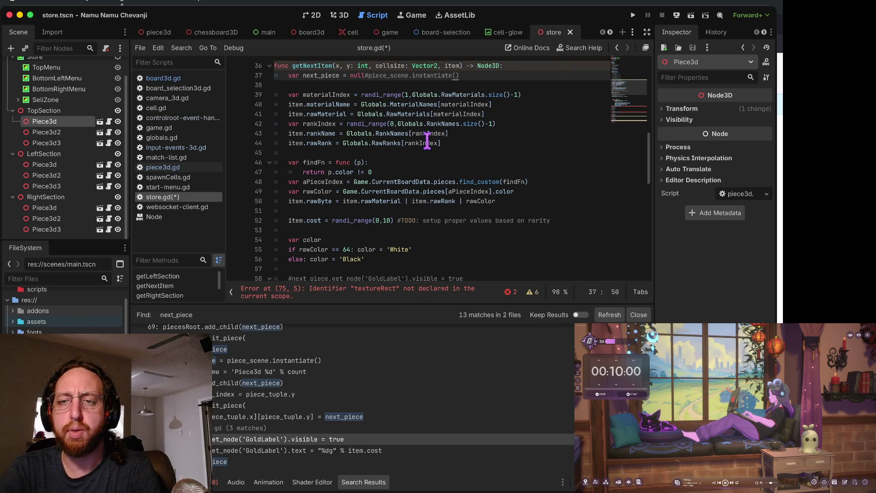
key("End")
key("ctrl+shift+Left")
key("ctrl+shift+Left")
key("ctrl+shift+Left")
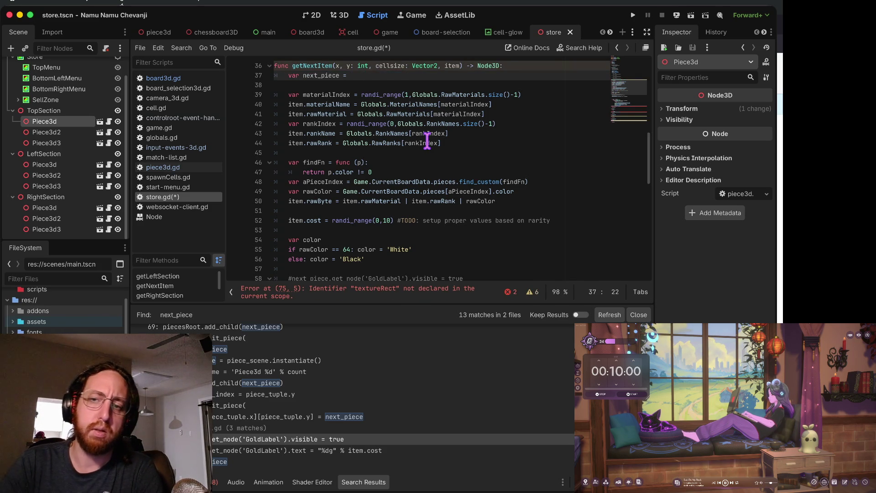
key("BackSpace")
scroll(427, 143, "up", 10)
left_click(428, 119)
key("Up")
key("Up")
key("Up")
key("Return")
type("@onready var Piece3DScene =")
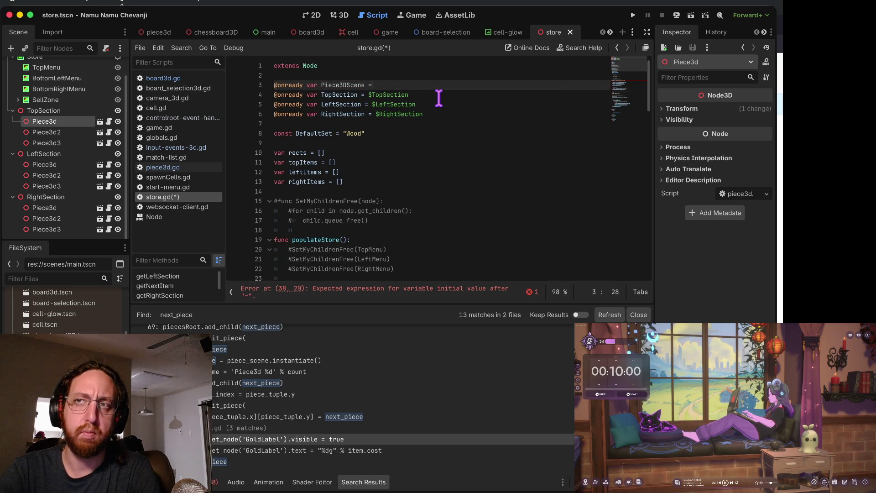
Make Piece3DScene preload('res://scenes/piece3d.tscn') and save store.gd
type("preload('/")
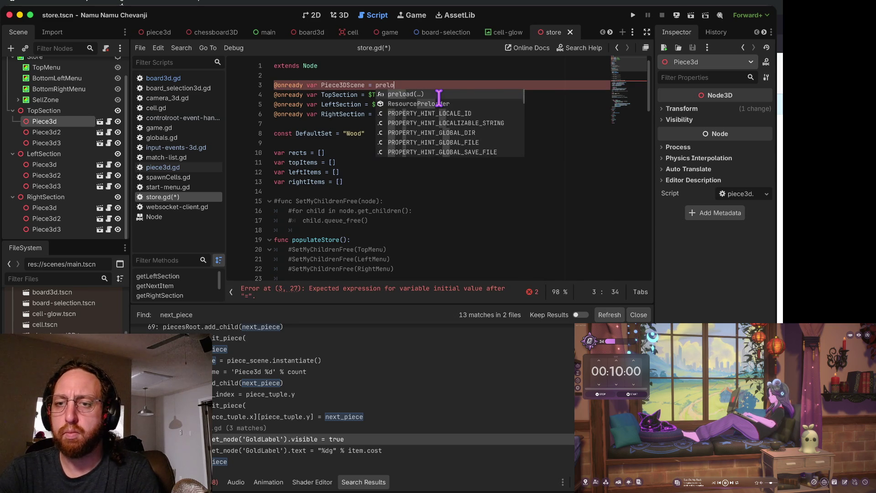
type("res://")
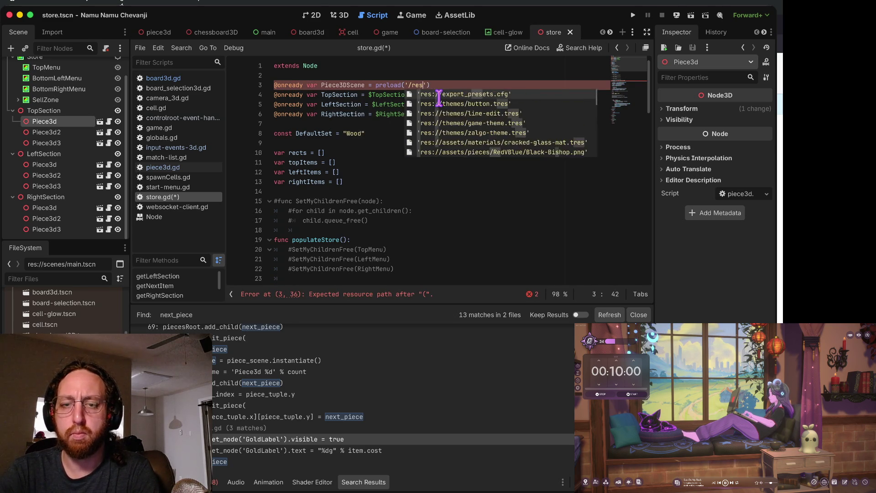
key("BackSpace")
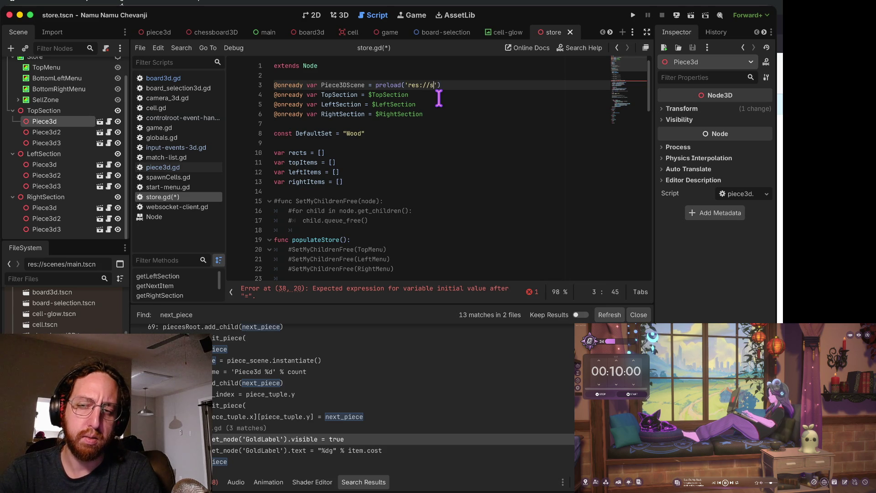
type("cri")
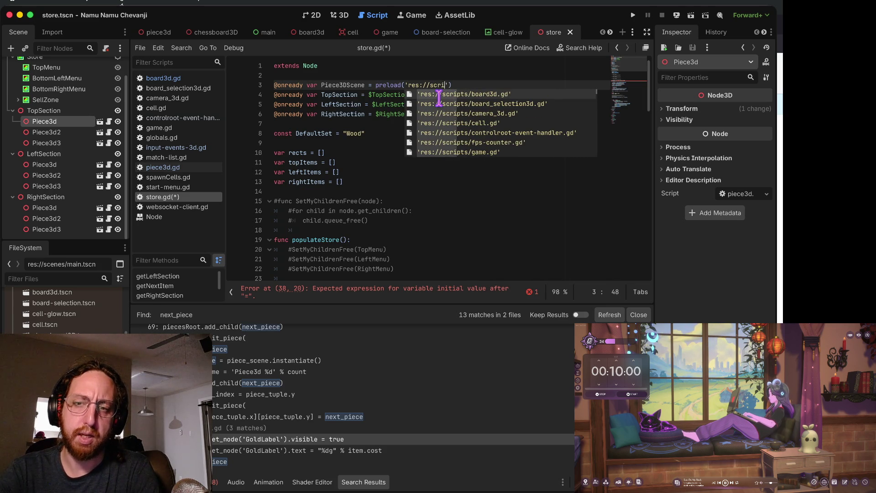
key("BackSpace")
key("BackSpace")
type("enes/")
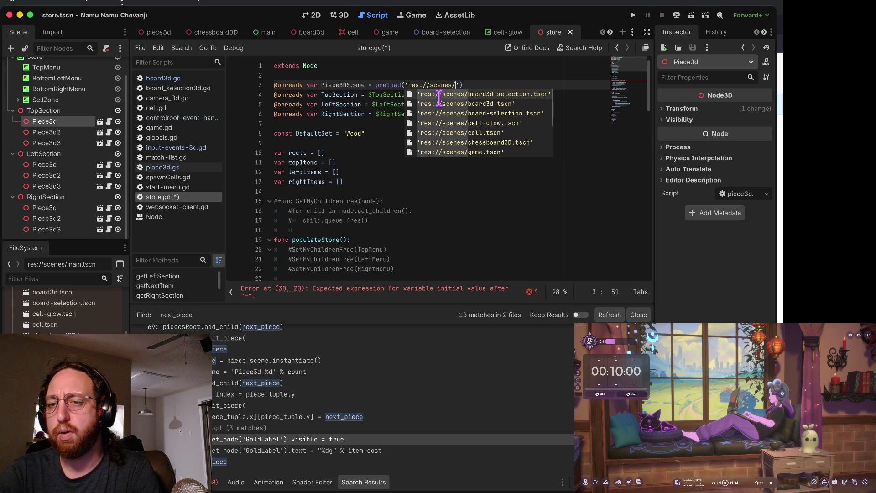
type("piece")
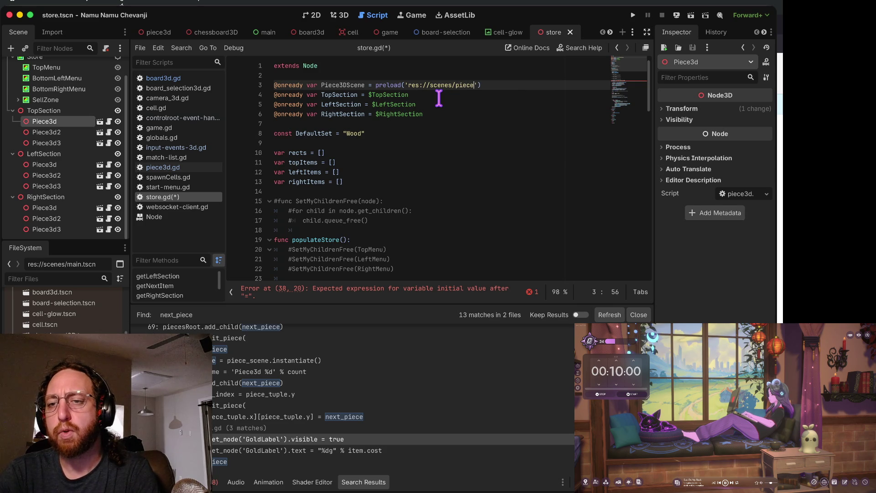
type("3")
key("Return")
key("Return")
key("ctrl+s")
key("Down")
key("Down")
key("Down")
key("Down")
key("Down")
key("Down")
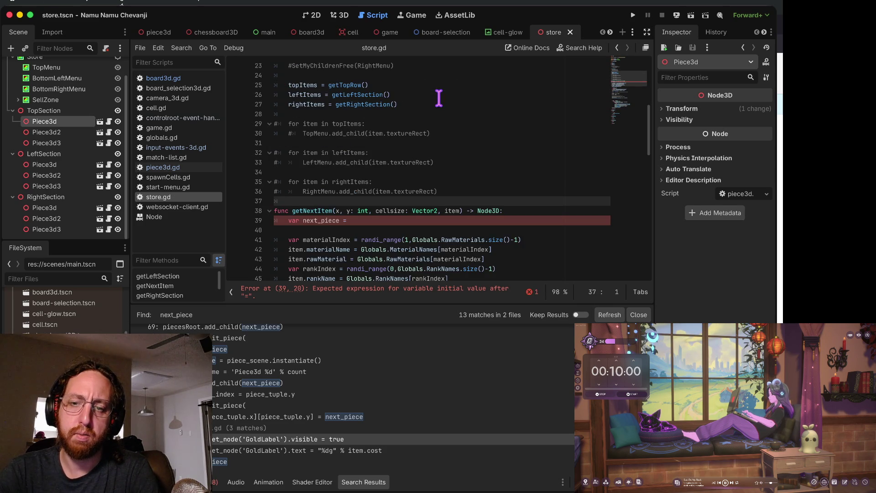
key("Down")
key("Down")
key("End")
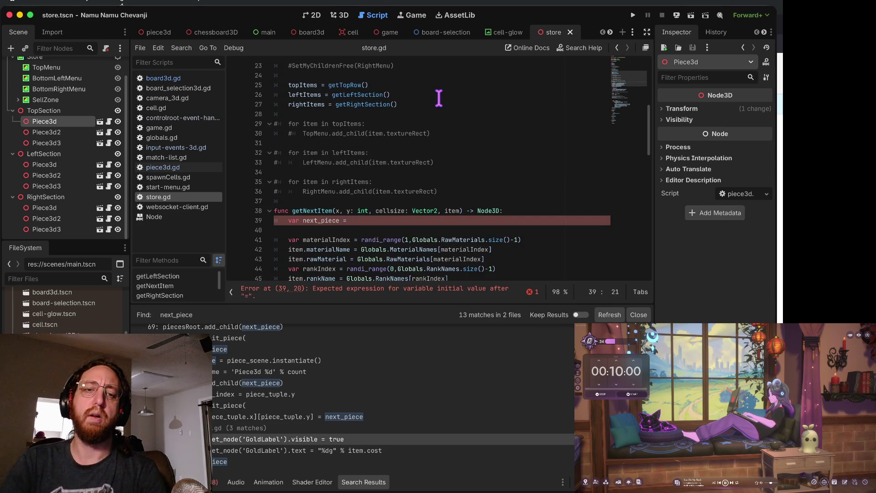
Inspect the store scene in 3D, selecting a LeftSection Piece3d and TopSection's transform
scroll(67, 114, "up", 2)
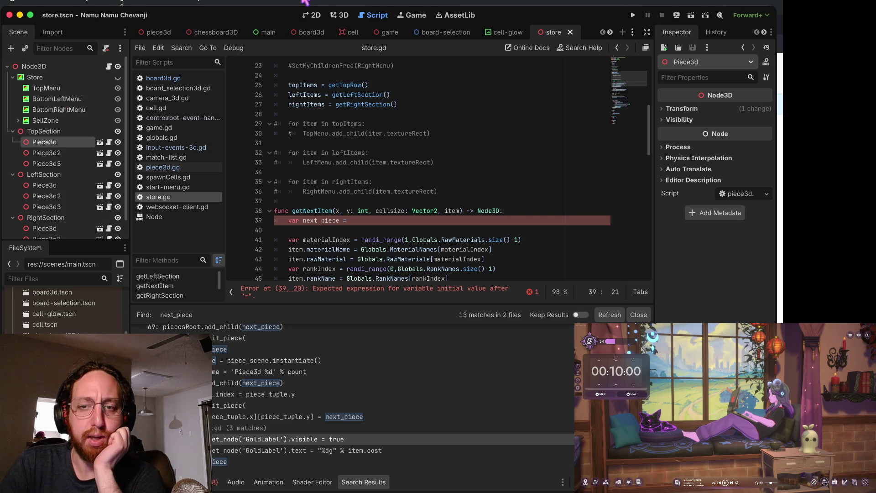
left_click(342, 16)
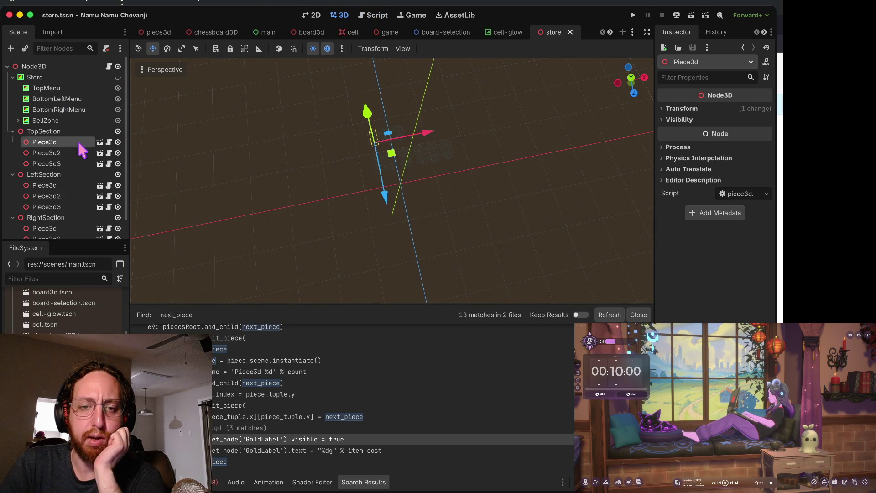
key("f")
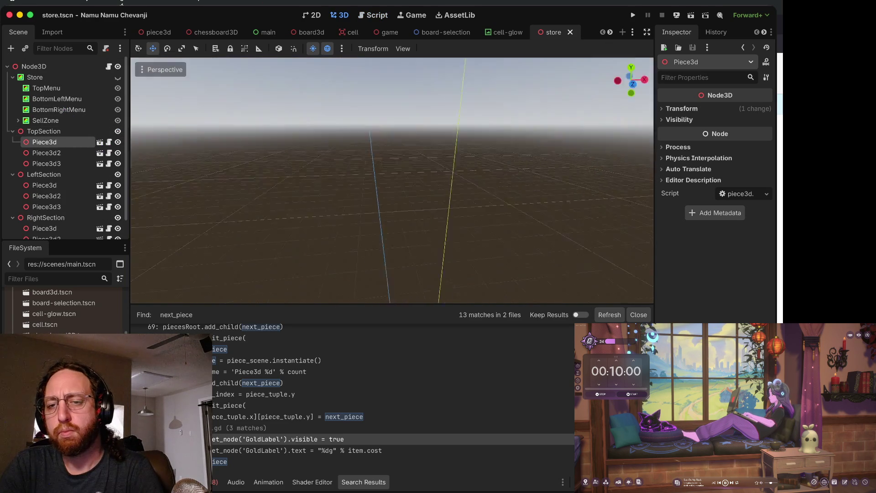
mouse_move(426, 129)
left_mouse_down()
mouse_move(452, 135)
mouse_move(426, 130)
left_mouse_up()
left_click(423, 163)
left_click(420, 134)
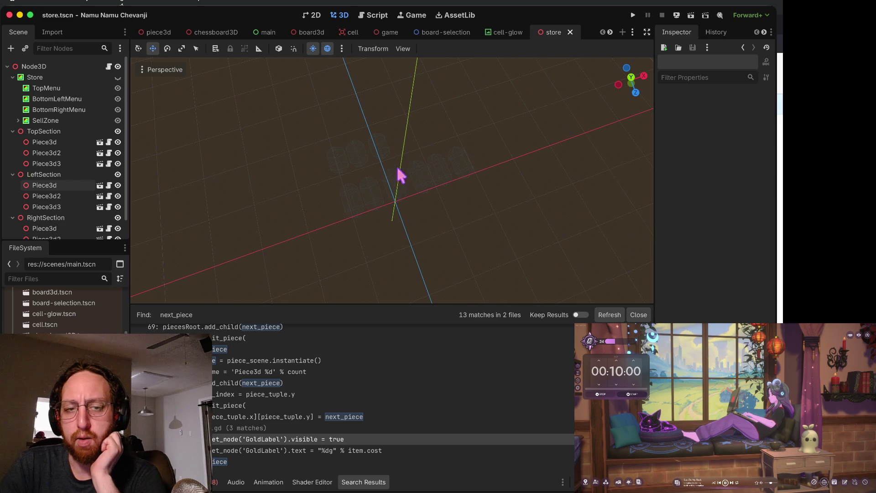
left_click(44, 131)
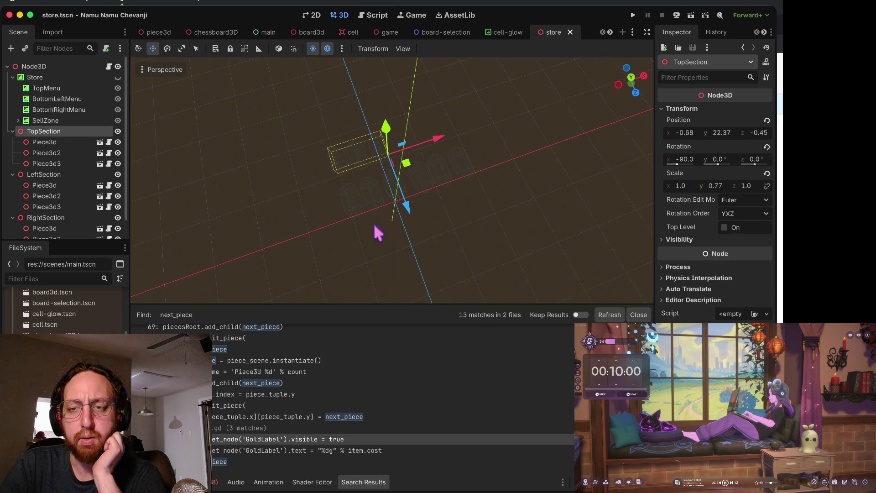
left_click(485, 203)
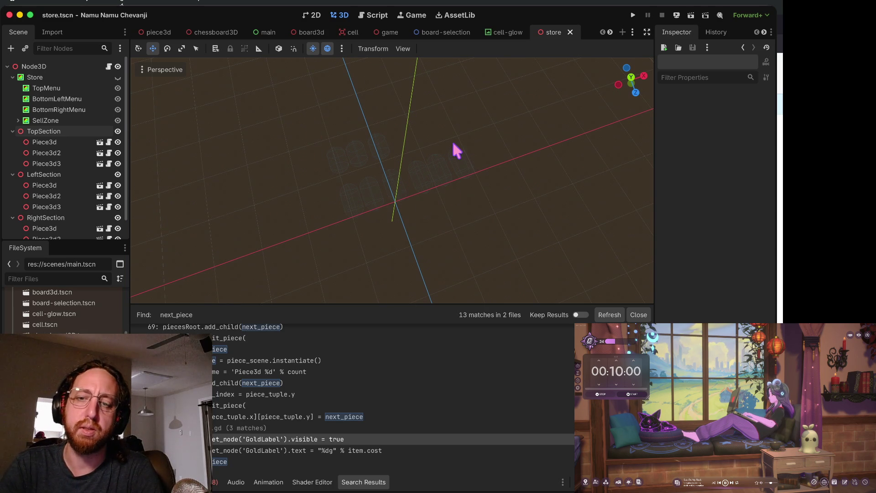
Orbit to a top-down view of the store, then open its store.gd script
left_click_drag(457, 128, 438, 162)
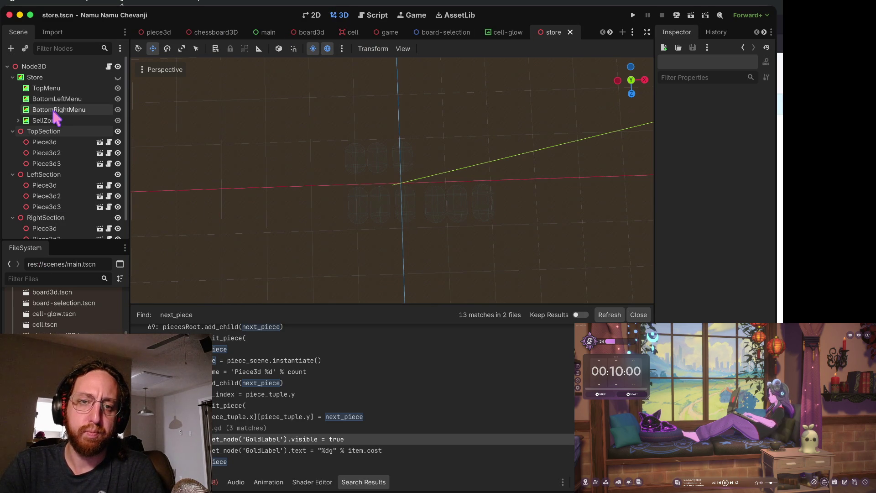
left_click(109, 67)
scroll(438, 173, "down", 4)
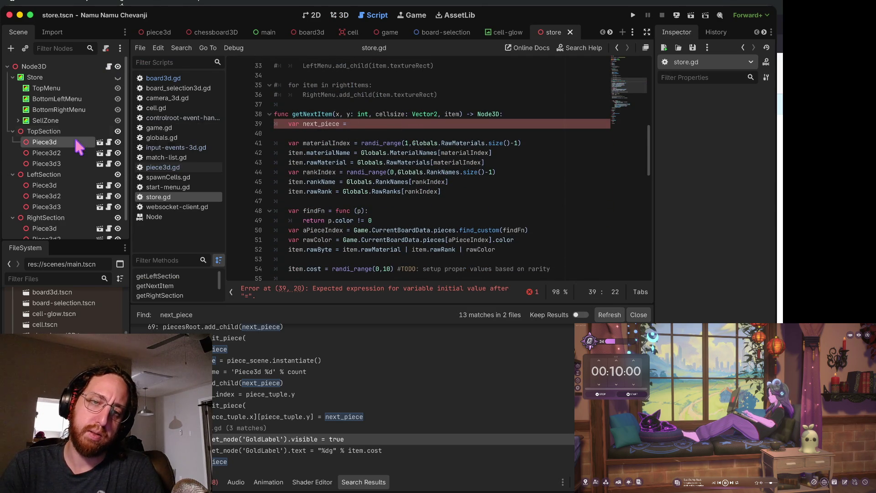
Inspect the first and third Piece3d nodes under TopSection
left_click(59, 152)
left_click(59, 163)
left_click(44, 142)
left_click(357, 124)
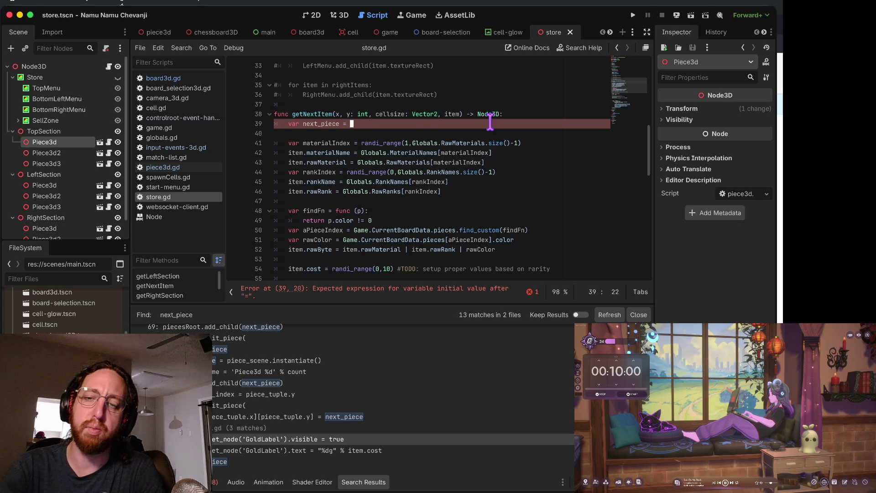
Insert a blank line after the getNextItem header, above next_piece
key("Up")
key("End")
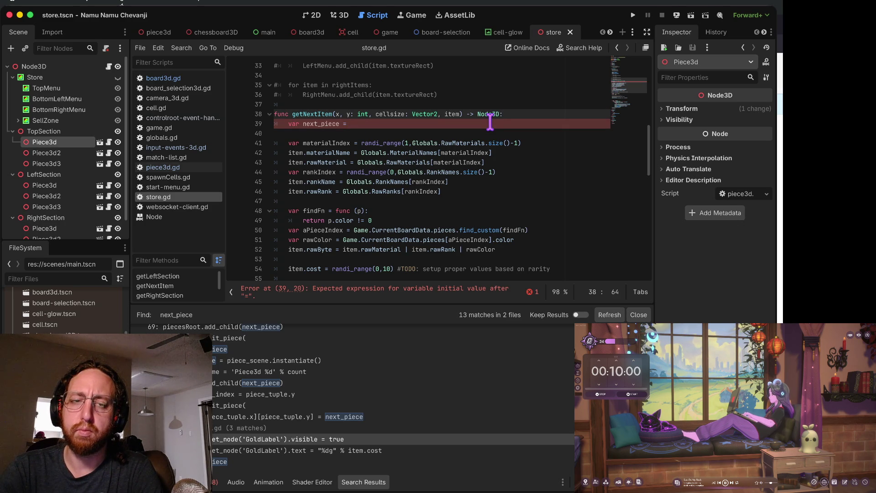
key("Return")
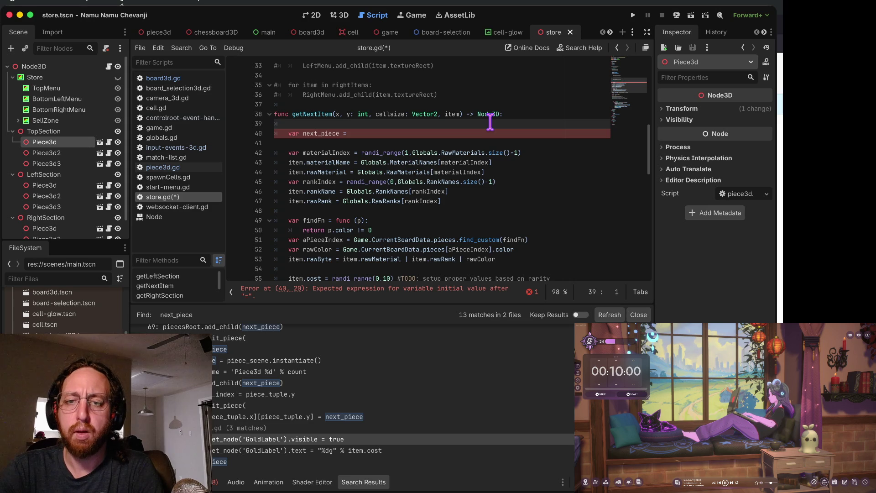
key("Down")
key("End")
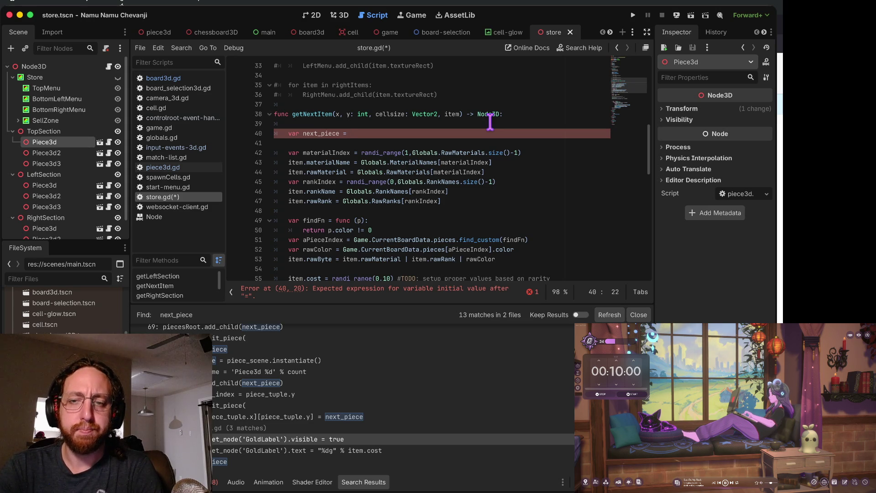
Remove 'cellsize: Vector2, ' from getNextItem's parameter list
key("Up")
key("Up")
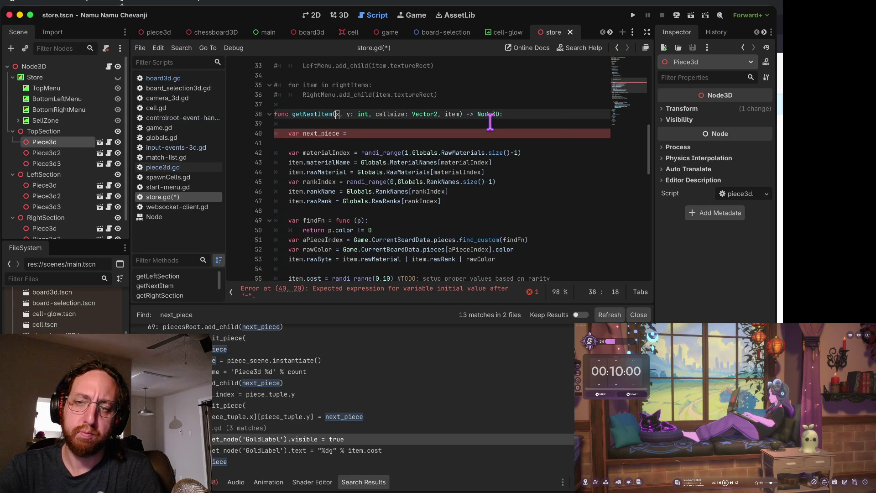
key("Right")
key("Right")
key("shift+Right")
key("shift+Right")
key("shift+Right")
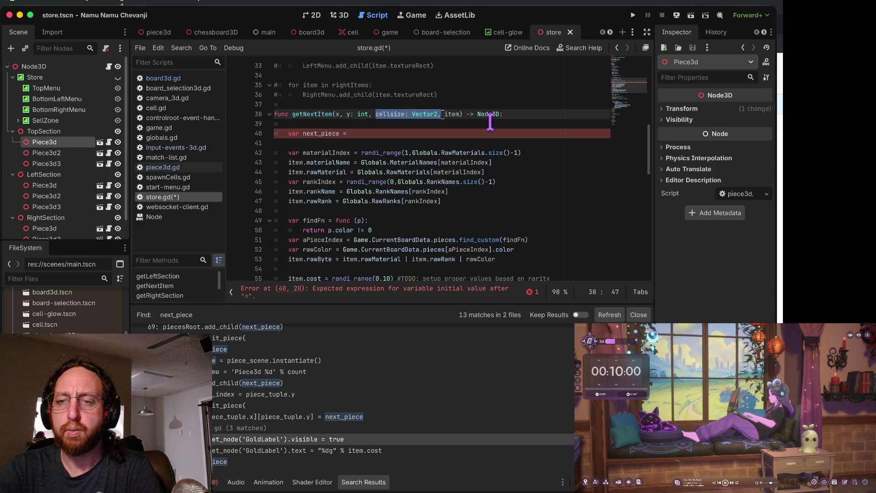
key("BackSpace")
type("cellsize: Vector2,")
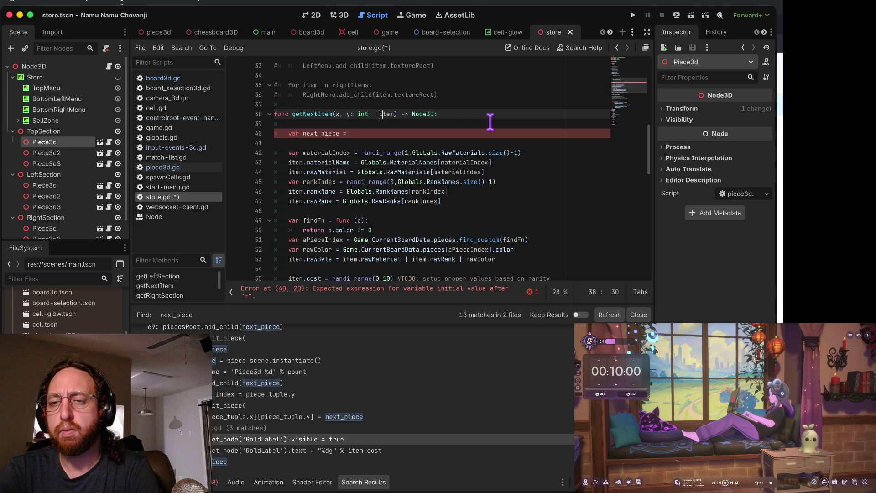
key("super+shift+z")
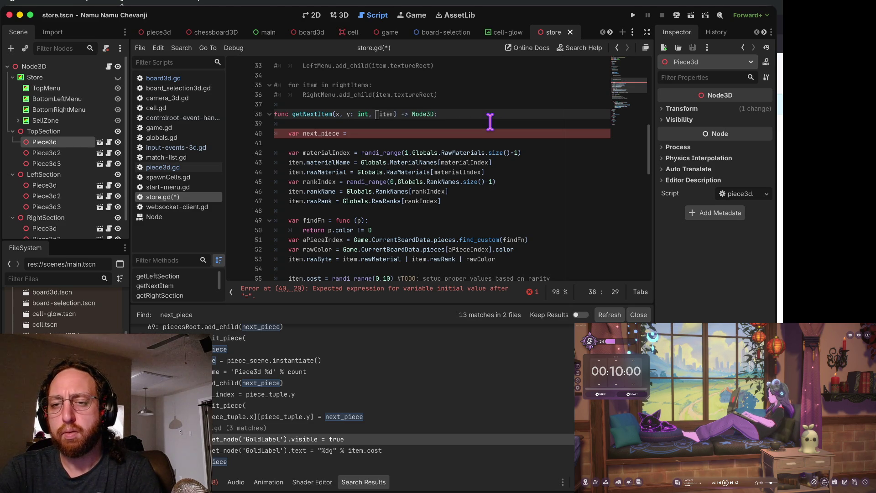
key("Delete")
Check where getNextItem is called and return to its definition
key("alt+Left")
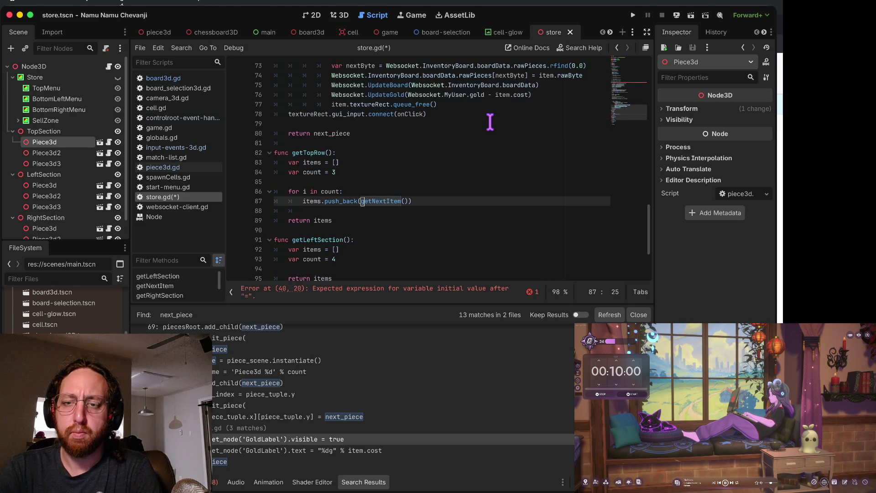
key("alt+Right")
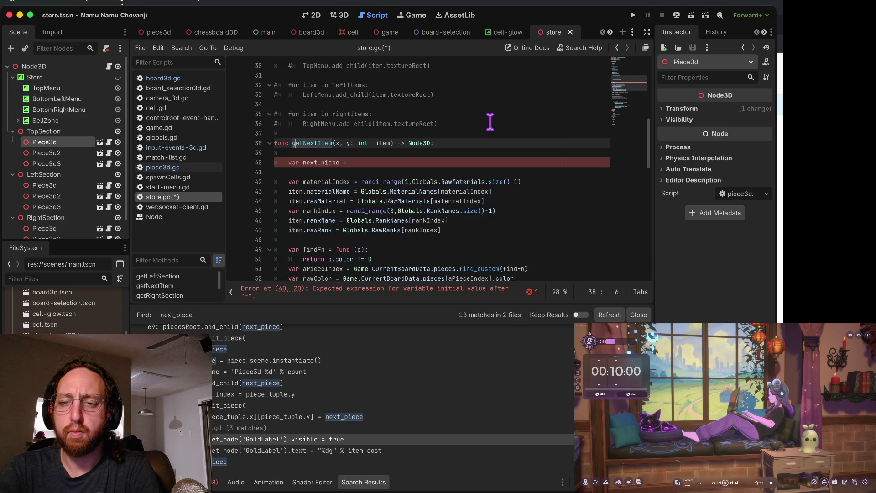
key("ctrl+Left")
key("ctrl+Left")
key("ctrl+Left")
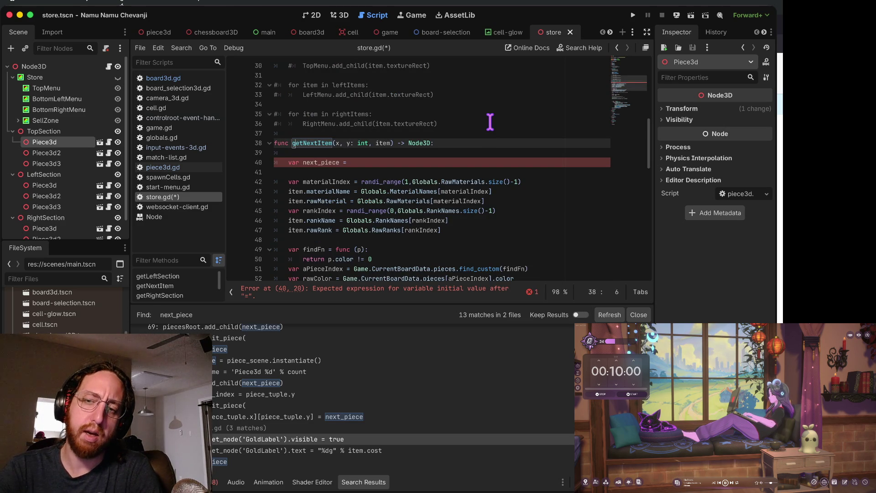
key("alt+Left")
key("alt+Right")
key("ctrl+Right")
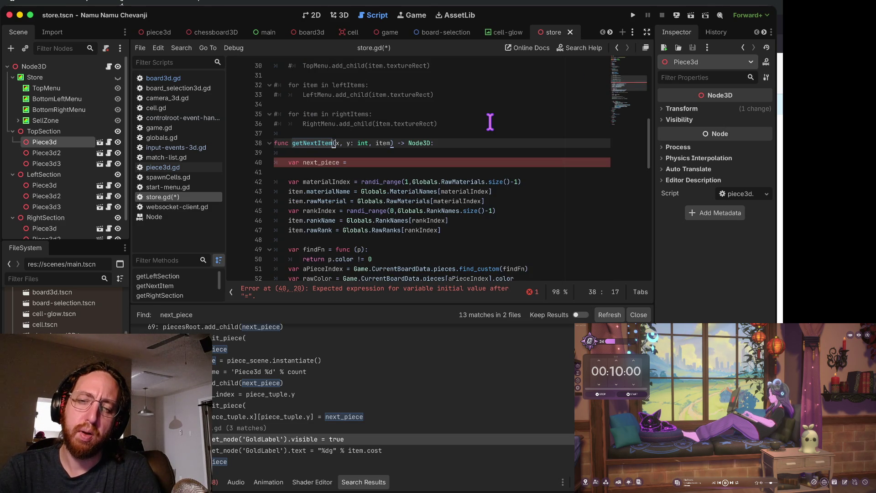
key("ctrl+Right")
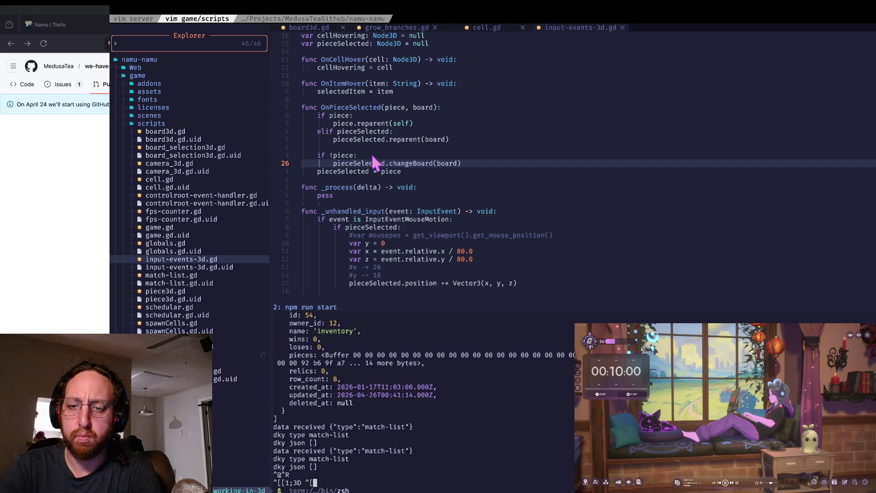
Page through a 'git diff -w' of store.gd in a new tmux pane, then return to Godot
key("ctrl+backslash")
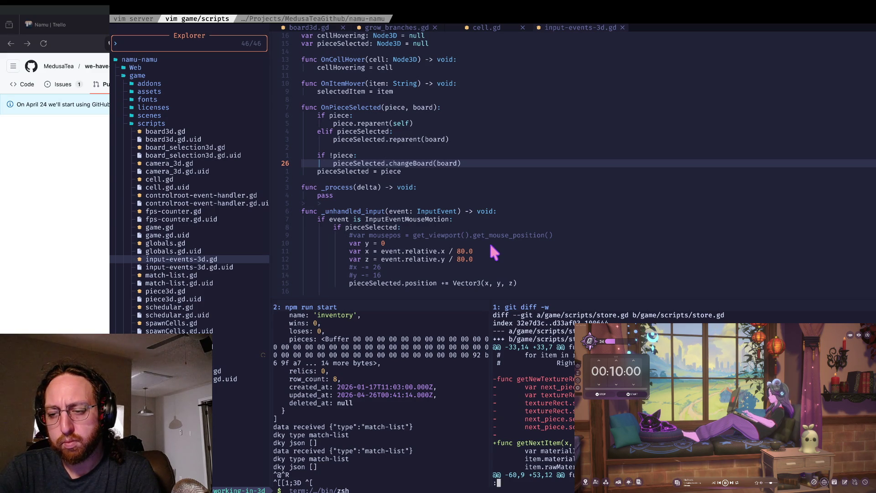
key("d")
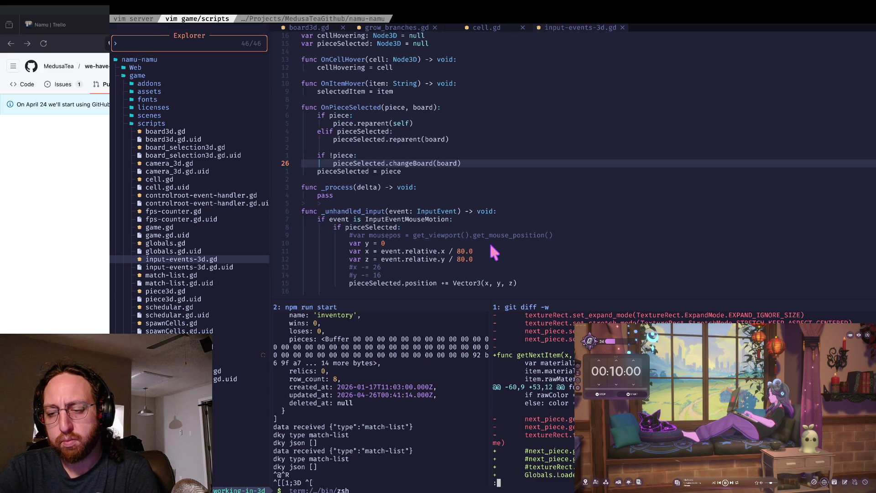
key("q")
key("super+Tab")
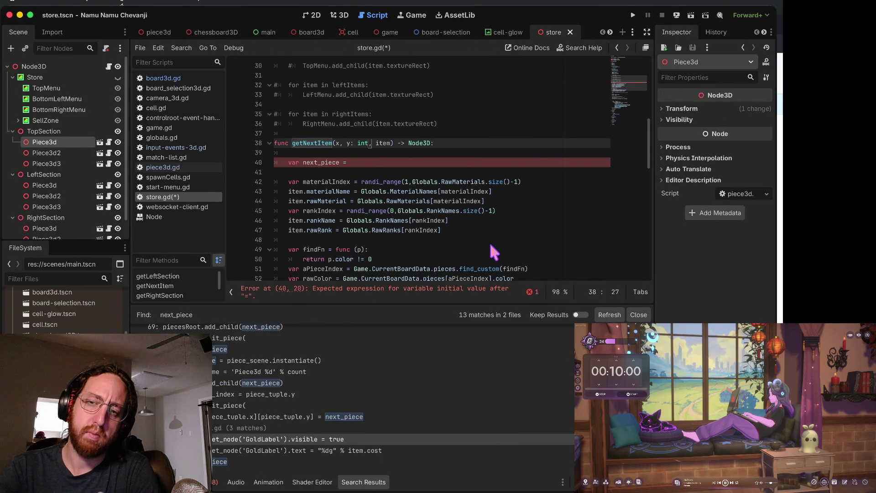
key("Down")
key("Down")
key("Down")
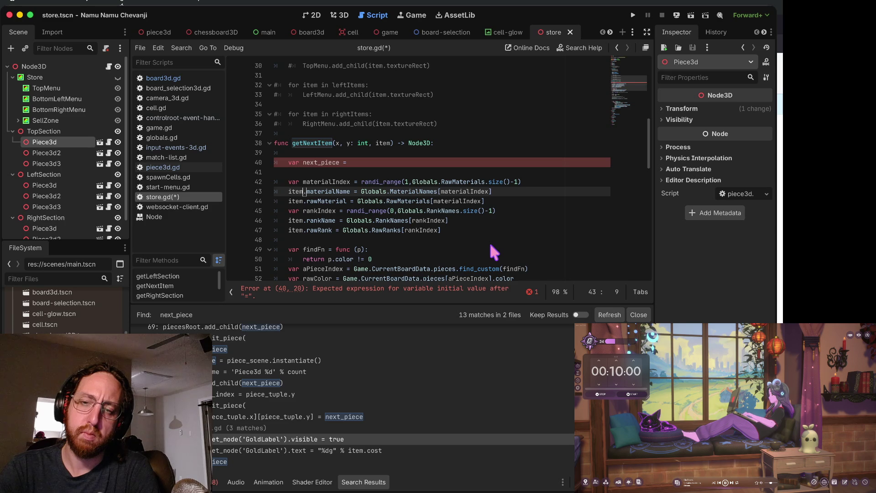
key("Up")
key("Up")
key("Up")
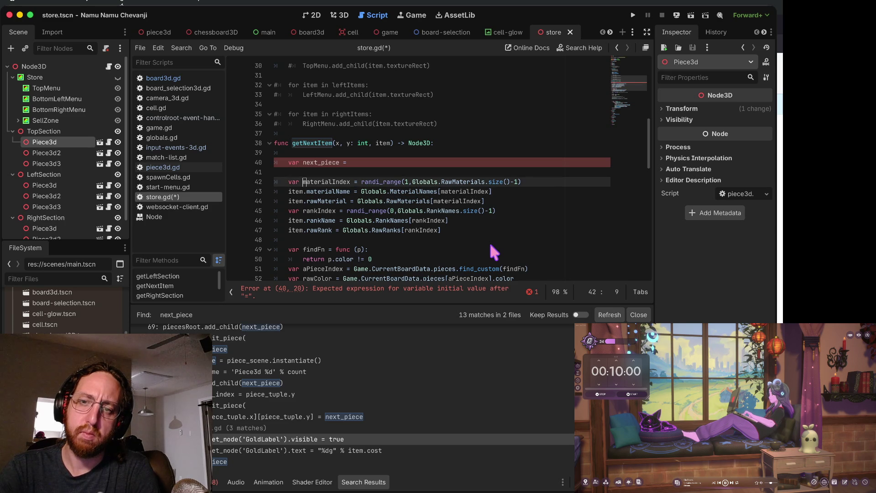
key("Down")
key("Down")
key("Down")
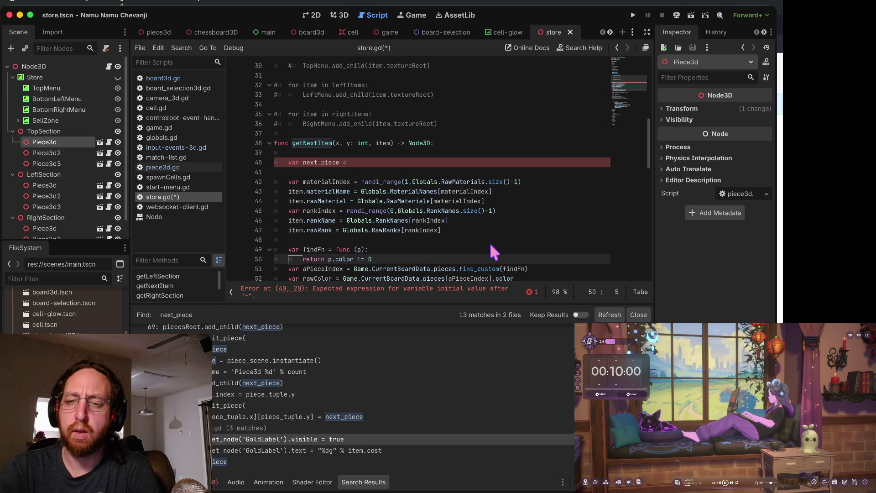
scroll(490, 244, "down", 4)
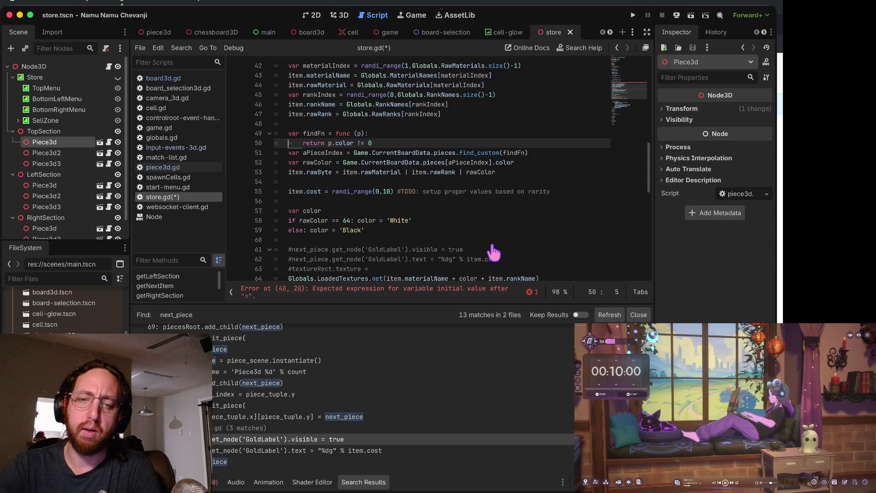
key("ctrl+Right")
key("ctrl+Right")
key("ctrl+Right")
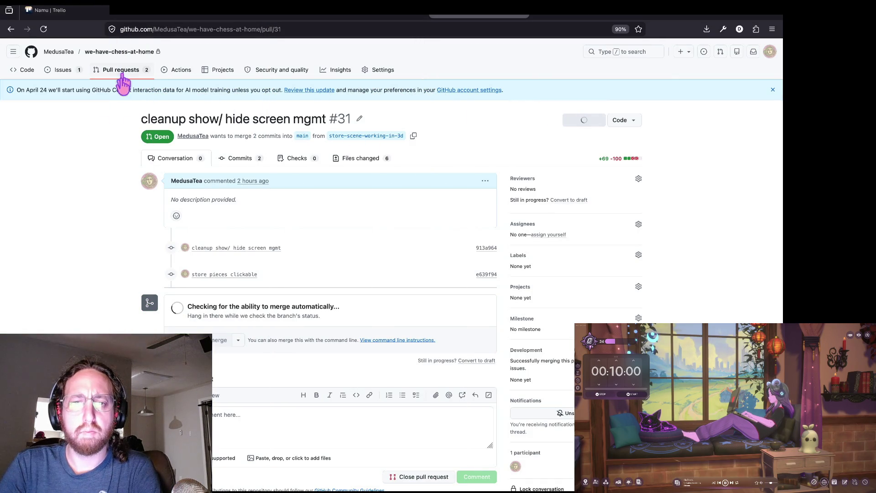
left_click(384, 163)
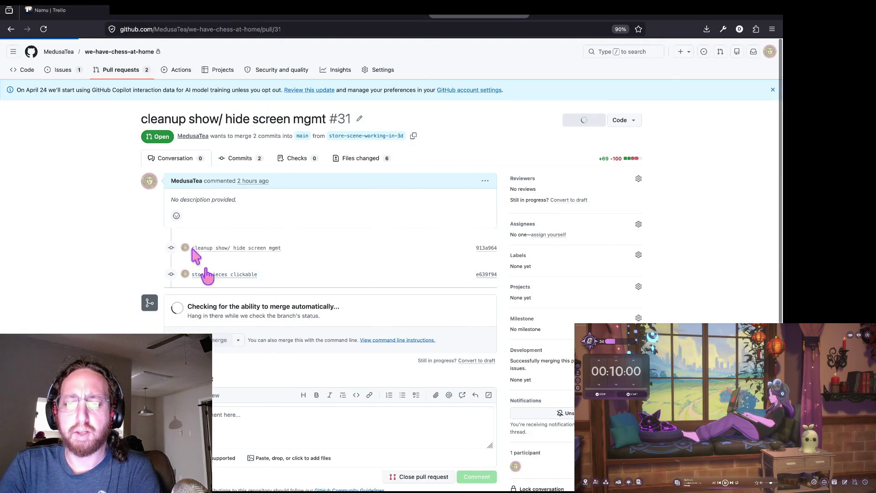
scroll(414, 270, "down", 3)
scroll(413, 271, "down", 15)
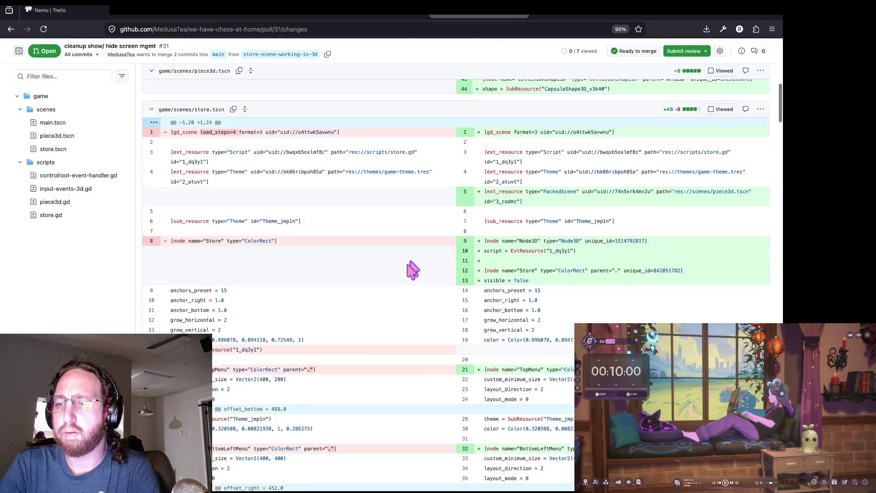
scroll(410, 294, "down", 5)
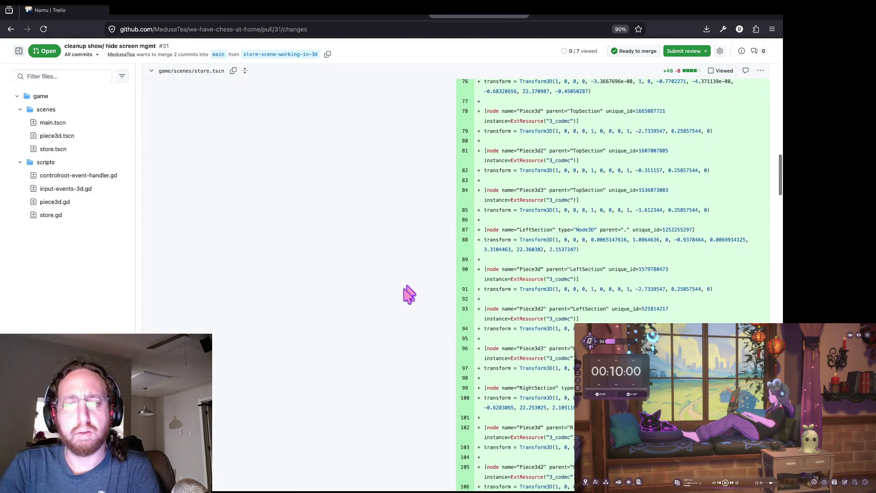
left_click(79, 178)
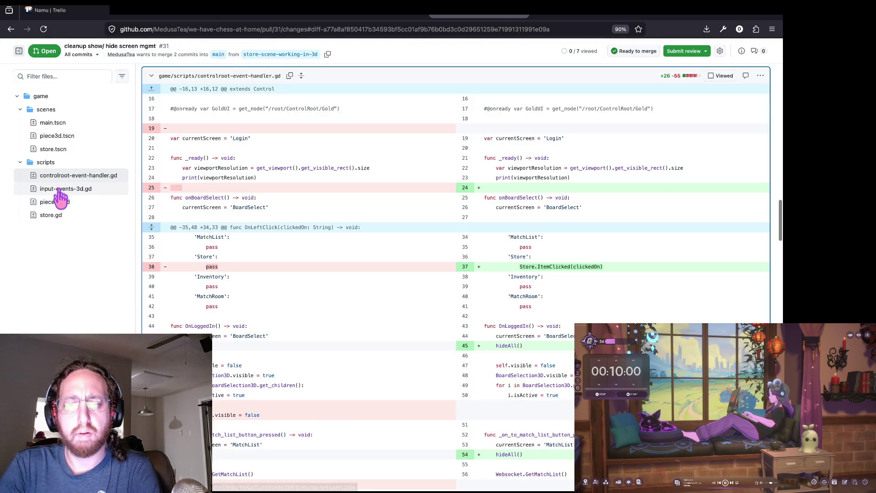
left_click(53, 202)
left_click(52, 217)
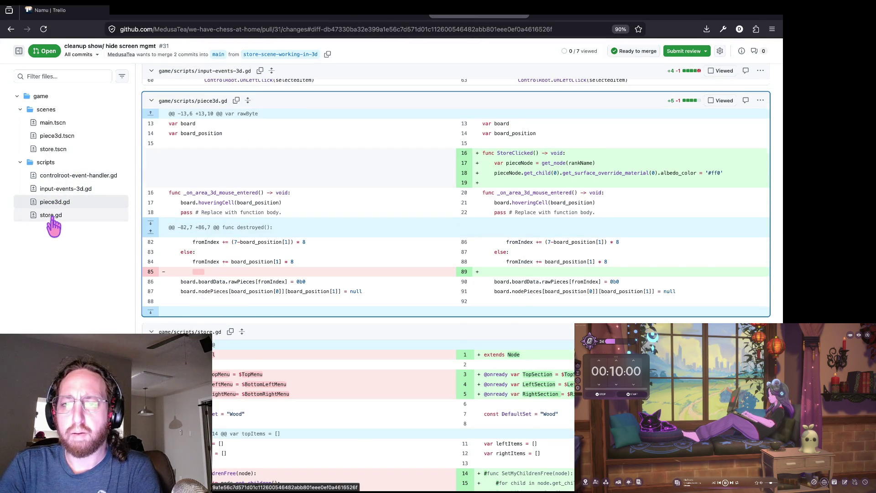
scroll(337, 265, "down", 5)
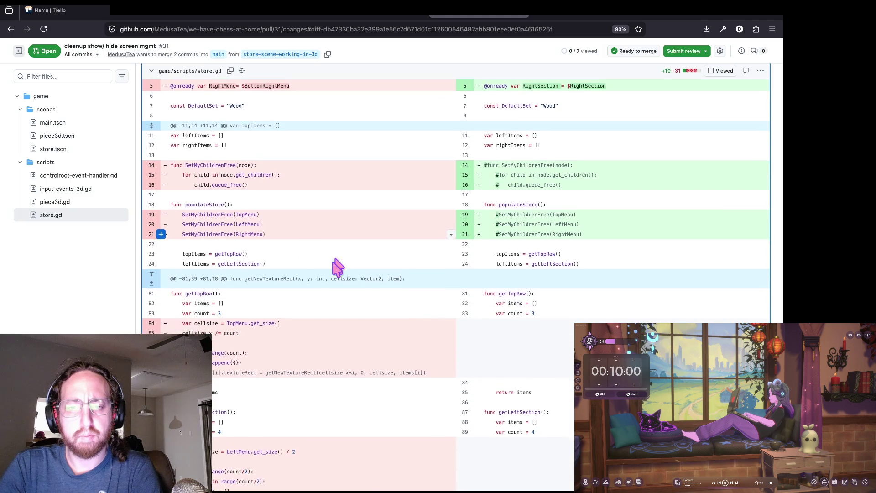
scroll(256, 267, "down", 1)
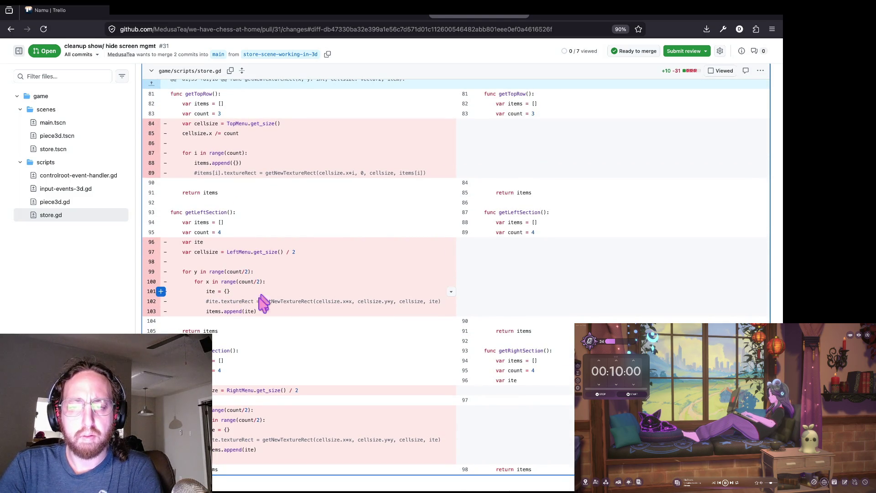
double_click(434, 301)
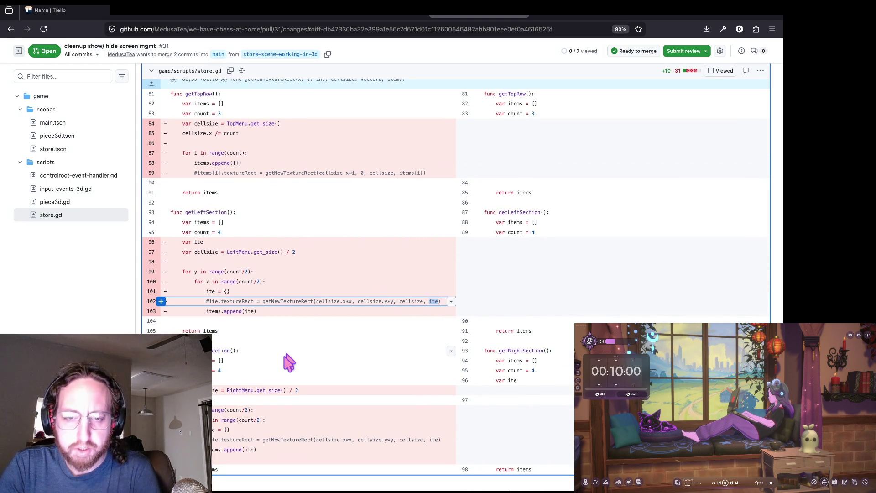
left_click(196, 292)
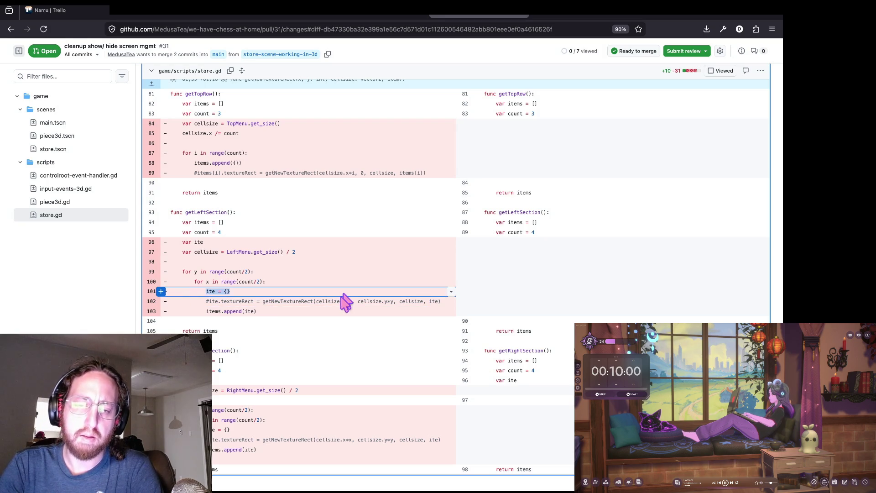
left_click_drag(274, 315, 168, 314)
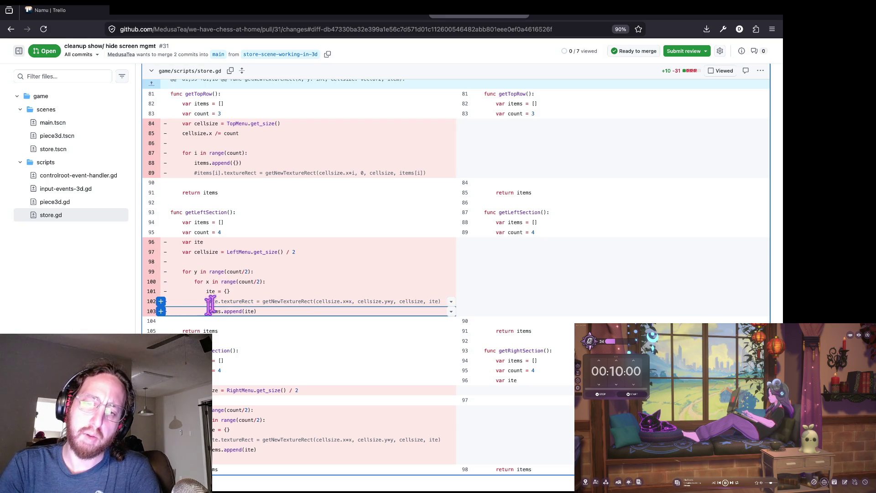
double_click(272, 302)
triple_click(272, 302)
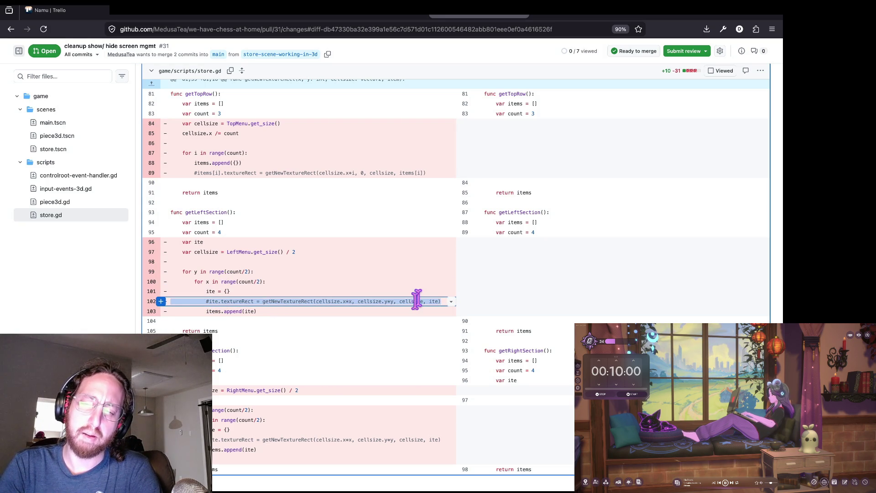
triple_click(433, 301)
left_click(433, 301)
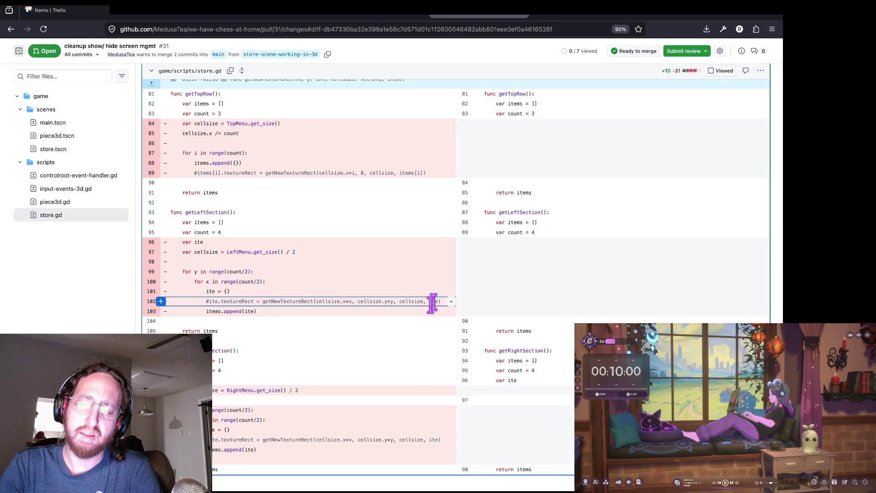
key("Up")
key("Up")
key("Up")
left_click(264, 312)
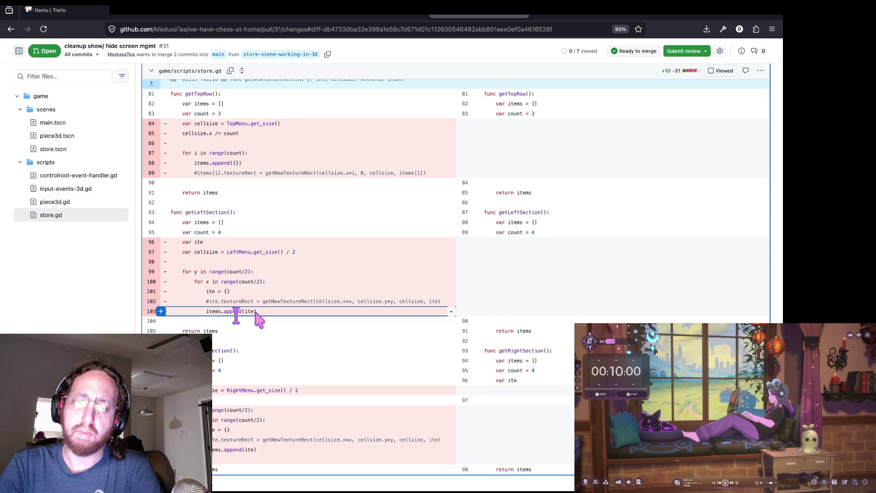
left_click(321, 246)
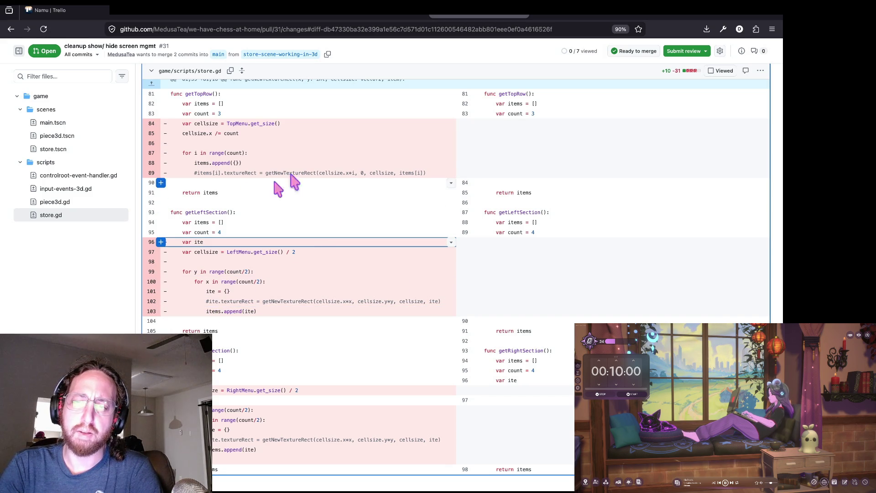
left_click(183, 173)
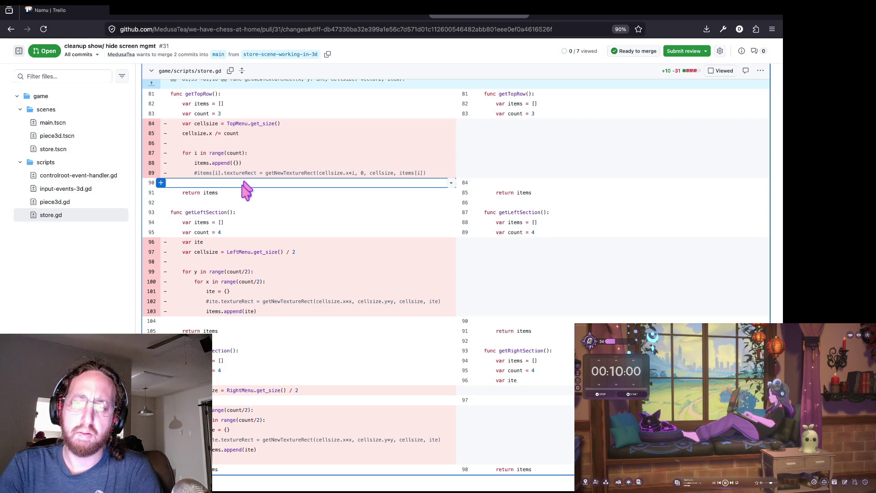
left_click_drag(197, 173, 256, 173)
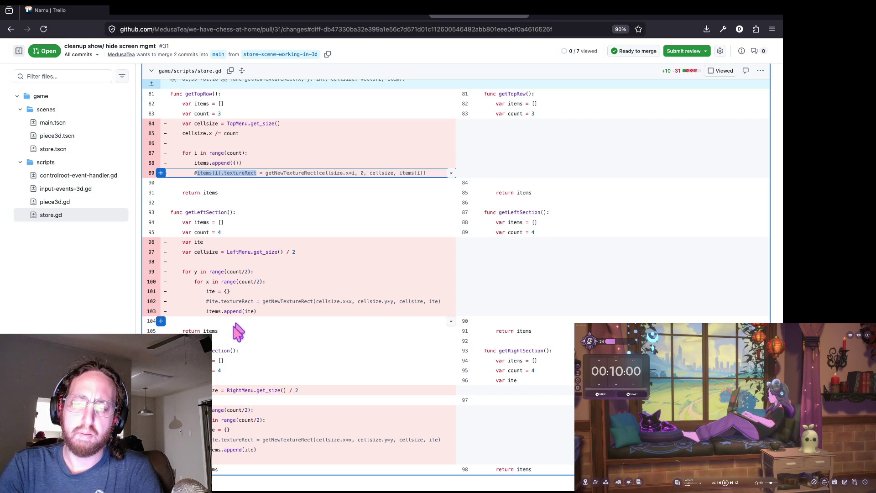
left_click(262, 314)
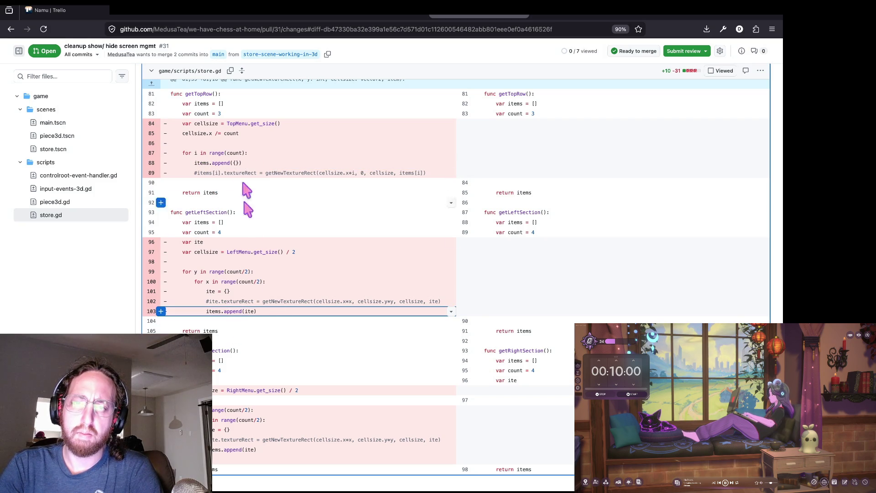
scroll(230, 128, "up", 1)
scroll(251, 235, "up", 10)
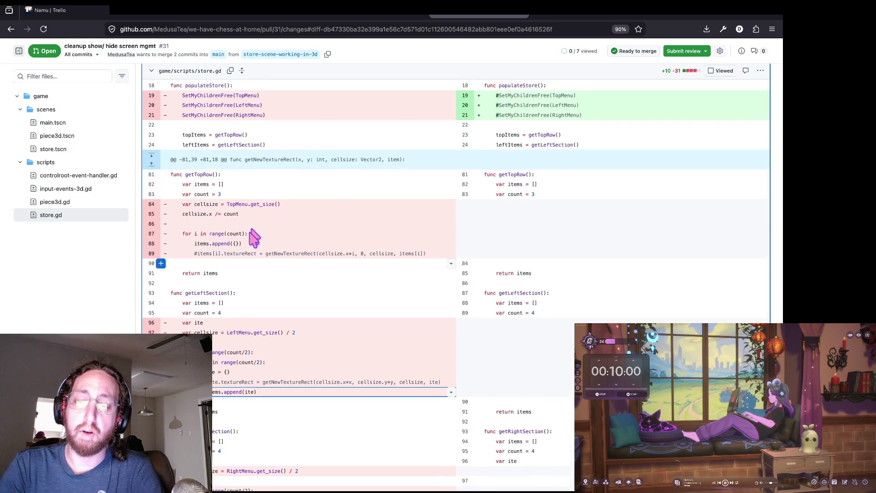
key("super+Tab")
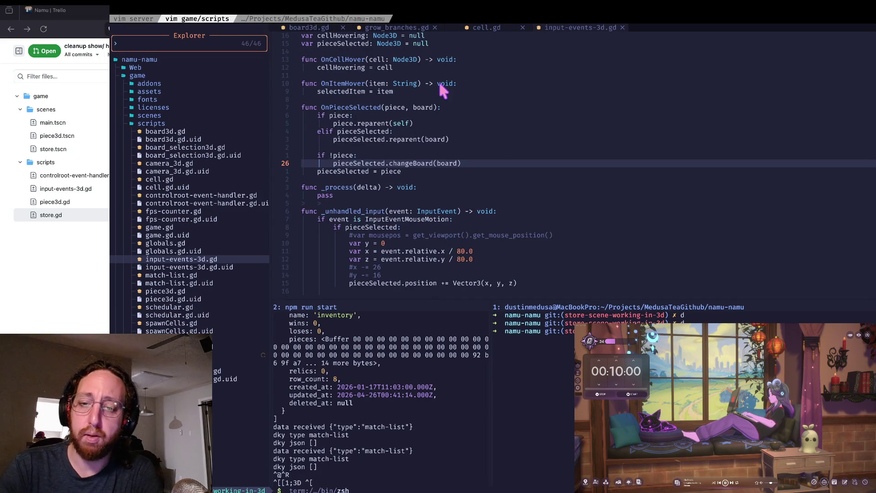
Return to store.gd in Godot and give the script editor more vertical room
key("super+Tab")
left_click(460, 209)
key("Up")
key("Up")
key("Up")
key("Up")
key("Up")
key("Up")
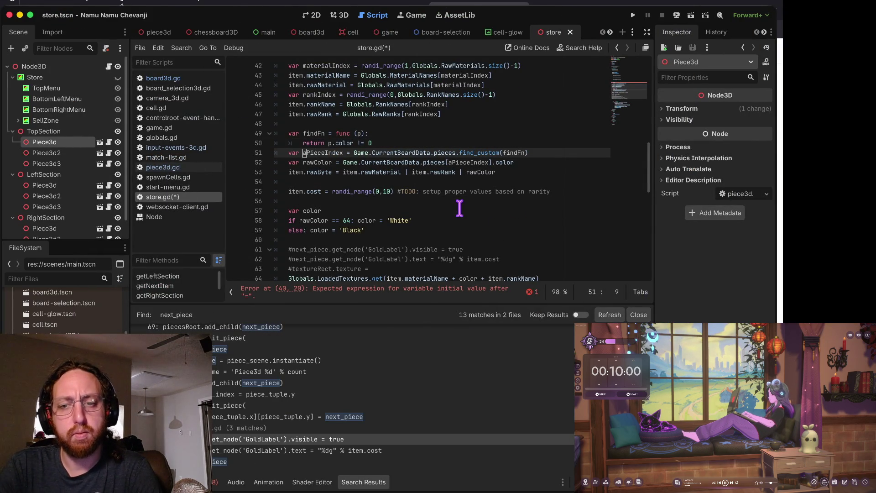
left_click_drag(401, 305, 401, 329)
left_click(441, 201)
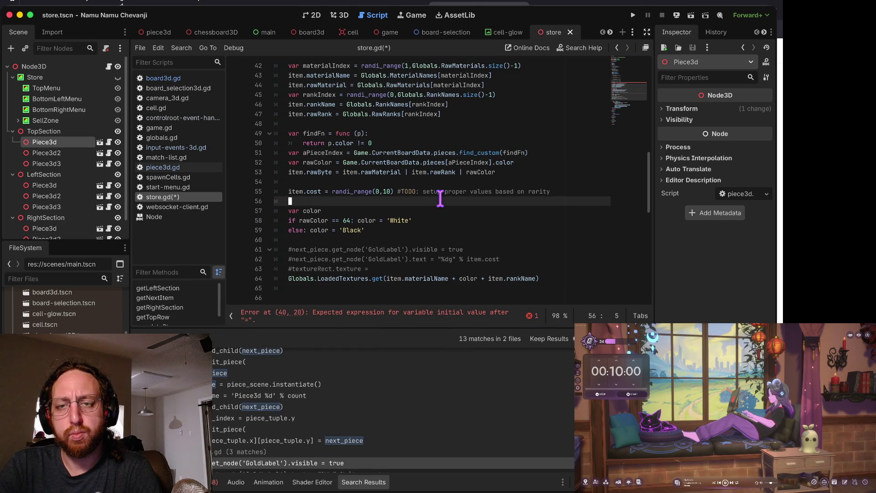
scroll(441, 199, "down", 5)
scroll(460, 98, "down", 1)
scroll(462, 99, "up", 9)
Complete the line as 'var next_piece = Piece3DScene.instantiate()' and save
left_click(352, 141)
type("piece = piece")
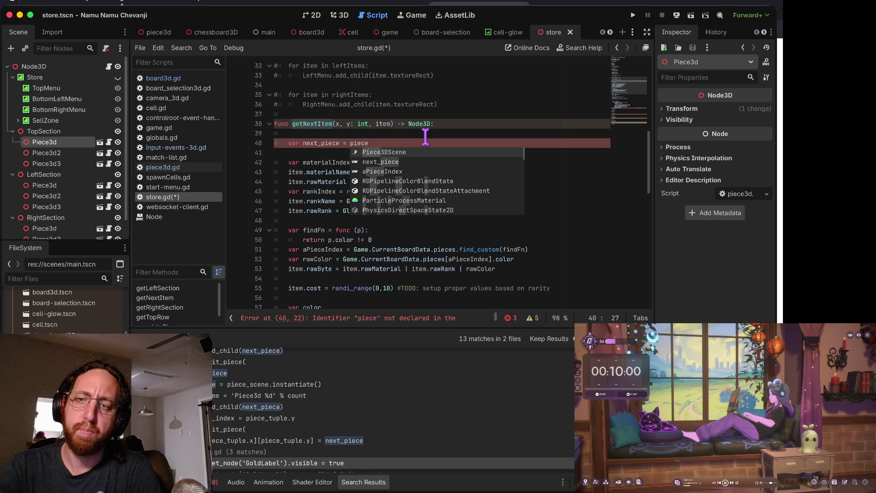
key("Return")
key("Return")
key("ctrl+s")
key("Up")
key("Up")
Add 'var item = {}' in getNextItem, drop its item parameter, and check the call on line 87
key("Home")
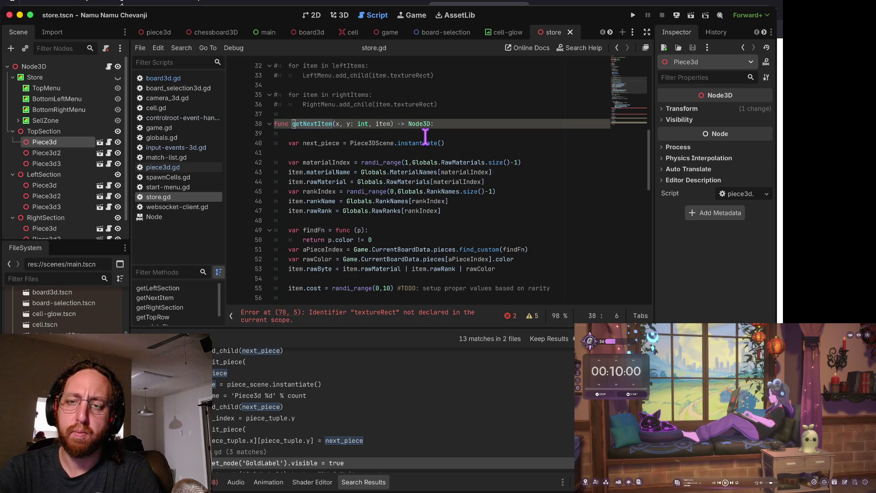
key("Down")
type("r item")
key("Up")
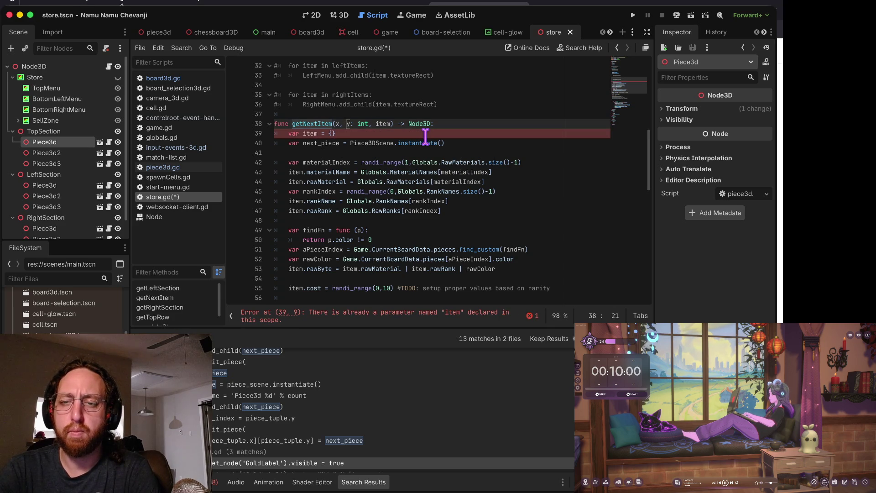
key("BackSpace")
key("BackSpace")
key("BackSpace")
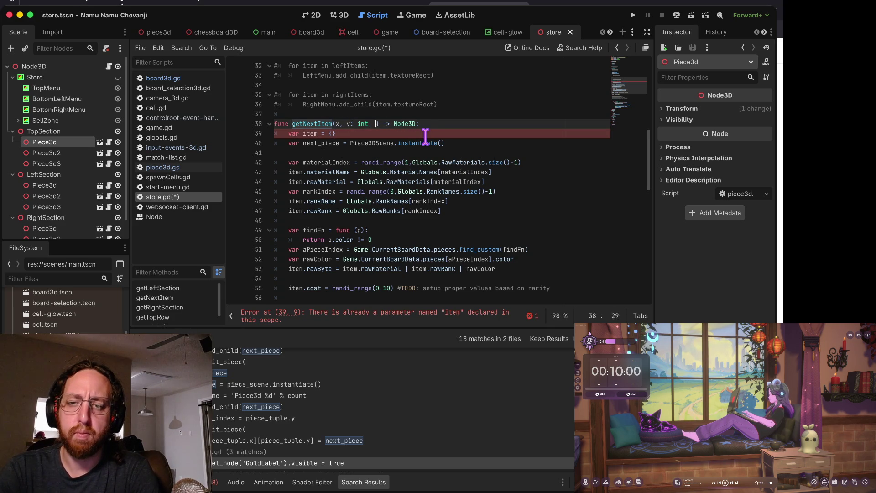
key("F3")
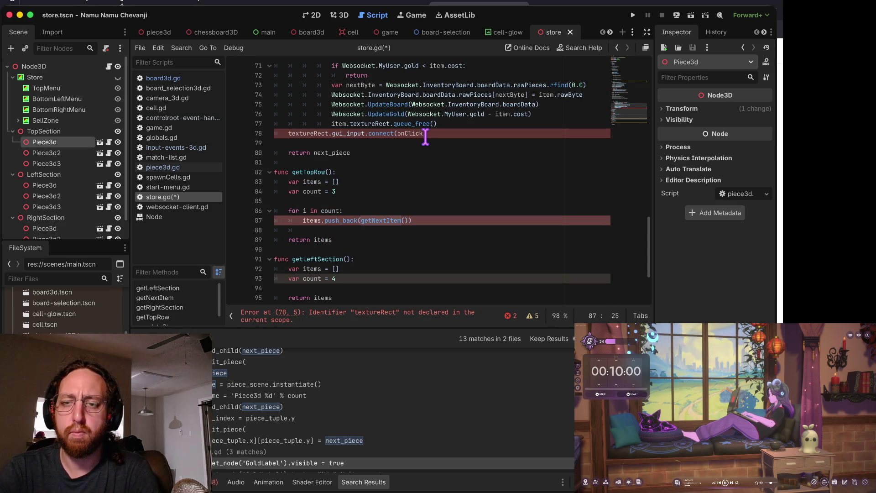
key("shift+F3")
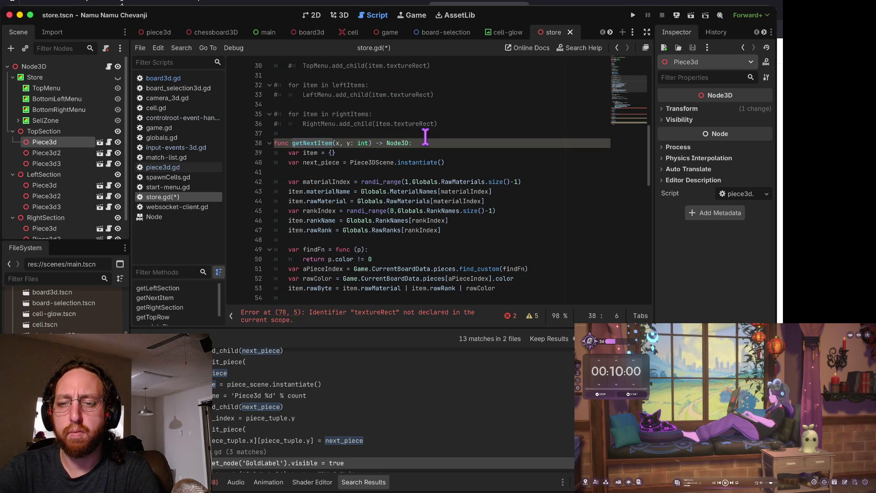
key("F3")
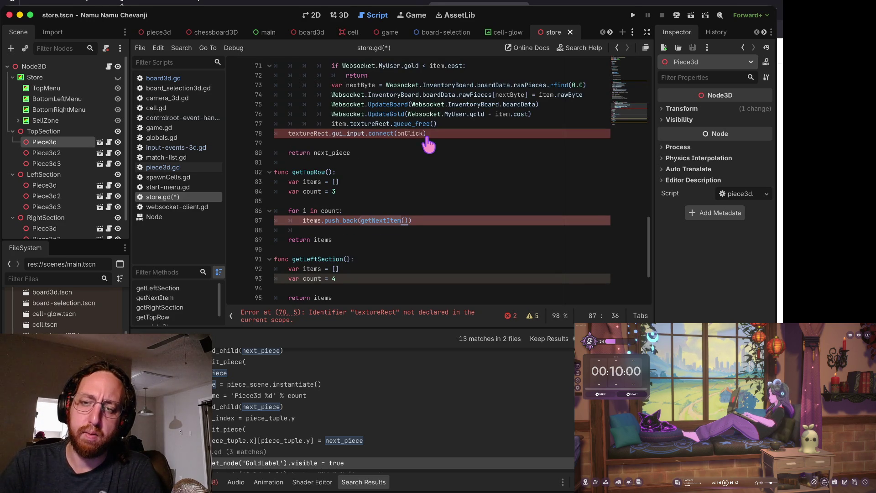
key("ctrl+Right")
key("ctrl+Right")
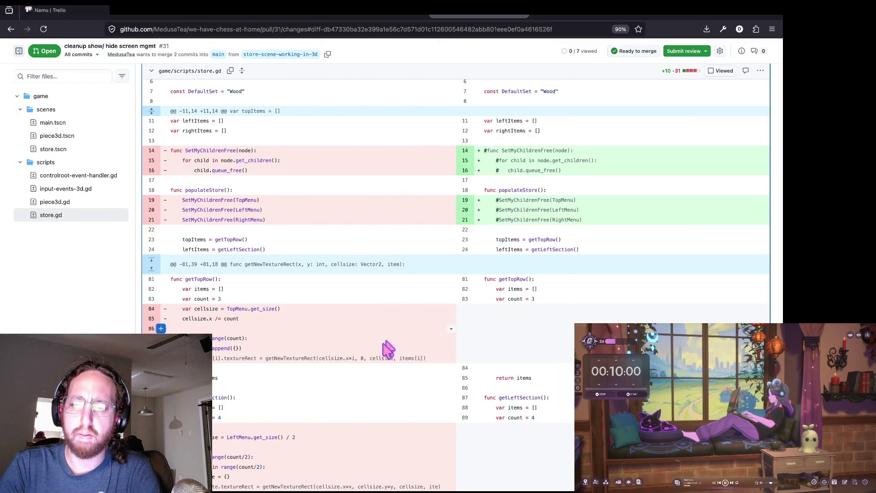
scroll(389, 375, "down", 3)
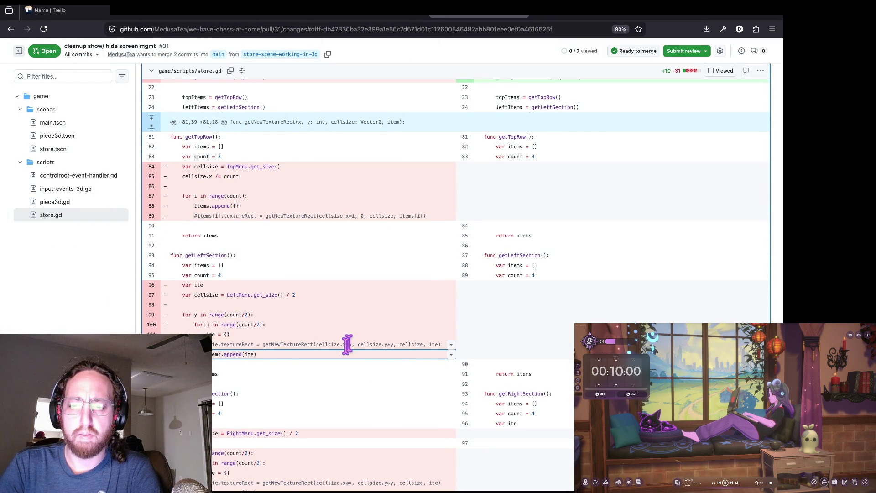
left_click_drag(316, 345, 395, 350)
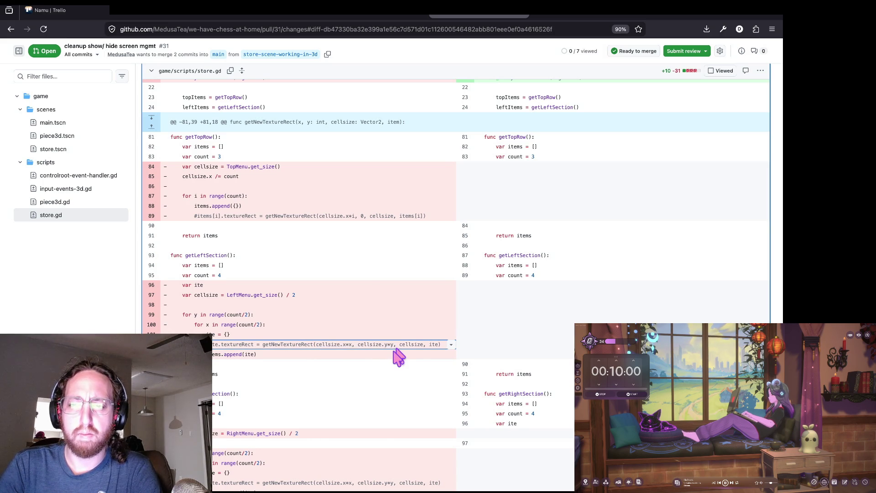
left_click(395, 350)
scroll(395, 350, "up", 1)
key("super+Tab")
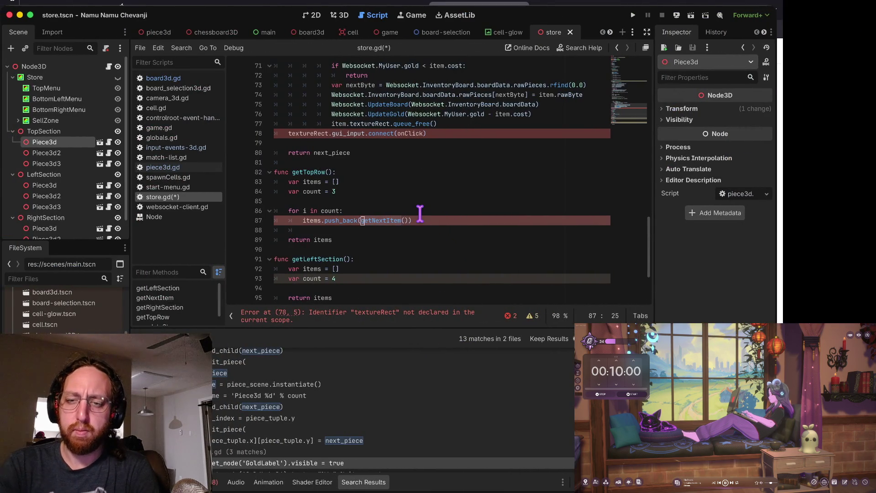
Drop the y parameter from getNextItem, remove a blank line above onClick, and save store.gd
key("ctrl+alt+f")
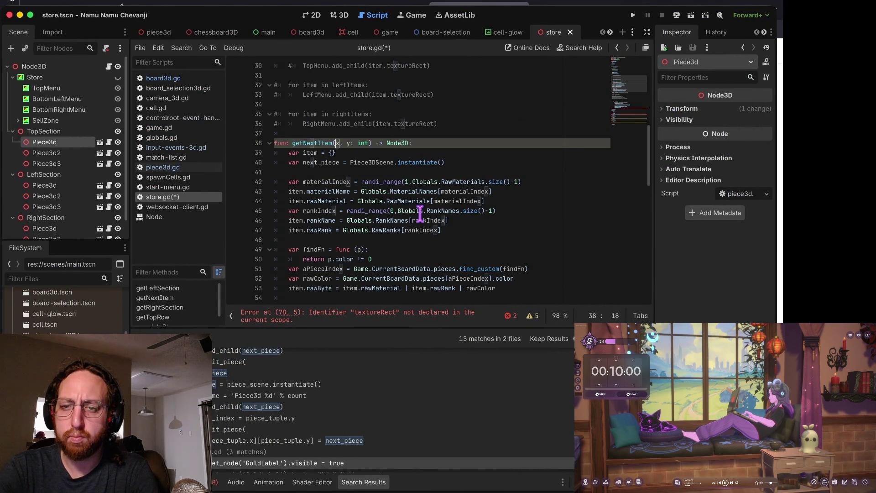
key("Right")
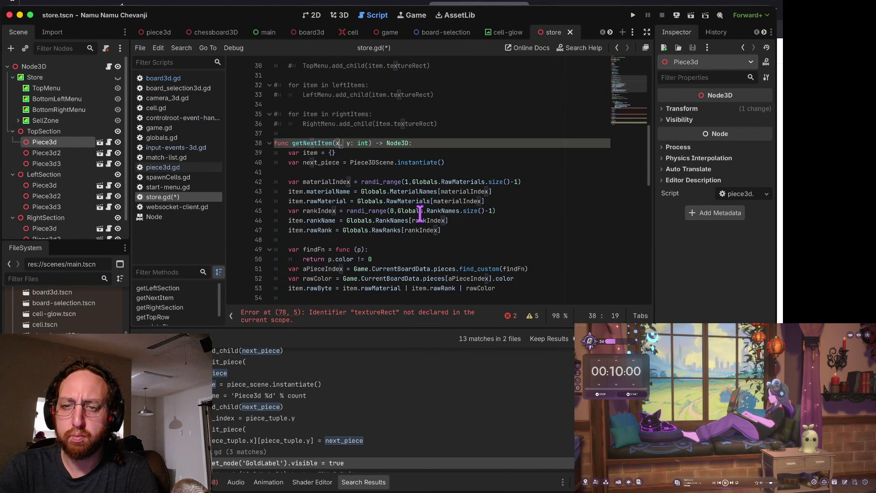
key("BackSpace")
key("BackSpace")
key("BackSpace")
key("BackSpace")
key("BackSpace")
key("ctrl+s")
key("Down")
key("Down")
key("Down")
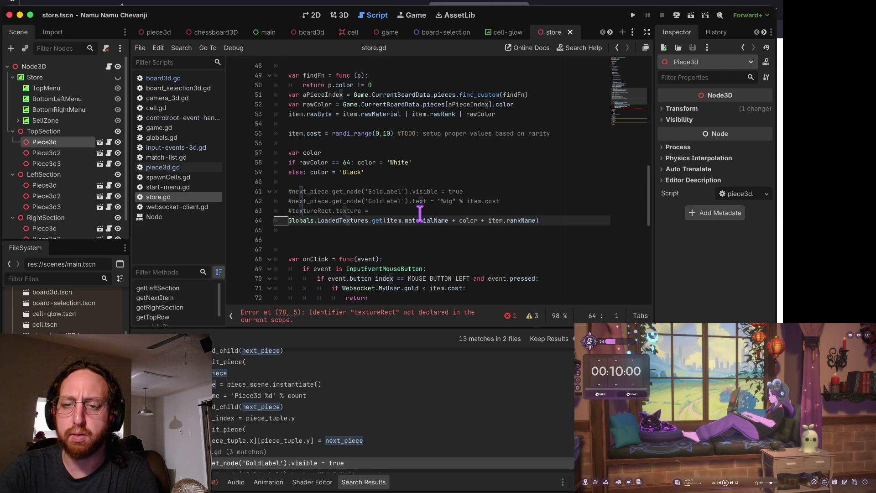
key("Down")
key("ctrl+shift+k")
key("ctrl+s")
Check the textureRect.gui_input.connect line with undo and redo, then delete it
key("Down")
key("Down")
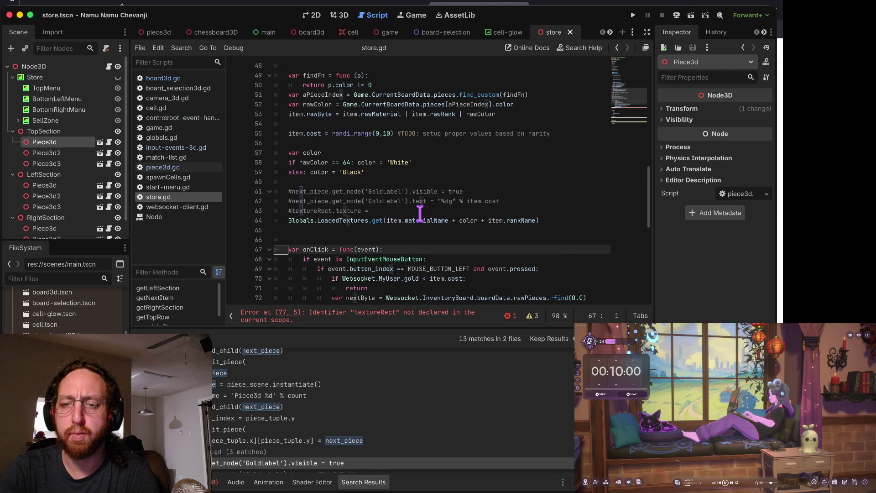
key("Down")
key("Down")
key("Down")
key("Up")
key("Up")
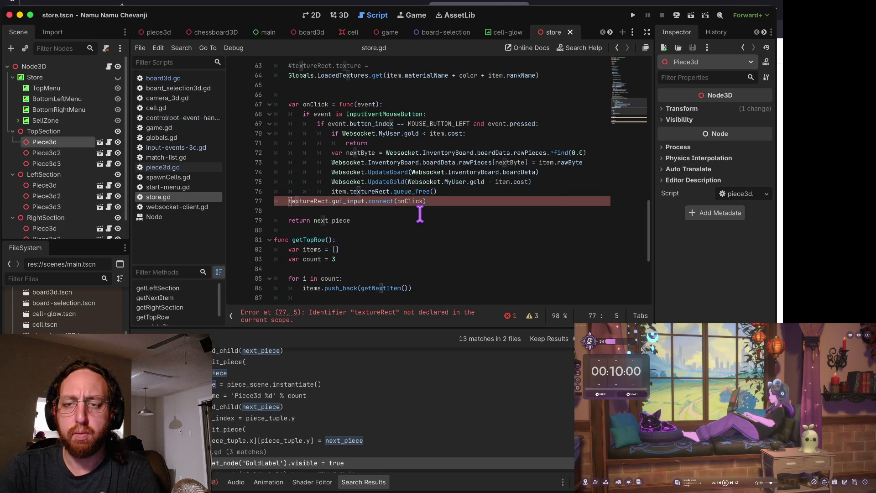
key("Home")
key("Home")
key("ctrl+z")
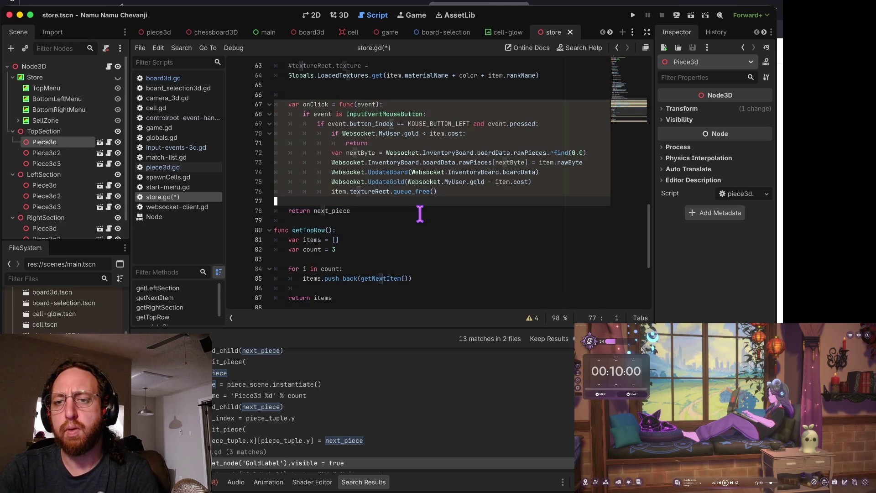
key("Down")
key("ctrl+shift+z")
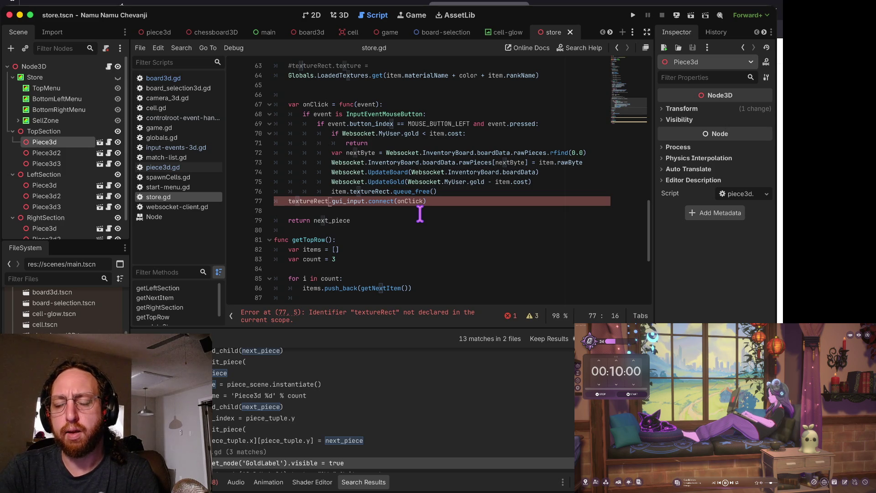
key("alt+Right")
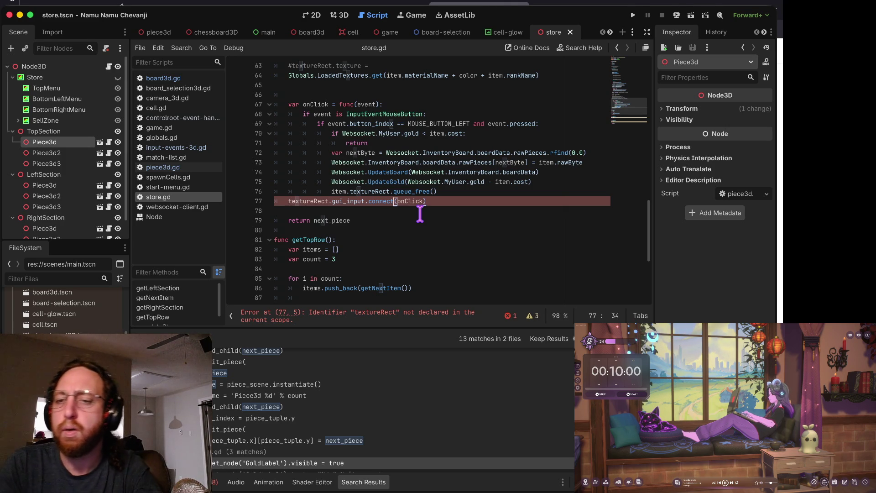
key("alt+Left")
key("alt+Left")
key("alt+Left")
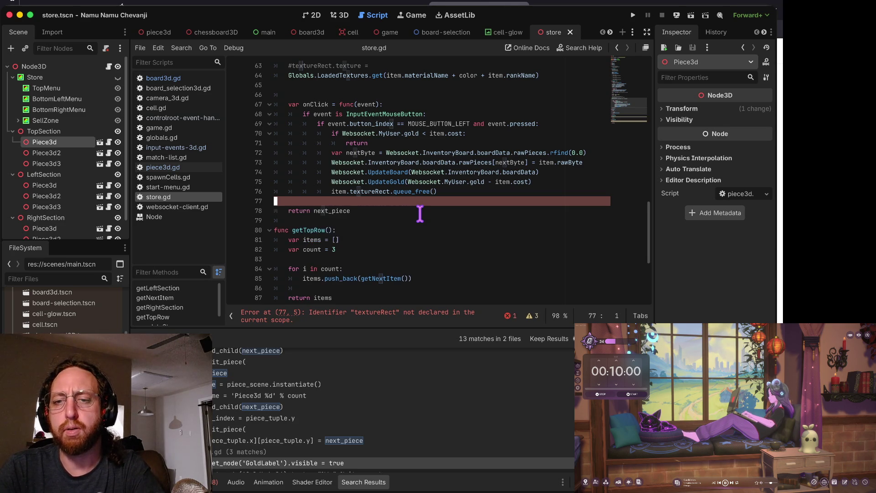
key("ctrl+shift+k")
Delete the item.textureRect.queue_free() line from the onClick lambda
key("Up")
key("Up")
key("Up")
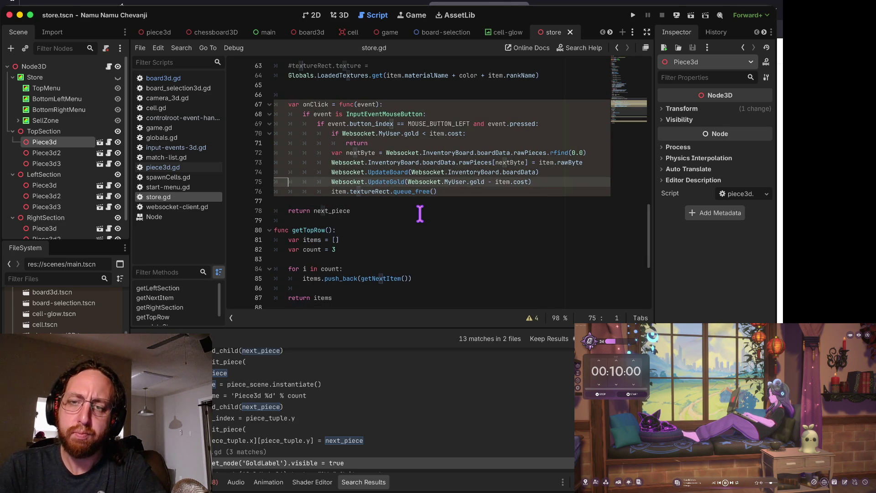
key("Up")
key("Up")
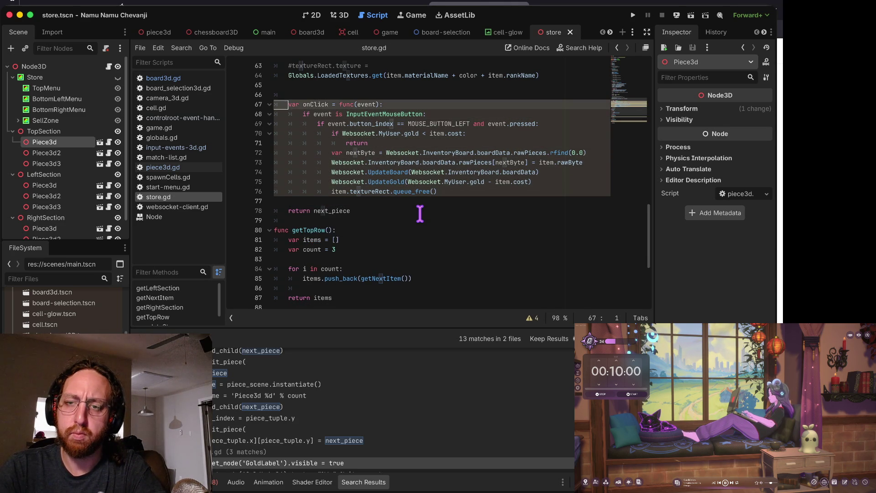
key("Left")
key("Left")
key("Left")
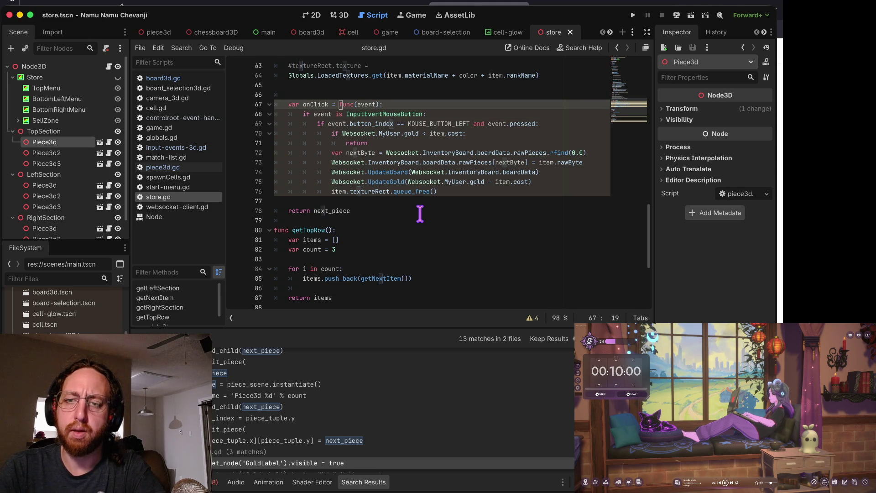
key("Home")
key("Home")
key("shift+Down")
key("shift+Down")
key("shift+Down")
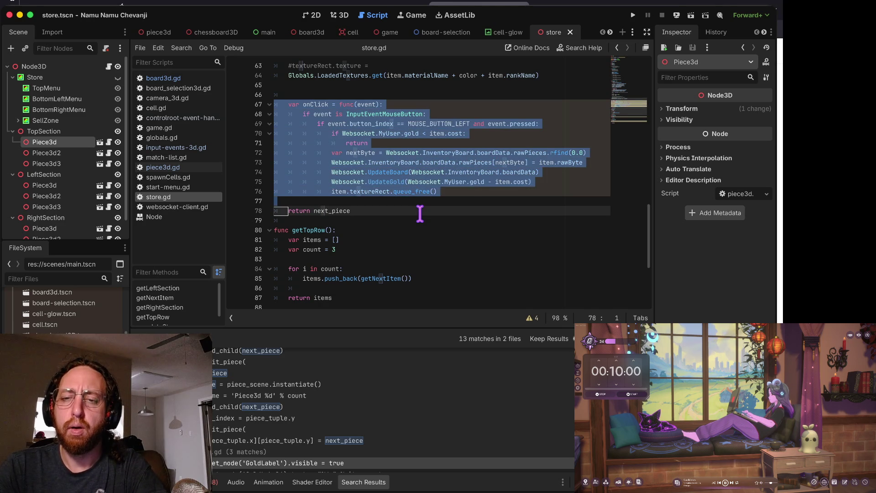
key("Up")
key("Up")
key("ctrl+shift+k")
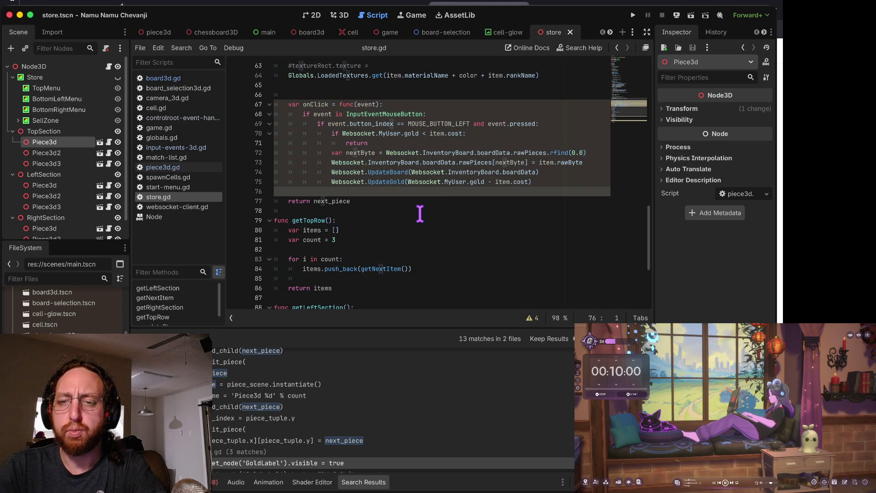
key("Up")
key("Up")
key("Up")
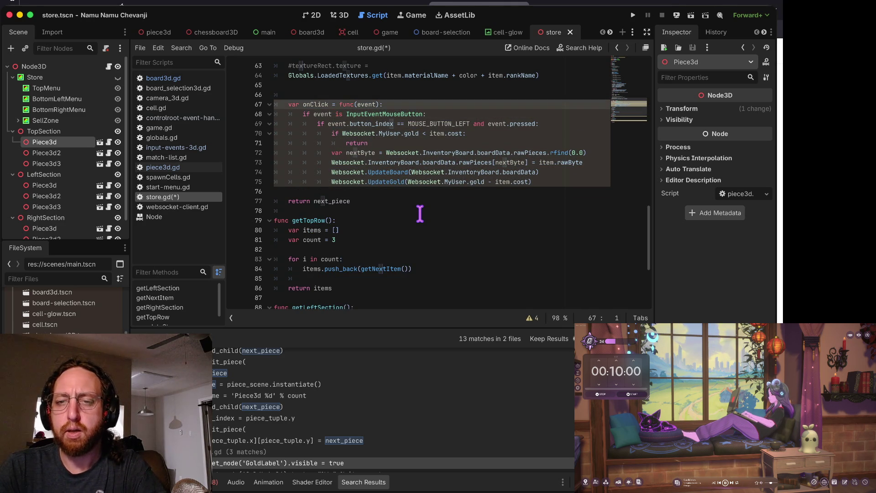
Remove the purchase logic lines, leaving only the InputEventMouseButton check in onClick
key("Page_Up")
key("Page_Down")
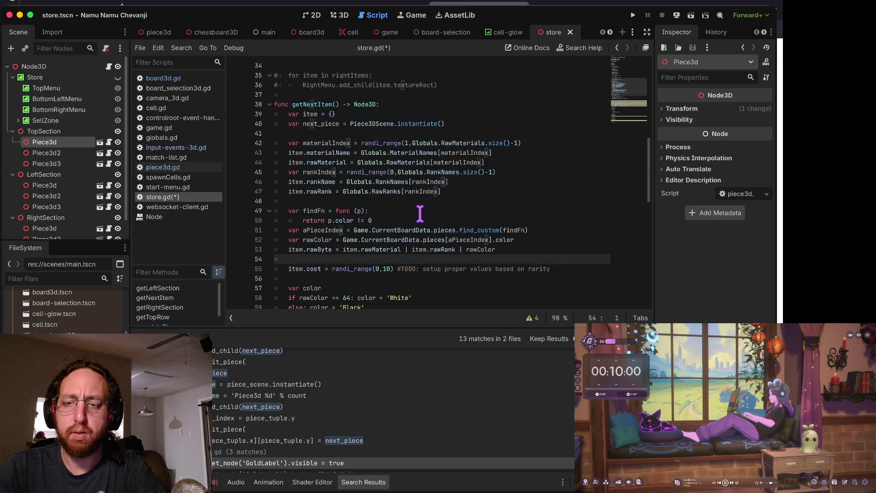
key("Down")
key("shift+Down")
key("shift+Down")
key("shift+Down")
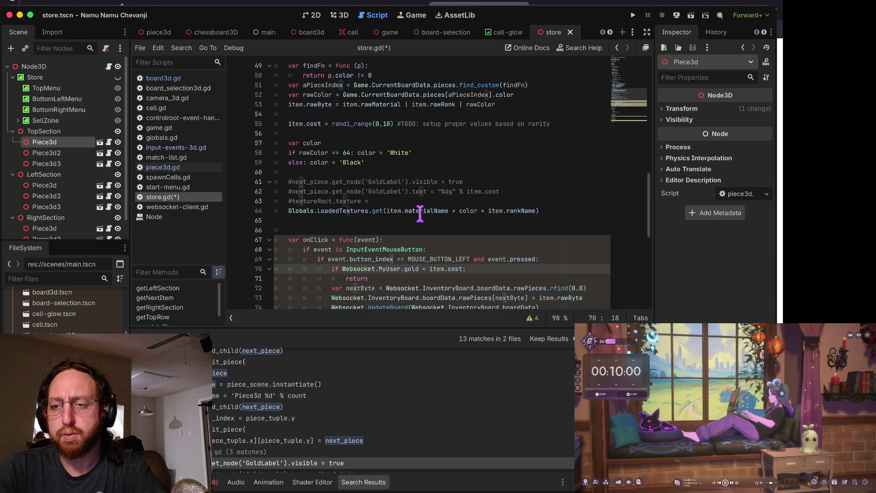
key("Up")
key("Up")
key("Up")
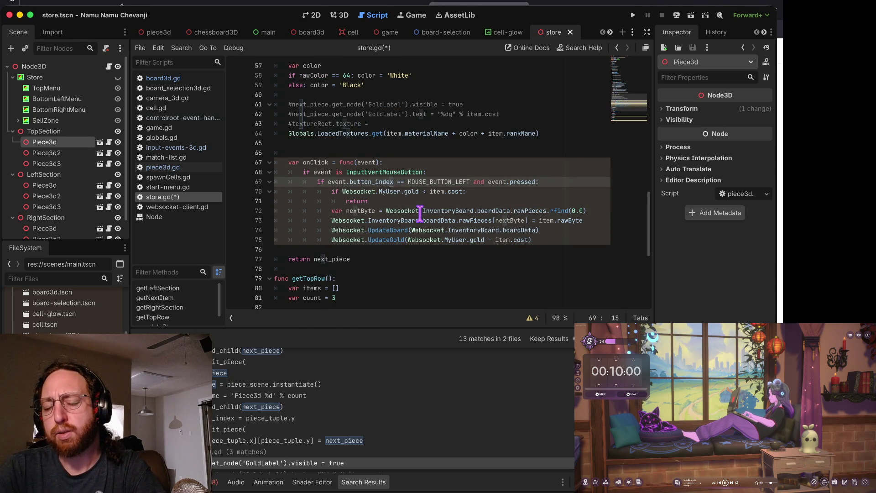
key("Up")
key("Up")
key("ctrl+Left")
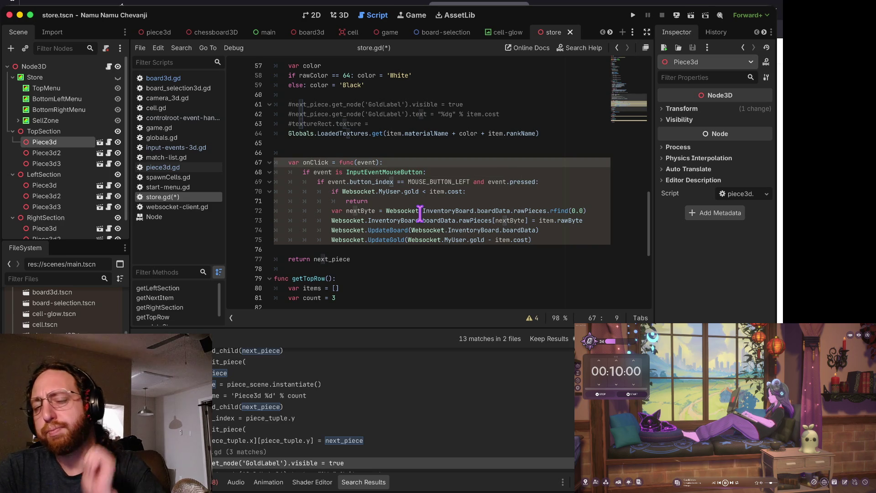
key("Down")
key("Down")
key("Down")
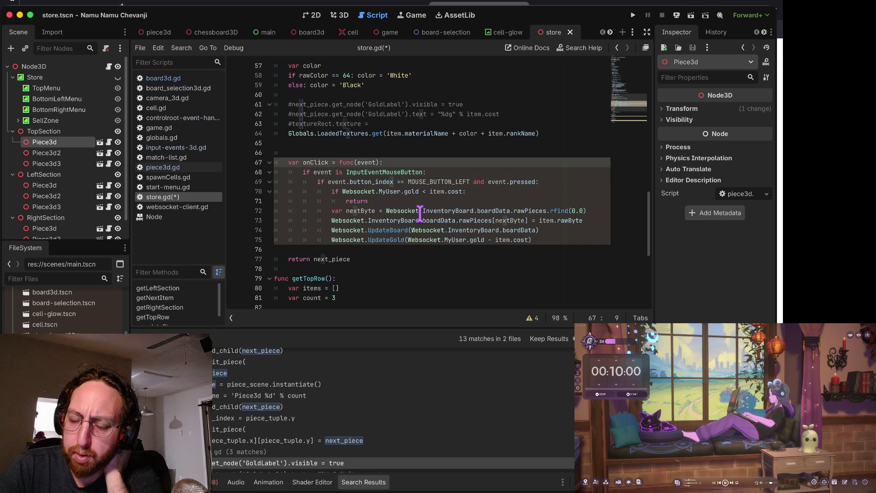
key("Down")
key("Down")
key("Down")
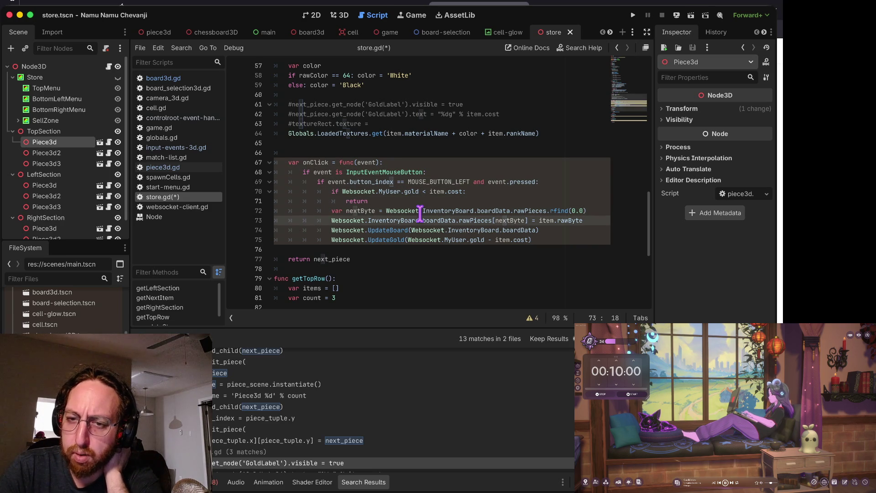
key("Up")
key("Up")
key("Up")
key("Up")
key("Up")
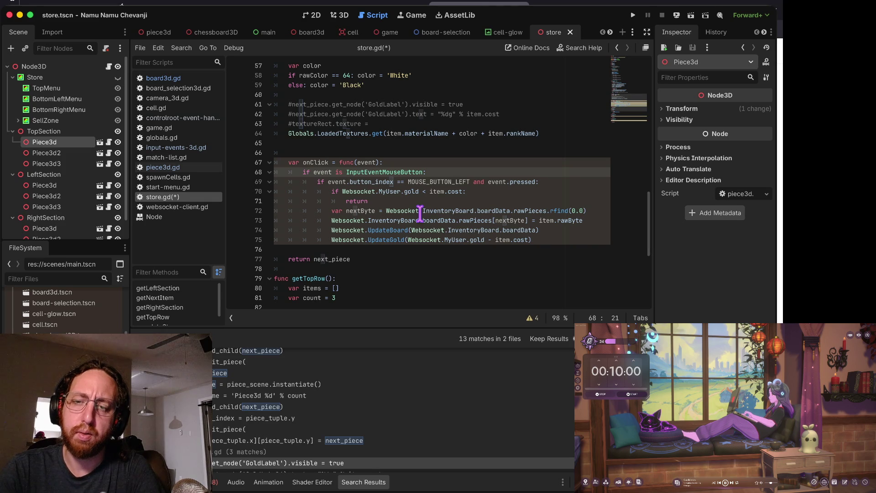
key("Down")
key("Home")
key("shift+Down")
key("shift+Down")
key("shift+Down")
key("Delete")
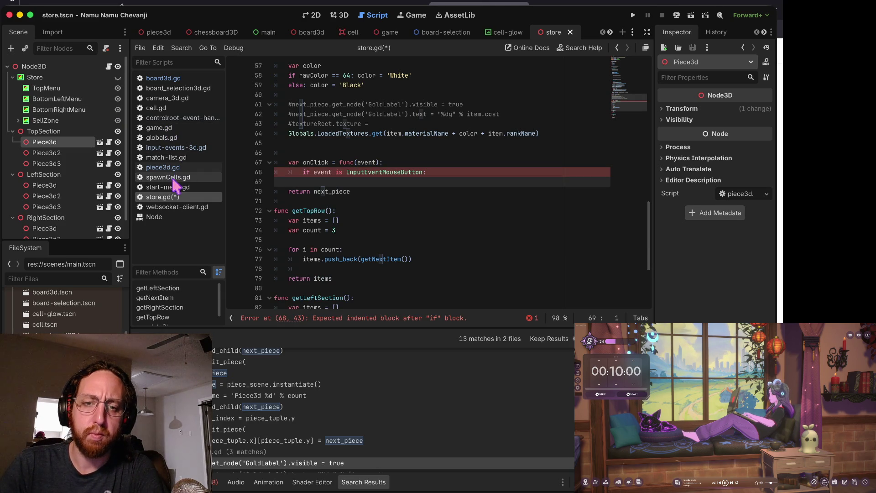
Inspect the Piece3d click check and StoreClicked call in input-events-3d.gd
left_click(182, 147)
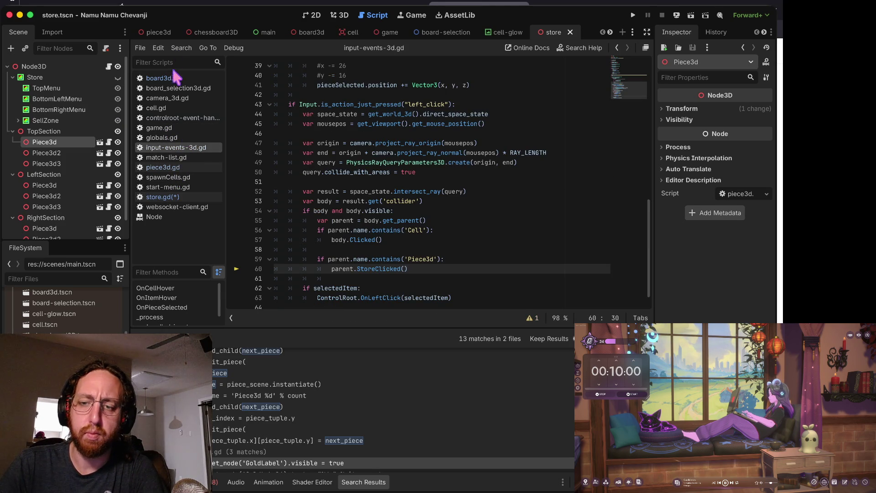
scroll(301, 179, "up", 6)
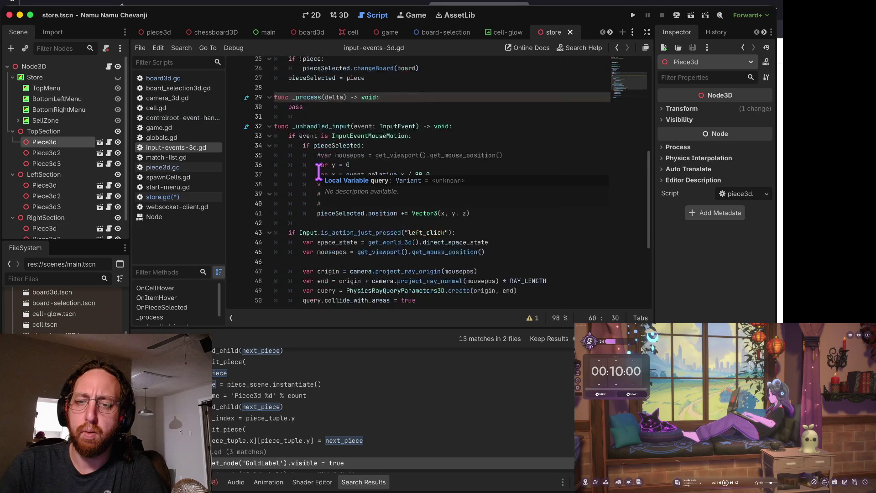
scroll(422, 194, "down", 6)
left_click(511, 251)
left_click(511, 257)
scroll(382, 251, "down", 1)
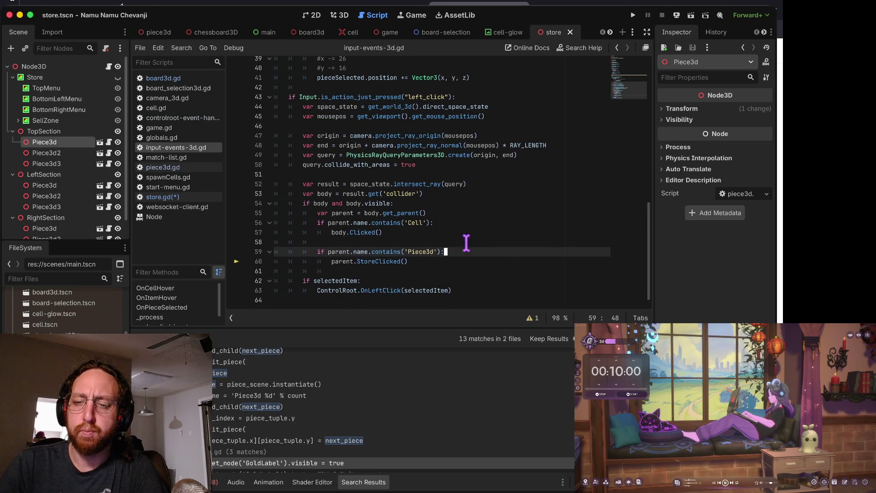
left_click_drag(388, 242, 359, 261)
left_click(368, 275)
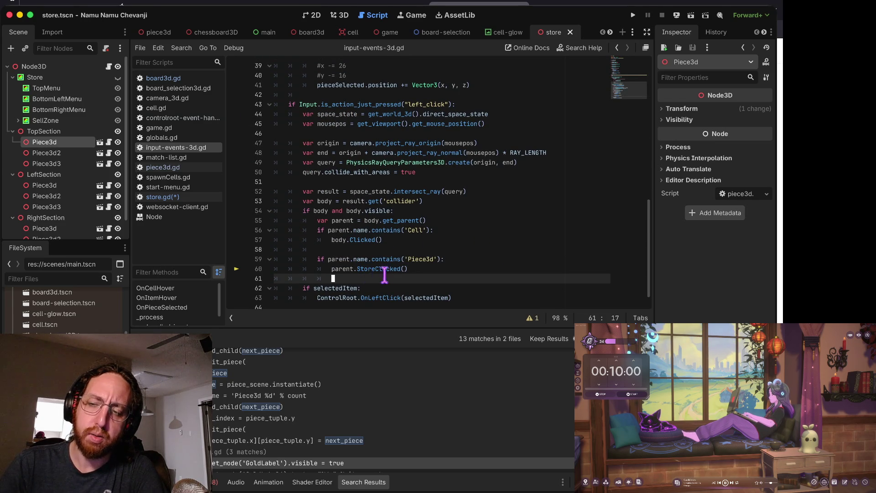
left_click(368, 267)
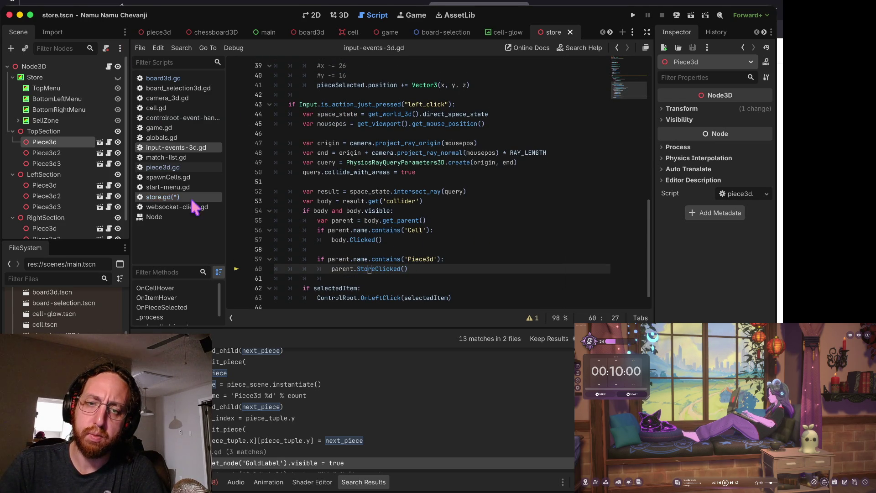
Paste the purchase logic into piece3d.gd's StoreClicked, outdent it, and remove the extra blank line
left_click(174, 167)
scroll(347, 154, "down", 4)
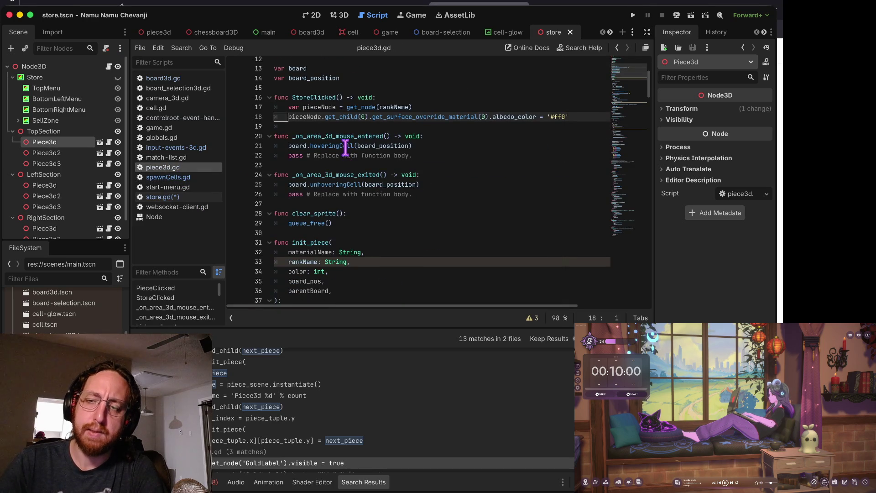
key("End")
key("Return")
key("Return")
key("Return")
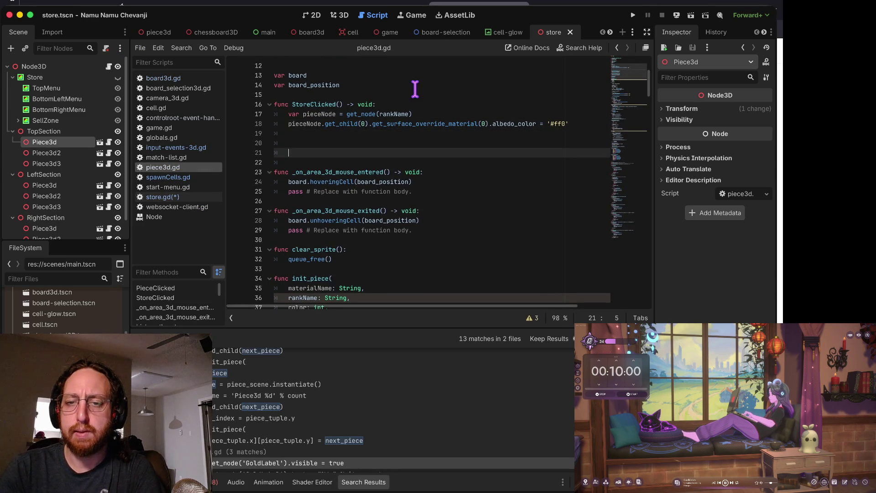
type("if event.button_index == MOUSE_BUTTON_LEFT and event.pressed: \t\t\t\tif Websocket.MyUser.gold < item.cost: \t\t\t\t\treturn \t\t\t\tvar nextByte = Websocket.InventoryBoard.boardData.rawPieces.rfind(0.0) \t\t\t\tWebsocket.InventoryBoard.boardData.rawPieces[nextByte] = item.rawByte \t\t\t\tWebsocket.UpdateBoard(Websocket.InventoryBoard.boardData) \t\t\t\tWebsocket.UpdateGold(Websocket.MyUser.gold - item.cost)")
key("shift+Up")
key("shift+Up")
key("shift+Up")
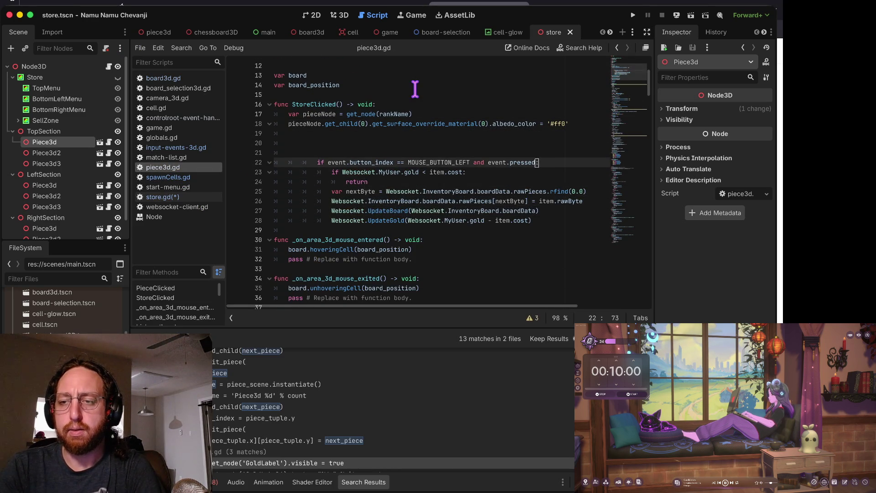
key("shift+Tab")
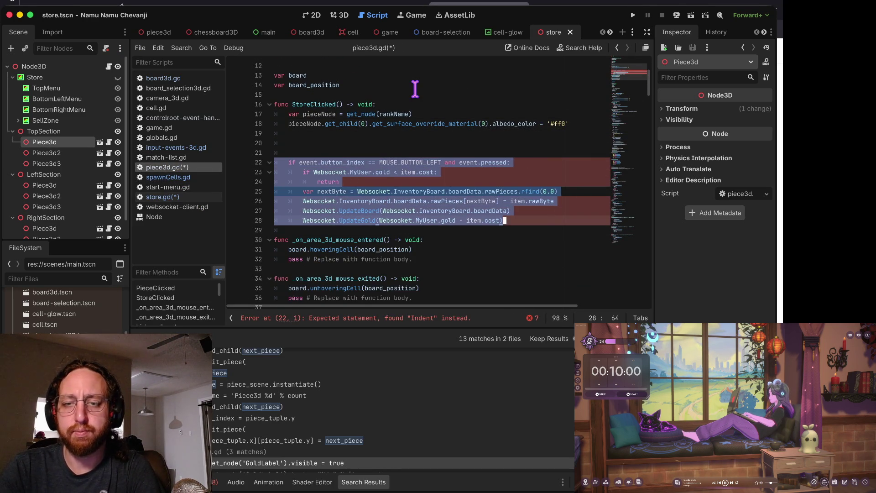
key("shift+Tab")
key("Up")
key("Up")
key("Up")
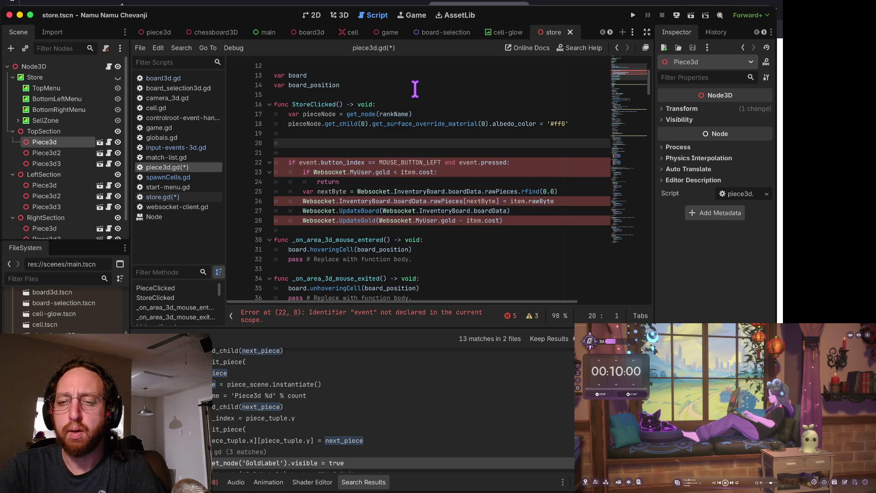
key("ctrl+shift+k")
key("Delete")
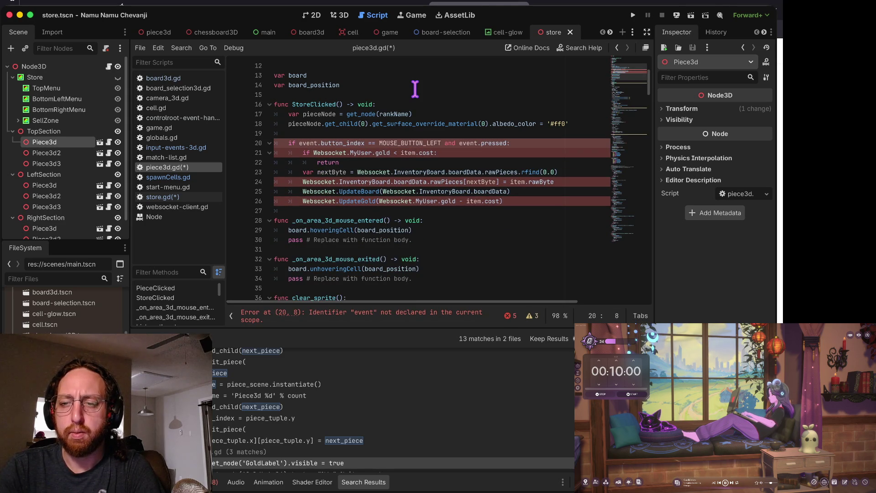
Delete the event.button_index check and dedent the gold check and purchase lines, then open store.gd
key("ctrl+shift+k")
key("shift+Down")
key("shift+Down")
key("shift+Down")
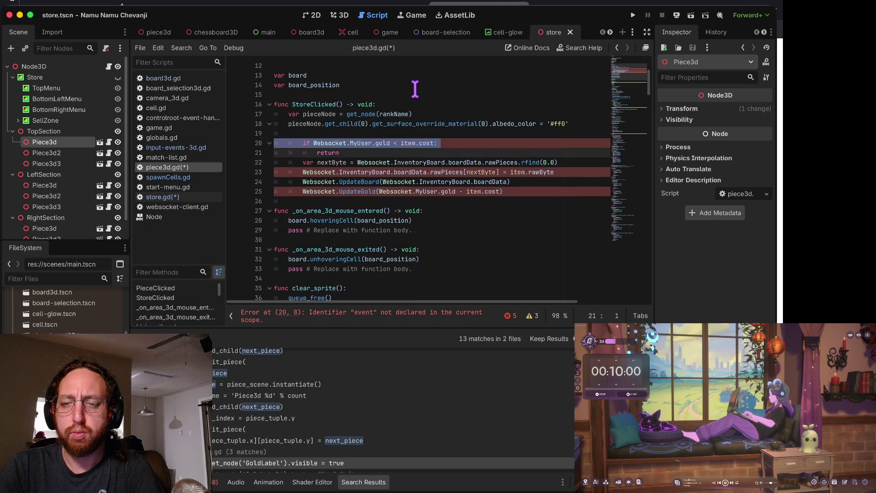
key("shift+Tab")
key("Up")
key("Up")
key("Up")
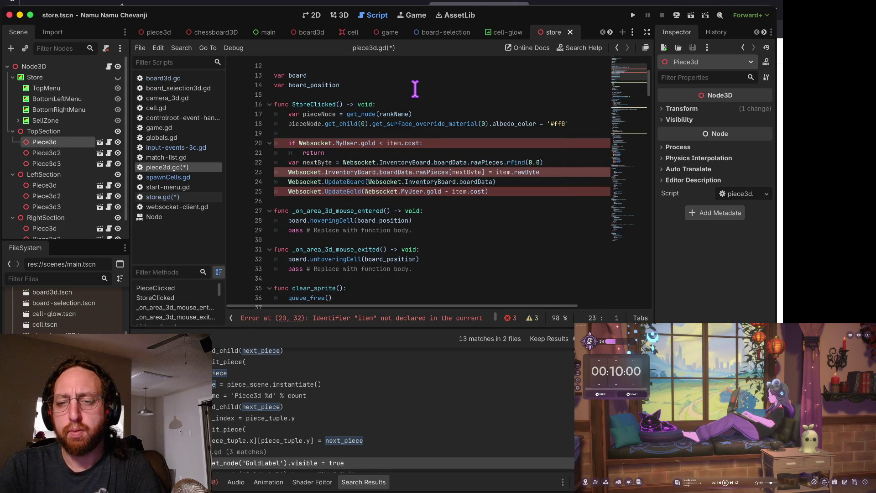
key("ctrl+Right")
key("ctrl+Right")
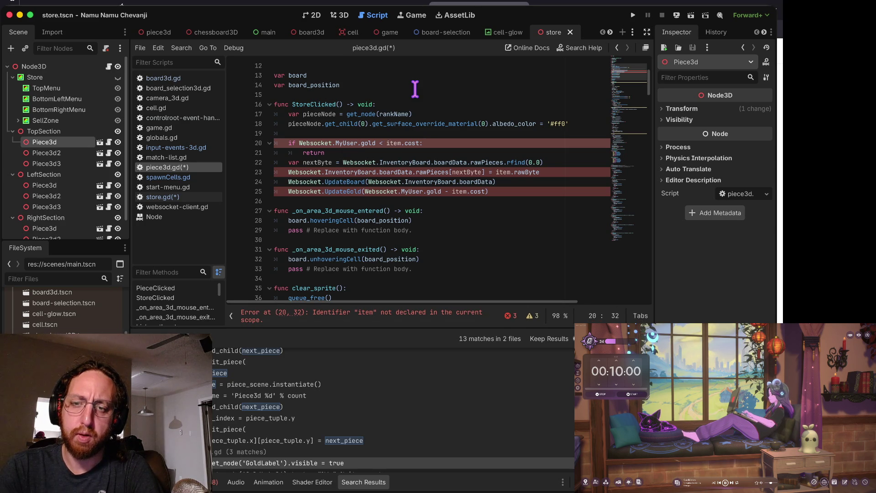
key("Home")
key("Home")
key("shift+Down")
key("shift+Down")
key("shift+Down")
key("Up")
key("Up")
key("Up")
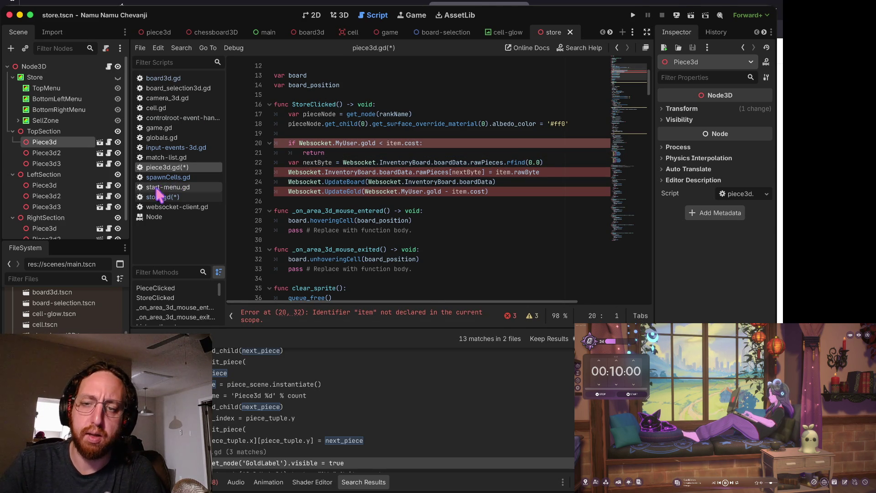
left_click(163, 197)
Undo the last change and review the onClick lambda from the return line to the left-button check
key("ctrl+z")
key("Up")
key("Up")
key("Up")
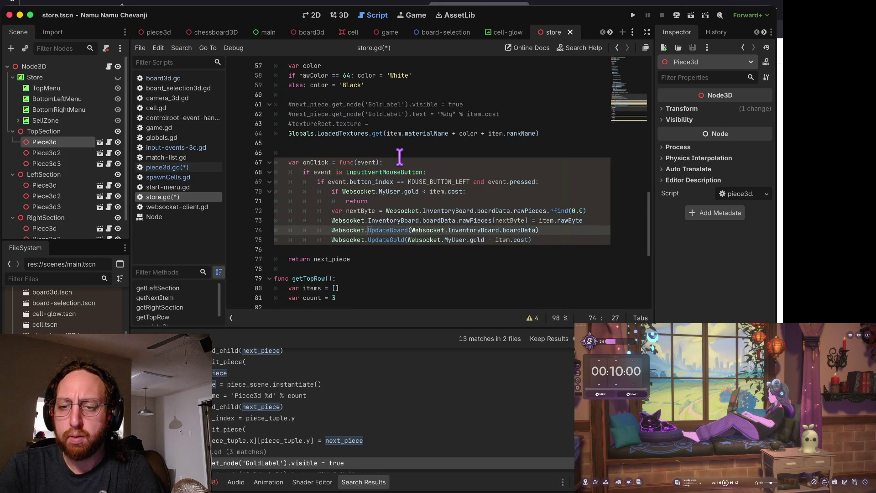
key("Up")
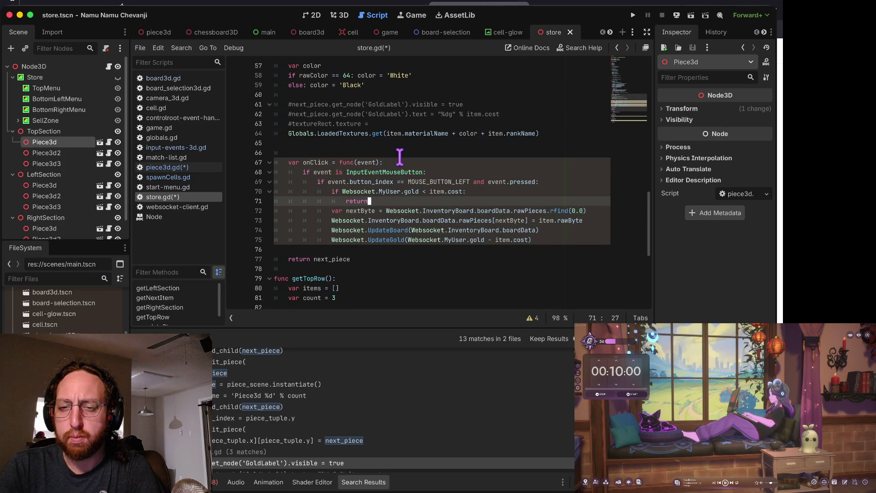
key("Down")
key("Down")
key("Down")
key("Up")
key("Up")
key("Up")
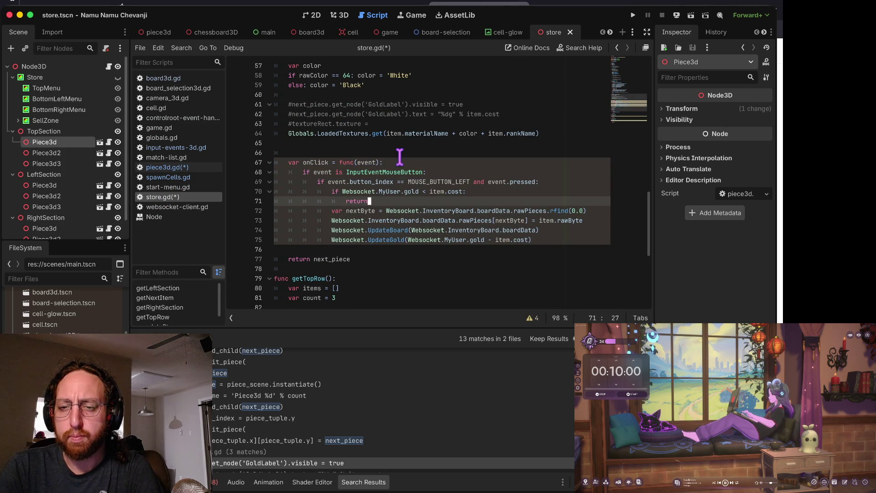
key("Up")
key("Up")
key("Up")
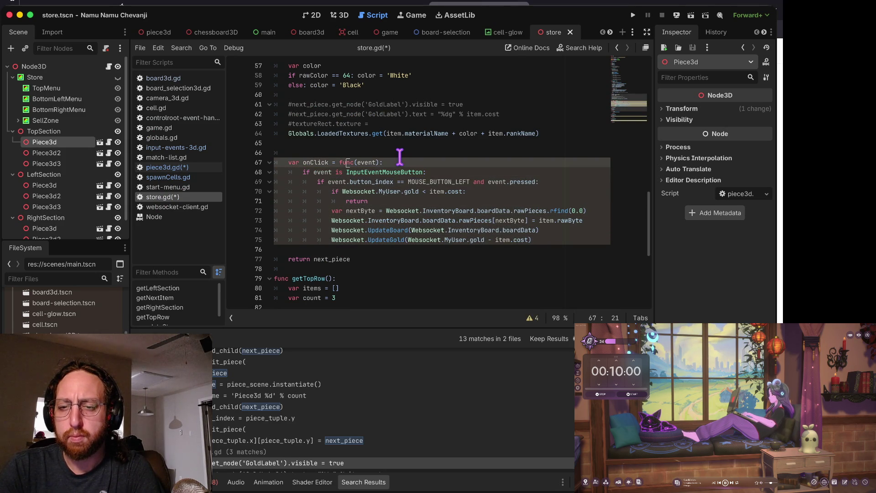
key("Down")
key("Down")
key("Down")
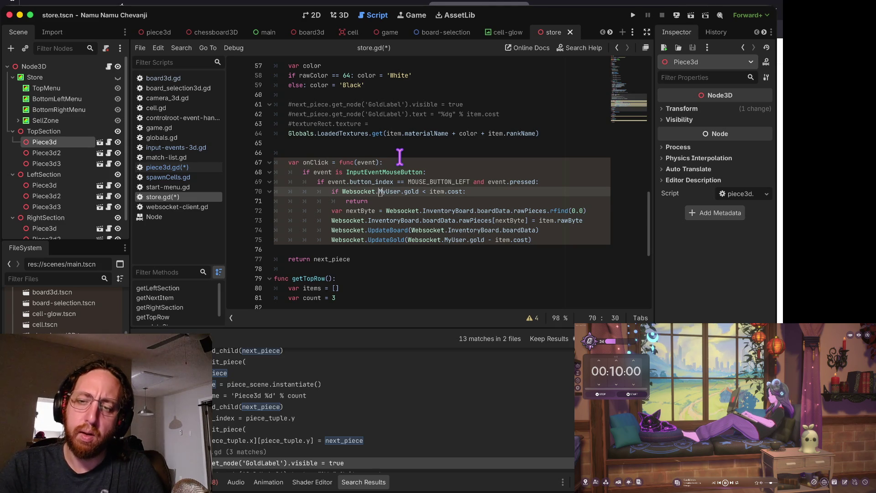
key("Up")
key("Up")
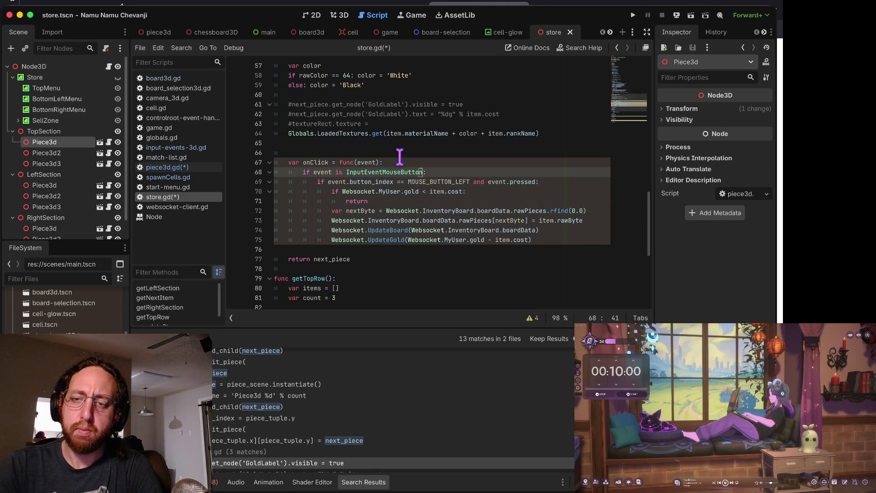
key("Down")
Paste the purchase code into the handler, undo back to the bare stub, delete the stub lines, and save
type("textureRect.gui_input.connect(onClick)")
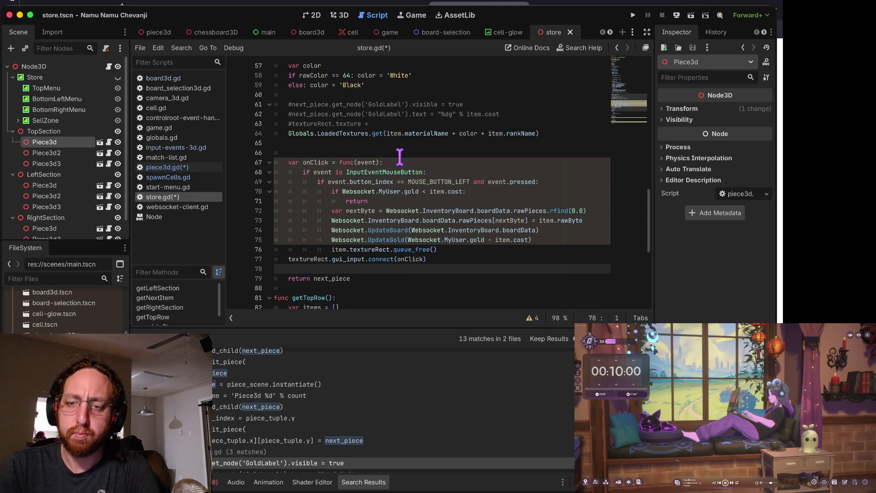
scroll(400, 157, "down", 3)
key("Down")
key("Down")
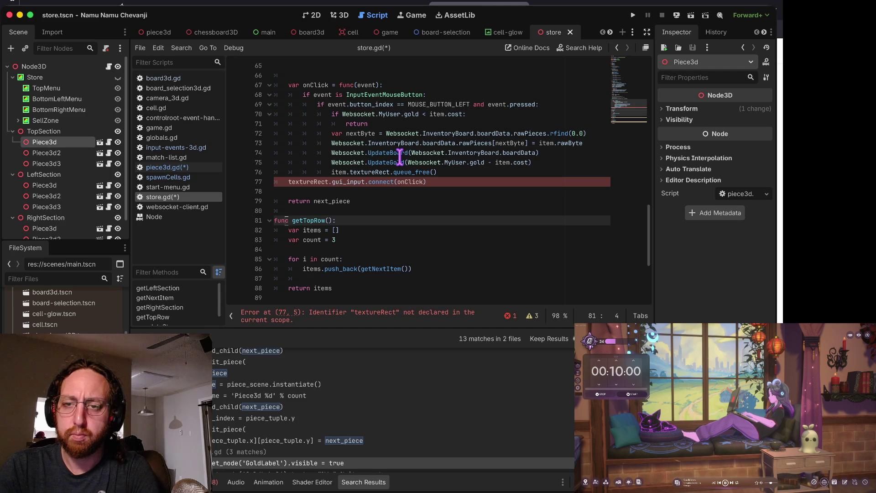
key("Up")
key("Up")
key("Up")
key("Up")
key("Up")
key("Return")
key("ctrl+z")
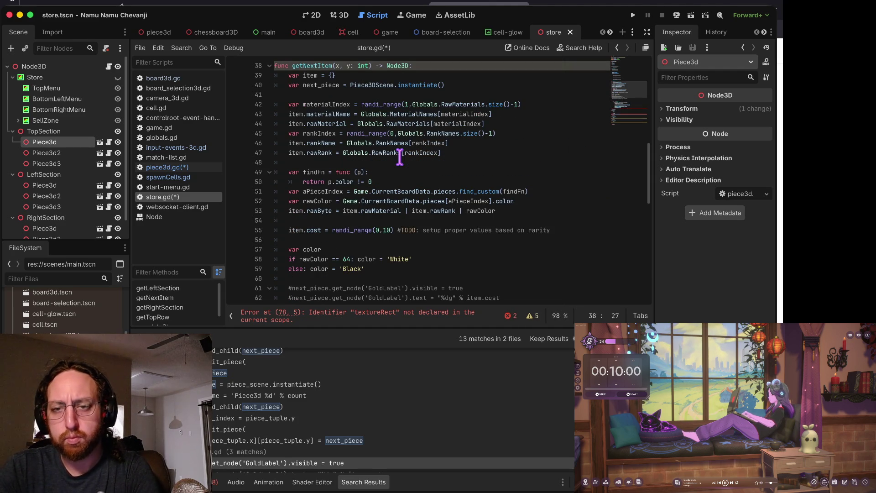
key("ctrl+z")
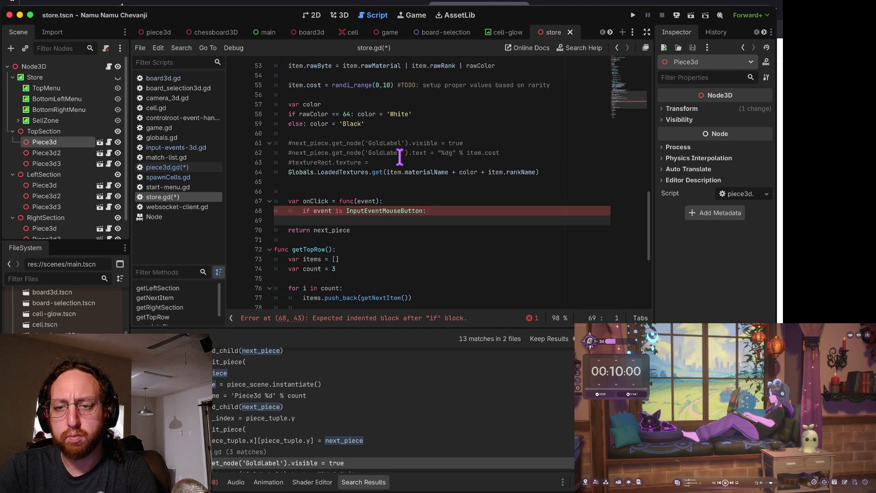
key("Up")
key("ctrl+shift+k")
key("ctrl+shift+k")
key("ctrl+shift+k")
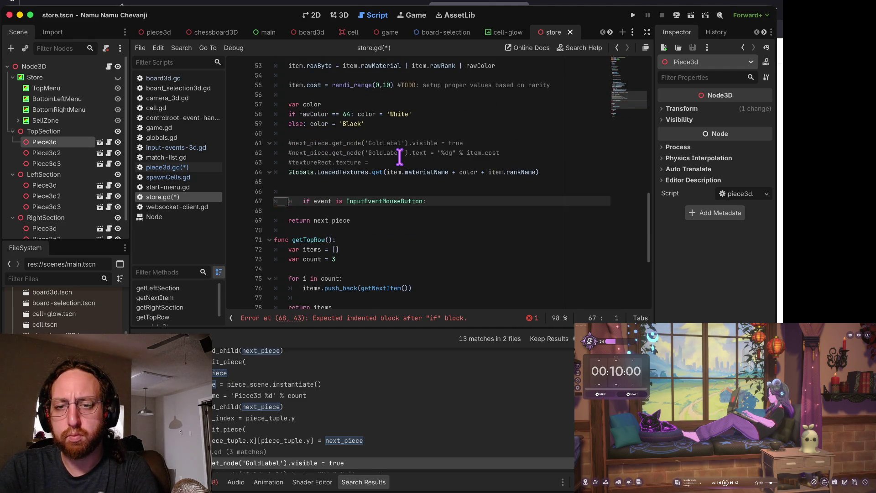
key("ctrl+s")
key("alt+Right")
key("alt+Right")
scroll(400, 157, "down", 4)
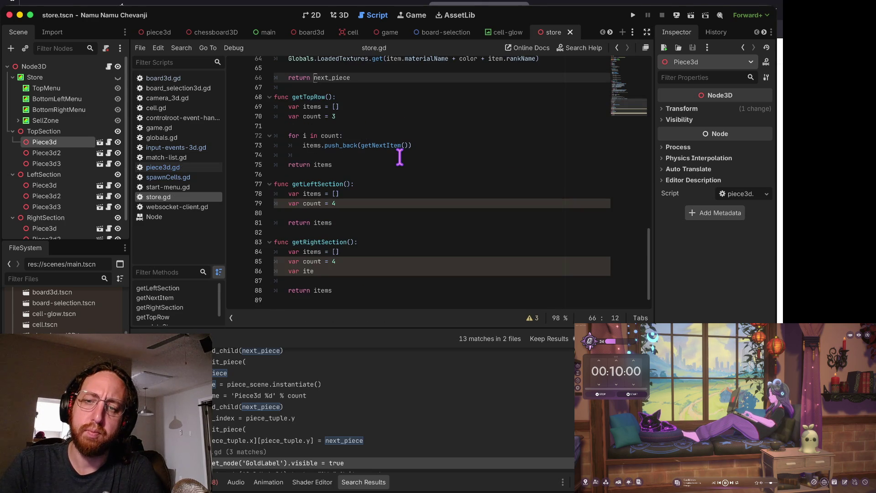
scroll(400, 158, "up", 2)
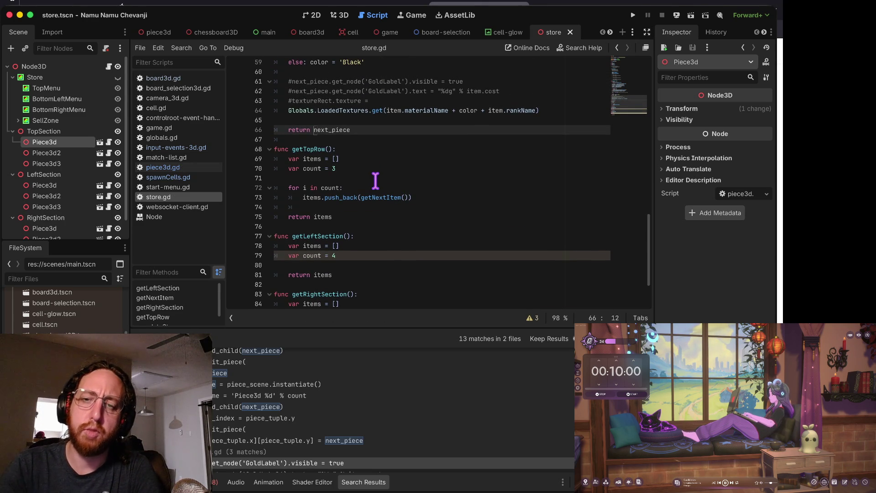
Restore the handler, assign it to next_piece.onClick, delete the gui_input connect line, and save
key("ctrl+z")
key("ctrl+z")
key("ctrl+z")
key("ctrl+z")
key("ctrl+z")
key("ctrl+z")
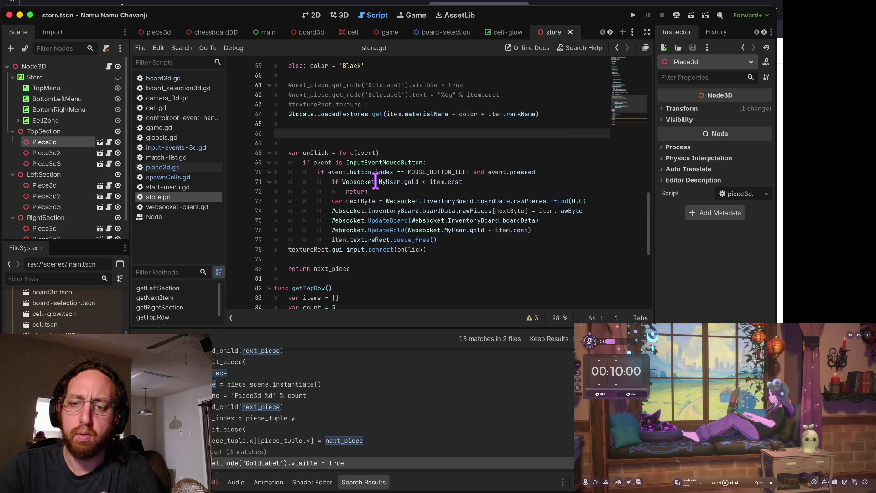
key("ctrl+z")
key("ctrl+z")
key("ctrl+z")
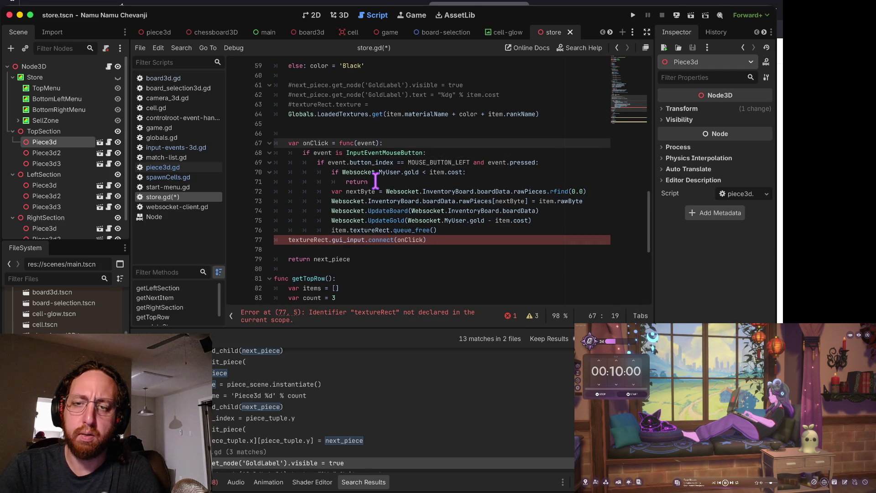
key("ctrl+z")
key("ctrl+z")
key("ctrl+z")
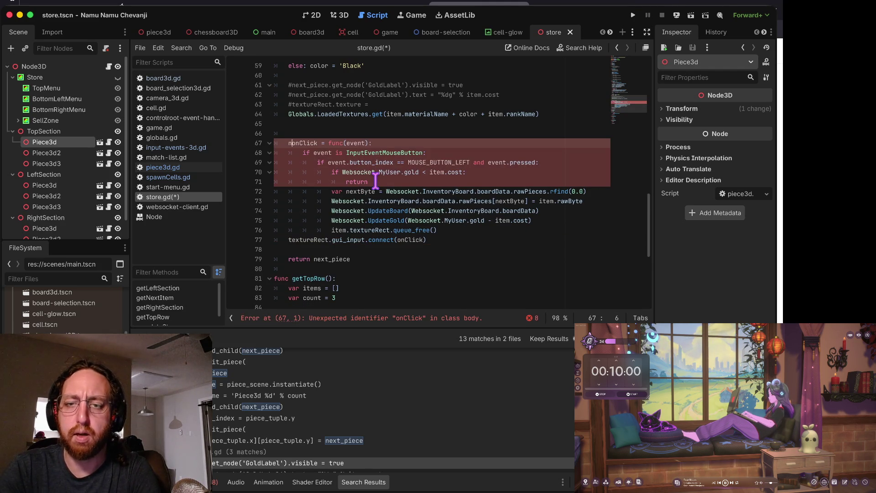
type("_piece.")
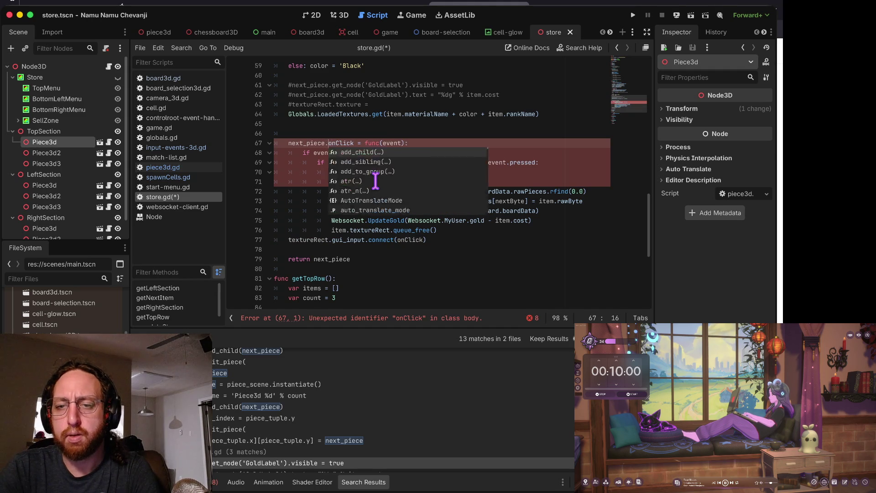
key("Right")
key("Escape")
key("Down")
key("Down")
key("Down")
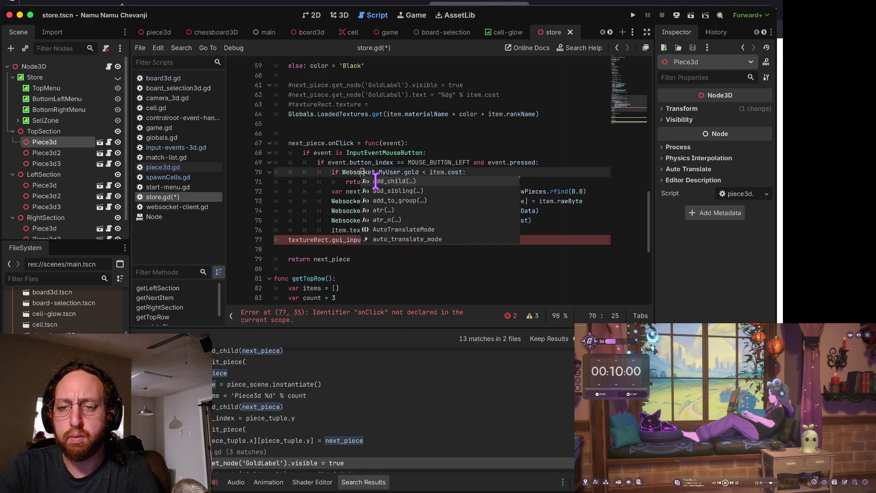
key("ctrl+shift+k")
key("ctrl+s")
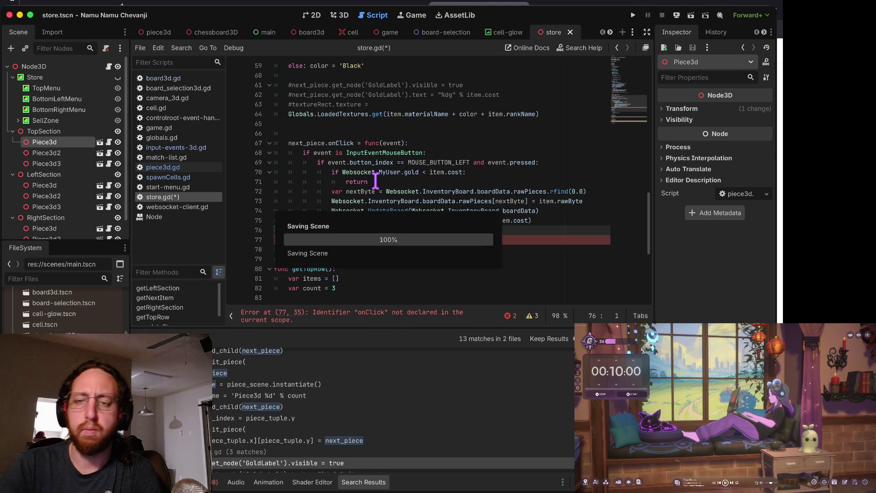
key("Up")
key("Up")
key("Up")
scroll(376, 181, "down", 4)
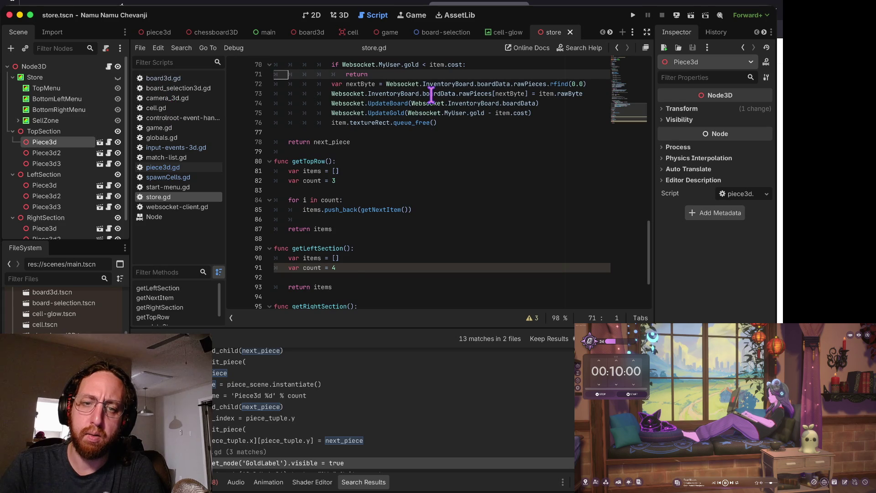
scroll(430, 91, "down", 2)
scroll(461, 126, "up", 5)
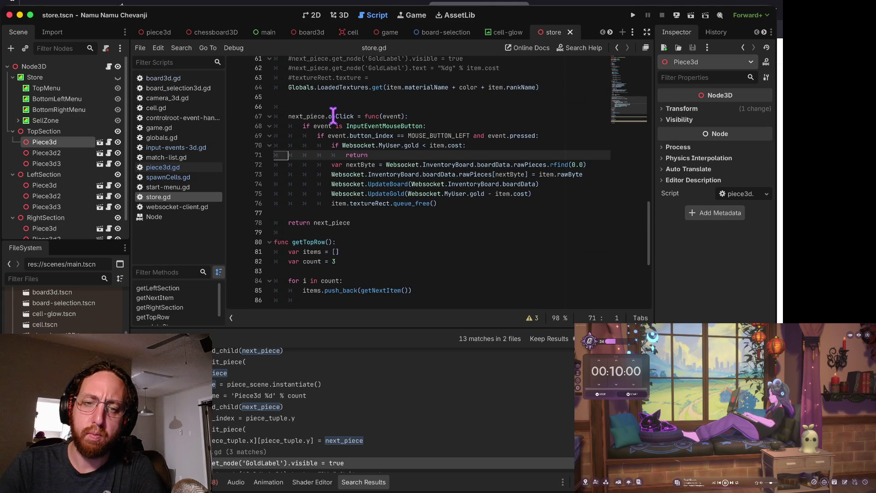
Rename the StoreClicked call to onClick in input-events-3d.gd
left_click(176, 169)
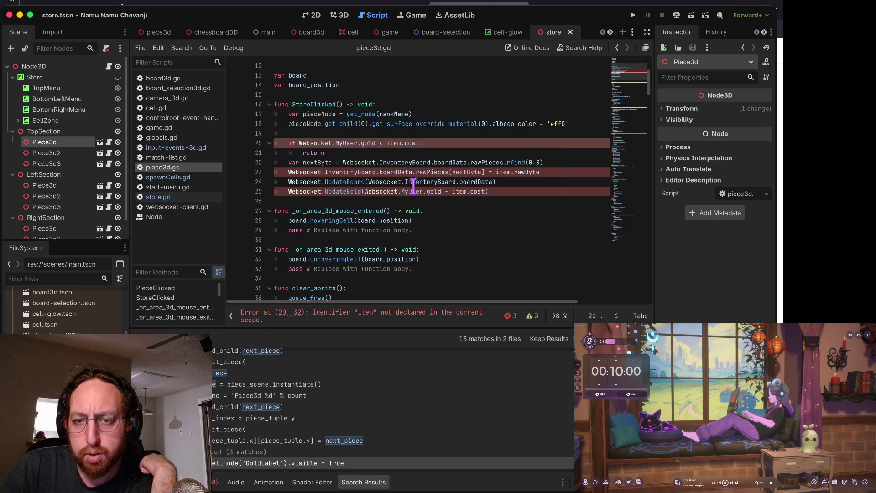
left_click(174, 148)
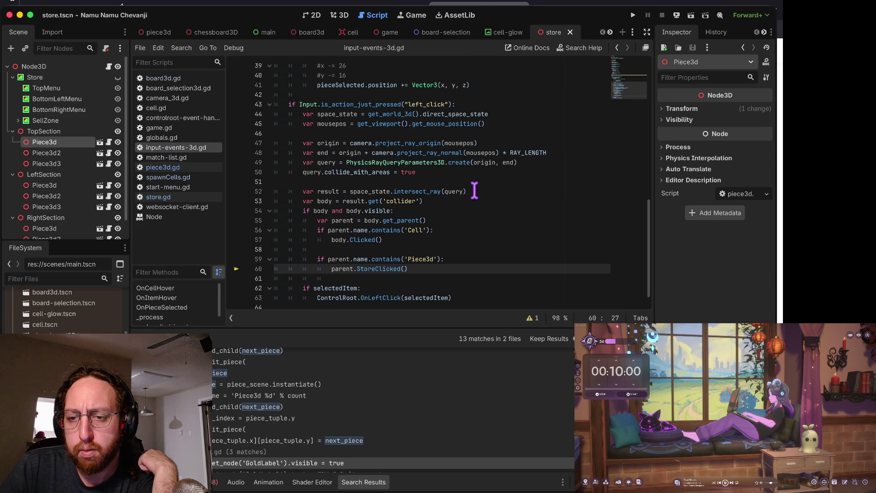
left_click(378, 269)
left_click(477, 270)
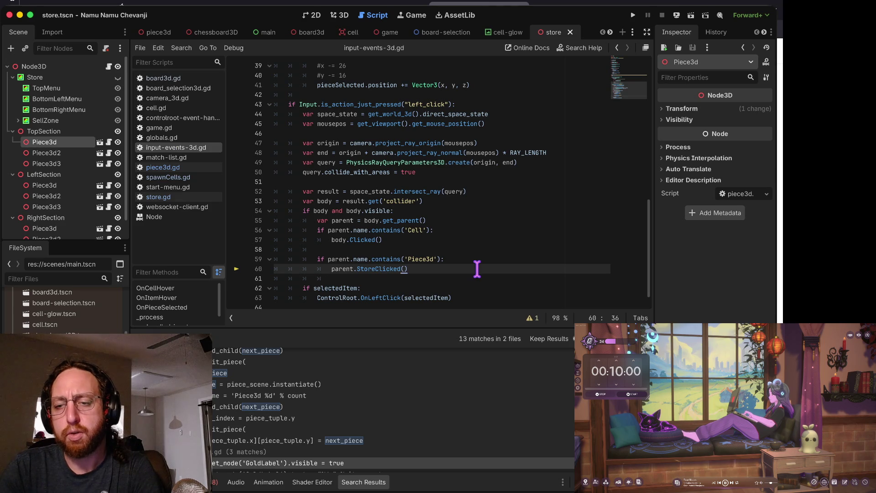
key("alt+BackSpace")
type("lick")
key("Home")
key("Right")
key("Right")
key("Right")
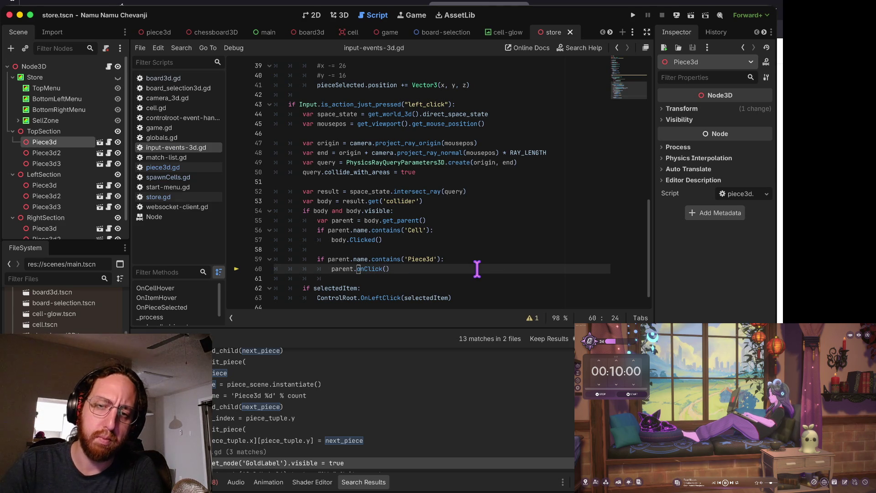
Start renaming the StoreClicked function in piece3d.gd, then undo to restore its name
left_click(177, 168)
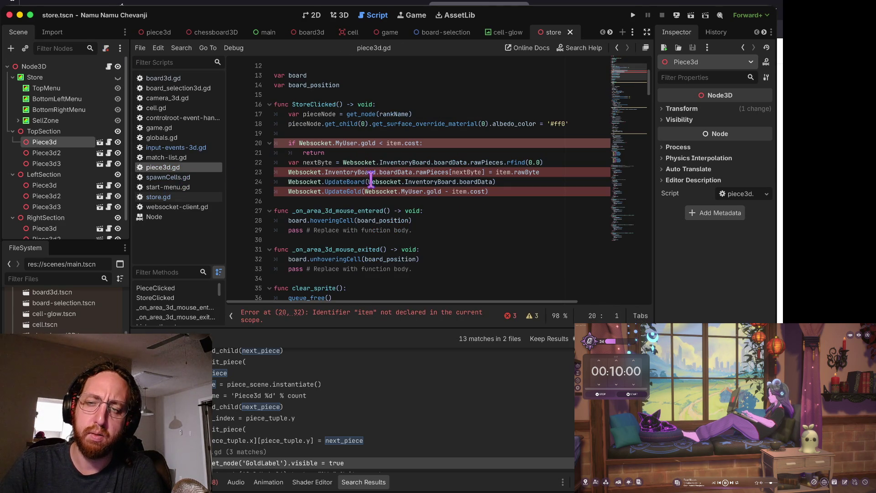
double_click(308, 105)
key("BackSpace")
type("o")
key("Escape")
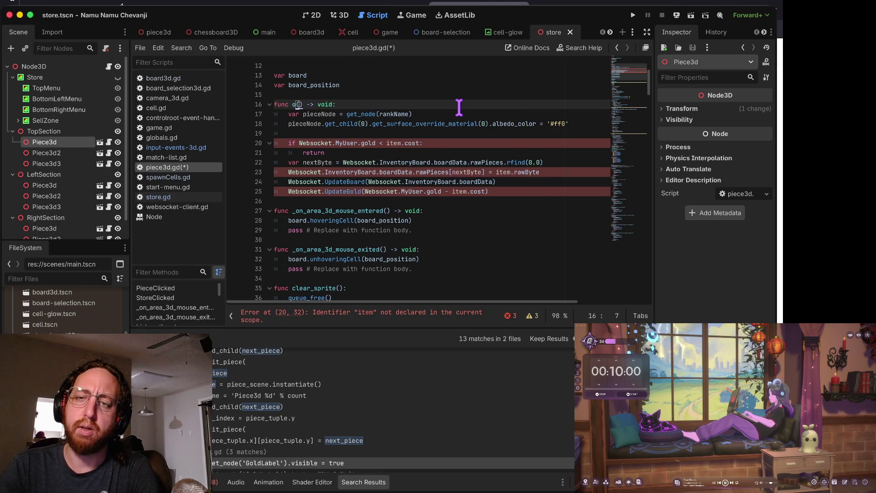
key("Home")
key("shift+Down")
key("shift+Down")
key("shift+Down")
key("ctrl+z")
key("ctrl+z")
key("ctrl+z")
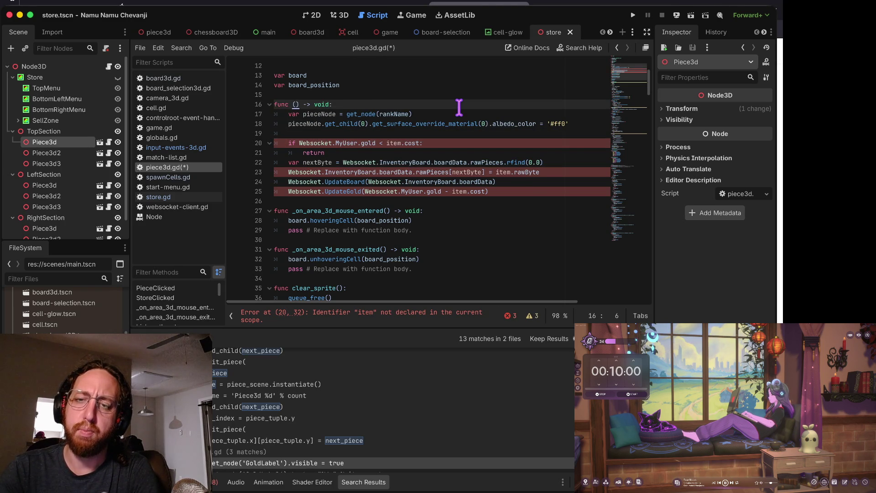
Delete the pieceNode lookup and '#ff0' albedo_color lines from StoreClicked
key("Down")
key("Home")
key("shift+Down")
key("shift+Down")
key("shift+Down")
key("ctrl+c")
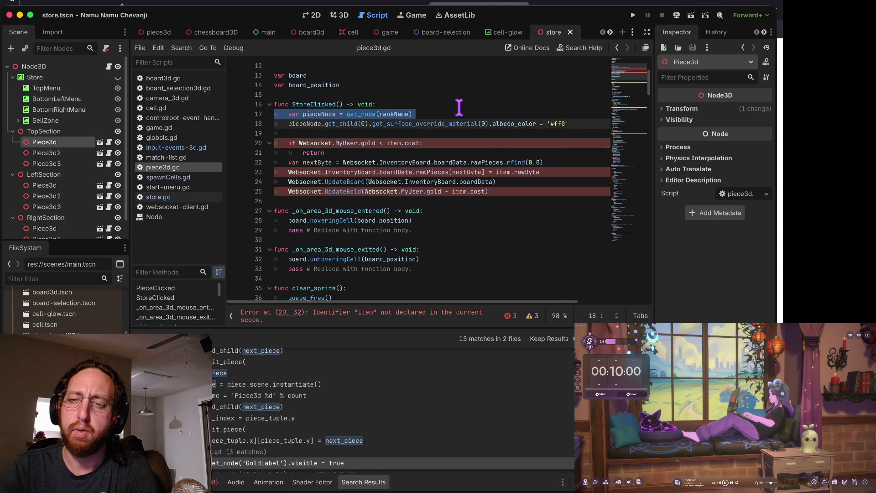
key("BackSpace")
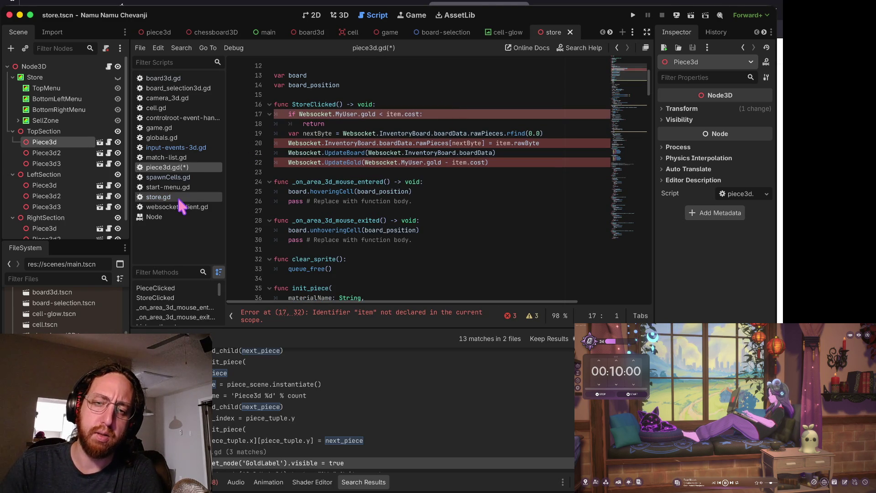
left_click(178, 197)
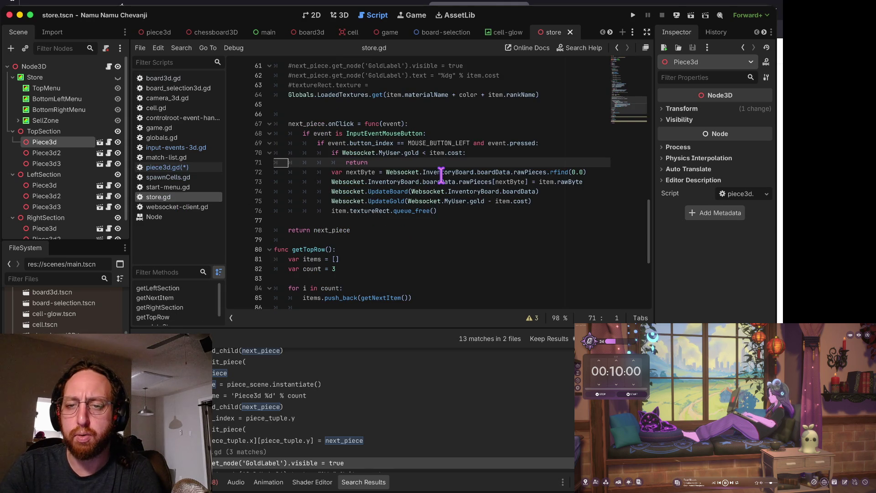
Paste the pieceNode recolour lines into store.gd's onClick lambda below the nextByte line
key("Down")
key("Down")
key("Down")
key("Down")
key("Down")
key("End")
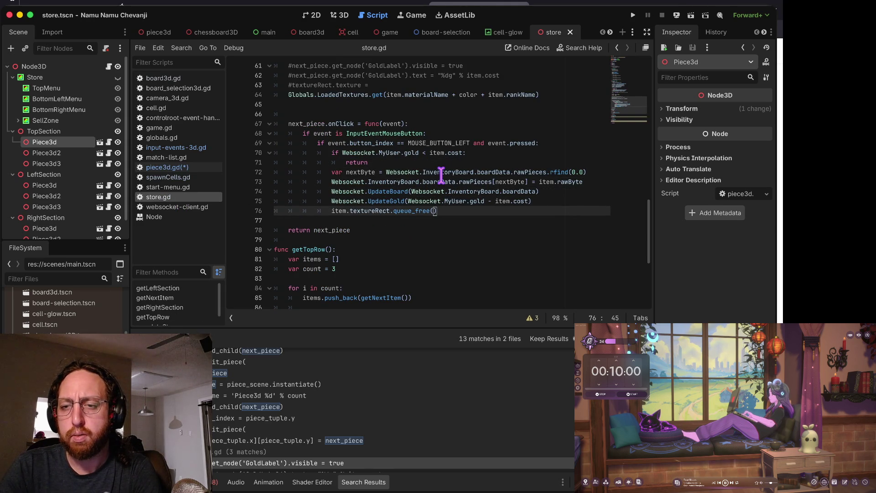
key("Up")
key("Up")
key("Up")
key("End")
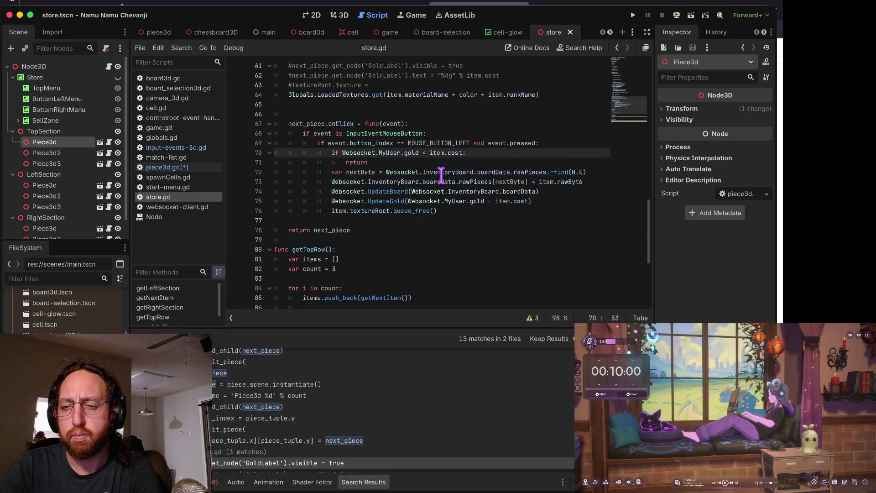
key("Down")
key("Down")
key("End")
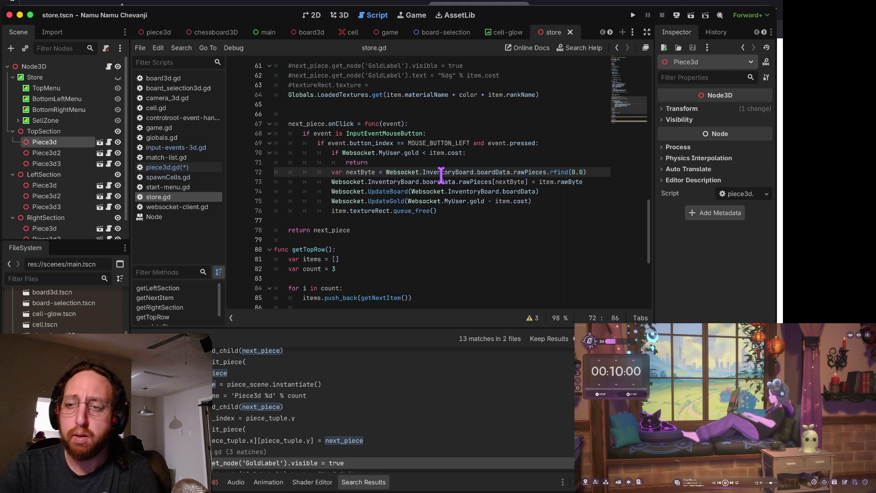
key("Down")
key("Down")
key("Down")
key("End")
key("Return")
key("ctrl+v")
Indent the pasted recolour lines into the handler and comment out the texture removal line
key("shift+Up")
key("shift+Up")
key("Tab")
key("Tab")
key("Tab")
key("Down")
key("End")
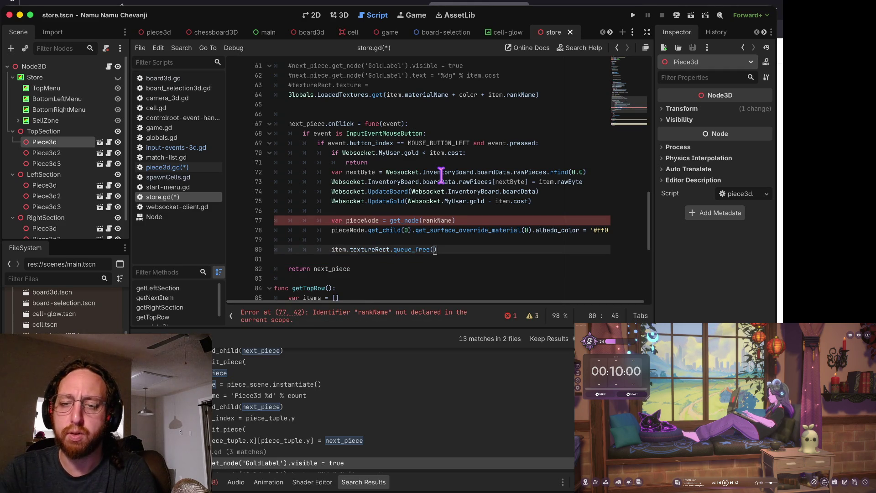
key("ctrl+k")
key("Up")
key("Up")
key("Up")
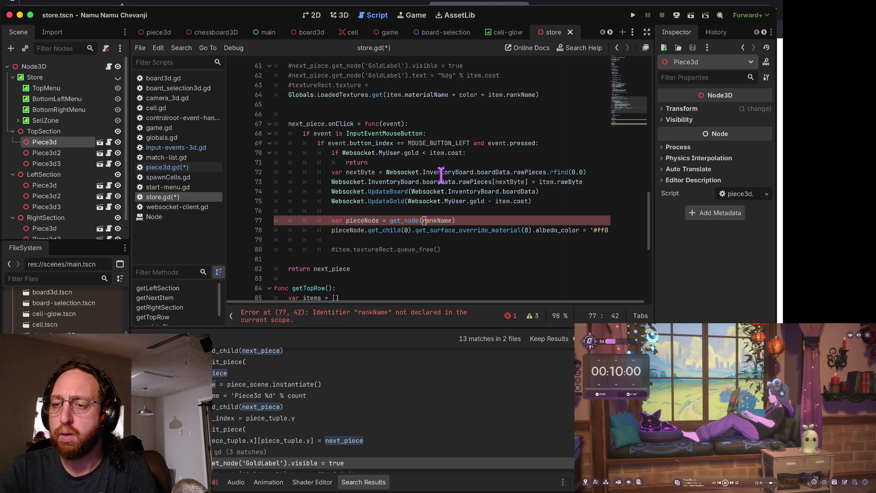
Change the pieceNode lookup to use item.rankName, keeping the '#ff0' albedo colour
key("Down")
key("End")
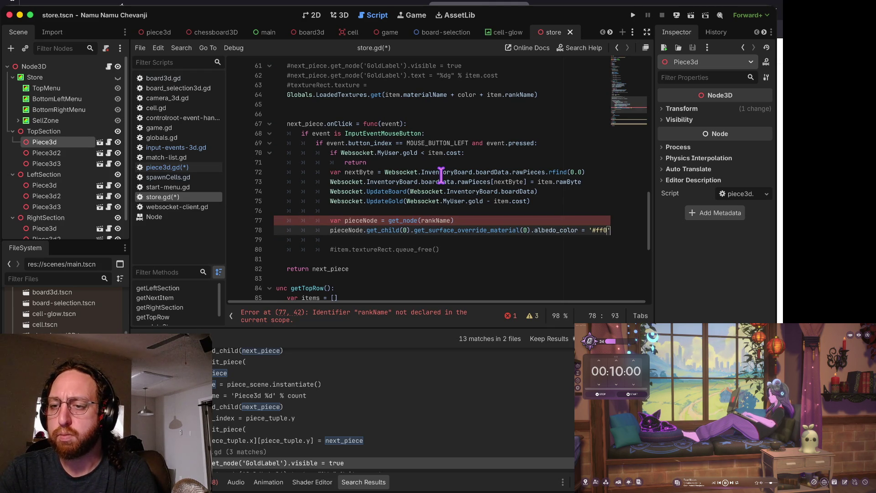
key("Up")
key("Left")
key("Left")
key("Left")
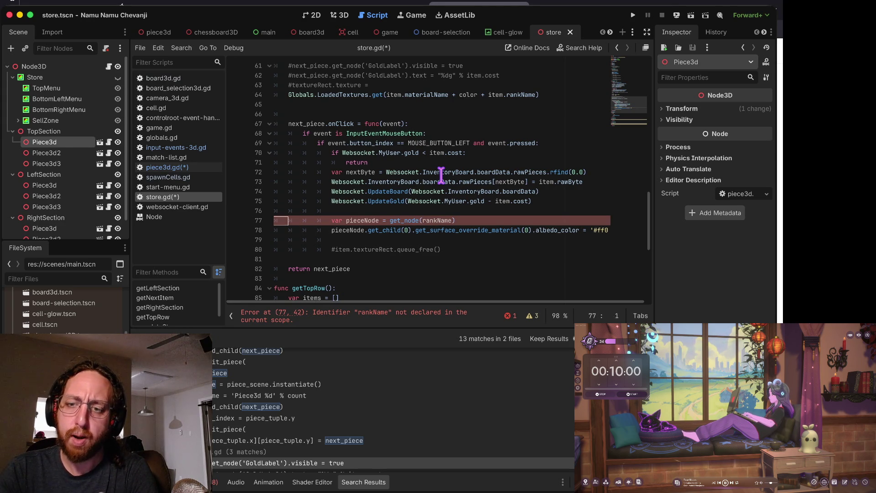
key("Up")
key("Up")
key("Up")
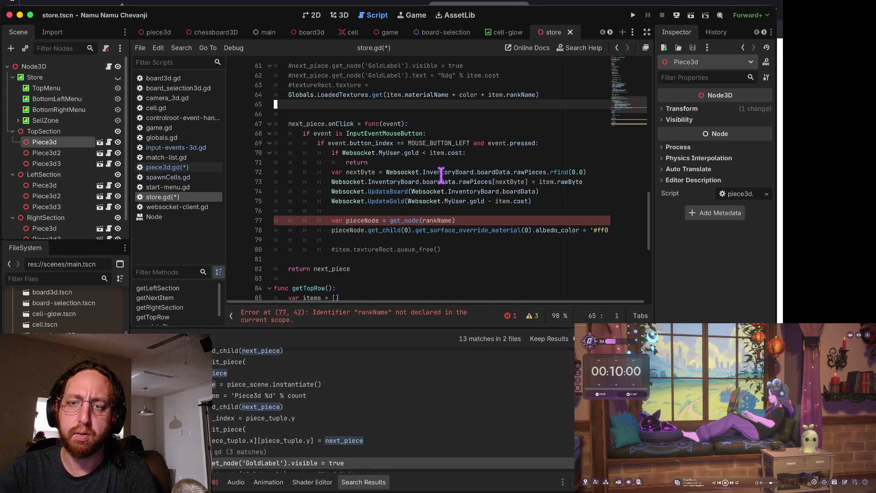
key("Down")
key("Down")
key("Down")
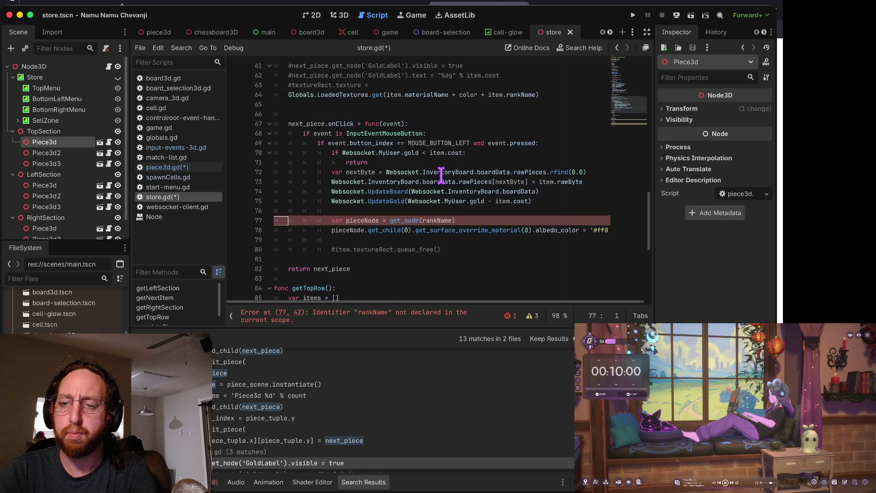
type("item.")
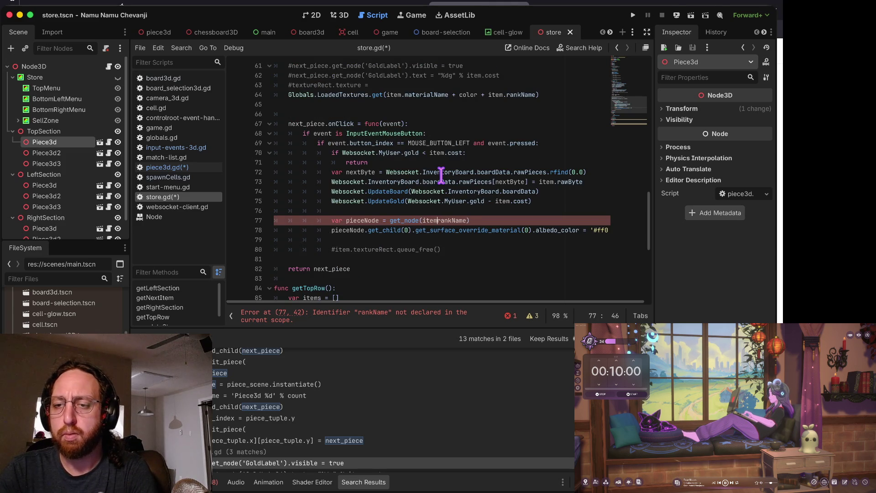
Remove the blank line above the onClick handler and select the next_piece reference
key("Escape")
key("Down")
key("Down")
key("Down")
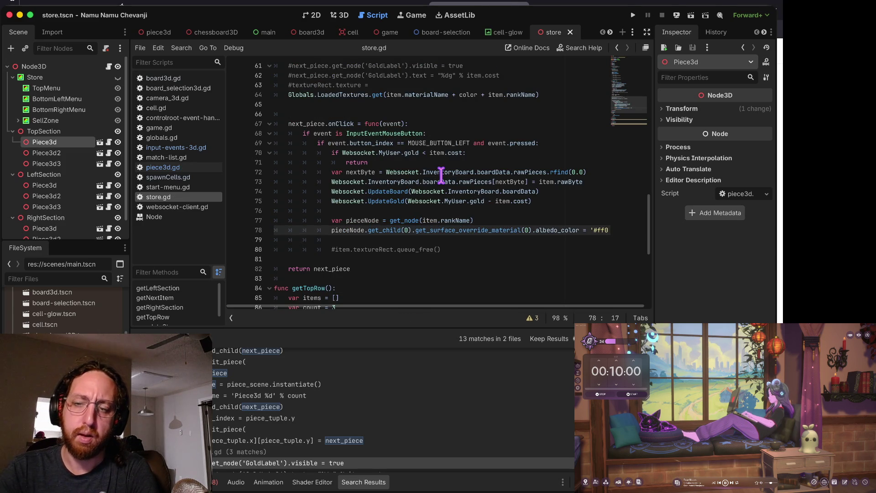
key("Up")
key("Up")
key("Up")
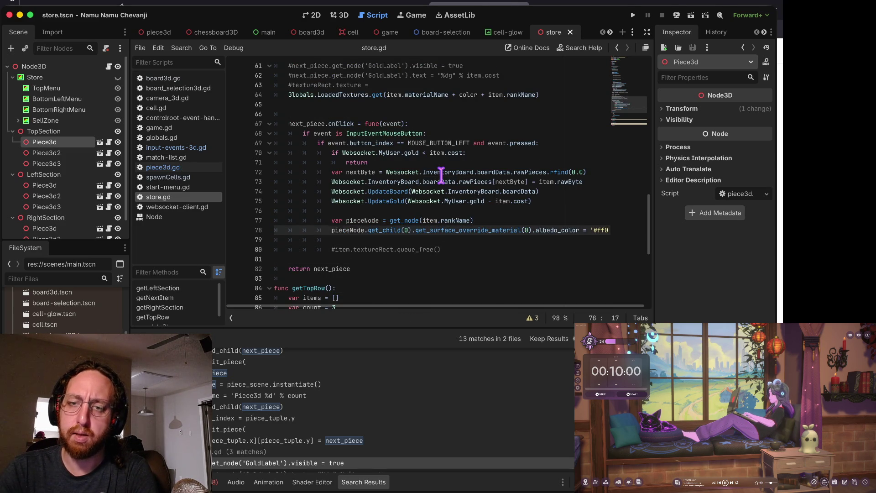
key("Up")
key("Up")
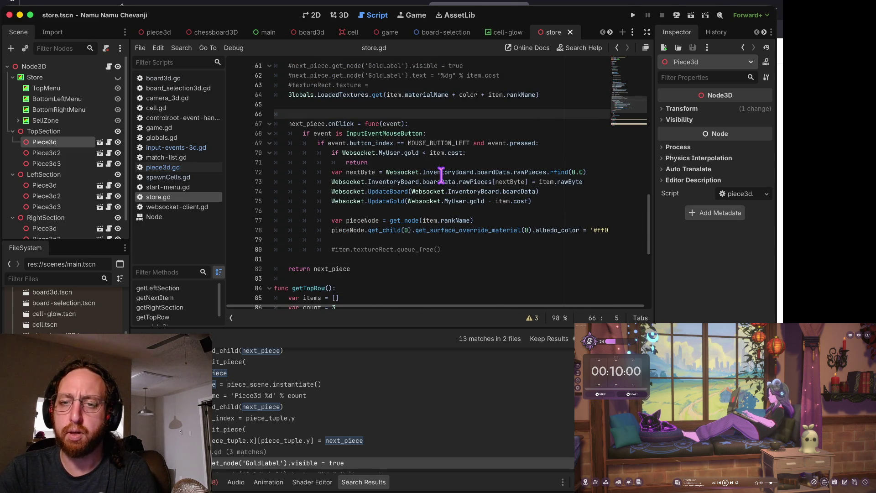
key("Delete")
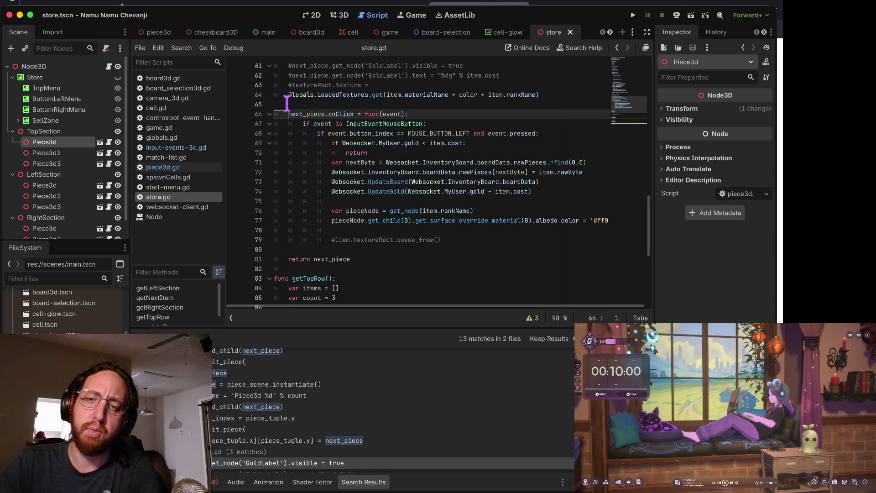
left_click(286, 115)
left_click_drag(286, 114, 364, 114)
Delete the leftover StoreClicked function and gold lines from piece3d.gd and save
left_click(365, 115)
left_click(184, 167)
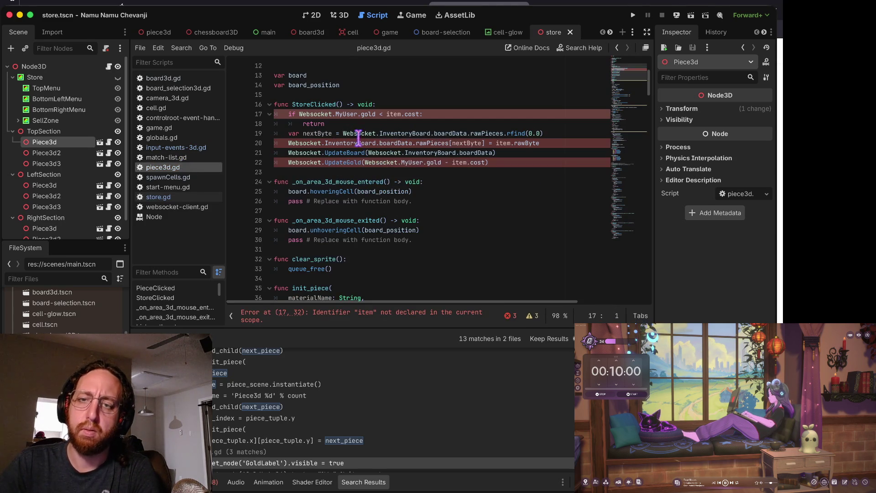
key("Up")
key("Up")
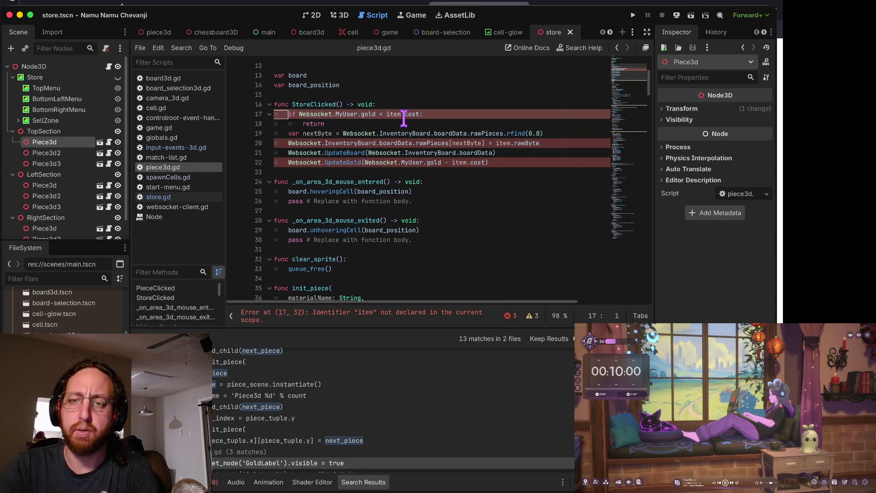
key("shift+Down")
key("shift+Down")
key("shift+Down")
key("BackSpace")
key("ctrl+shift+k")
key("ctrl+shift+k")
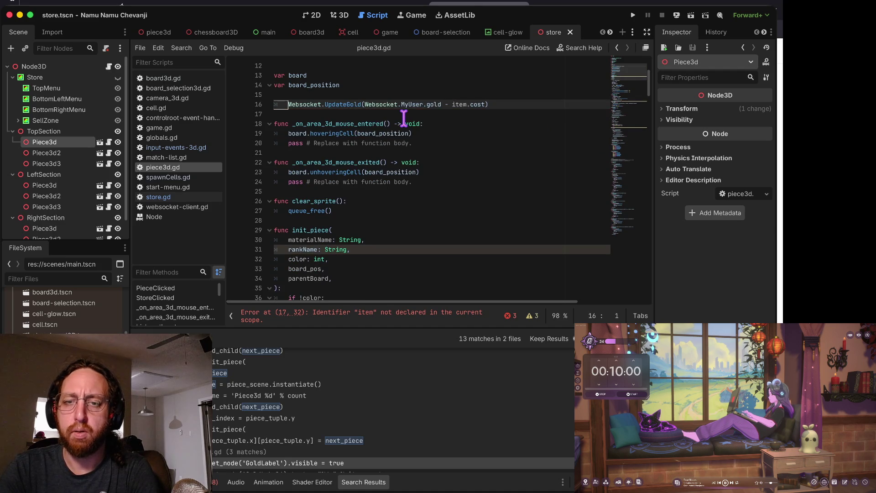
key("ctrl+s")
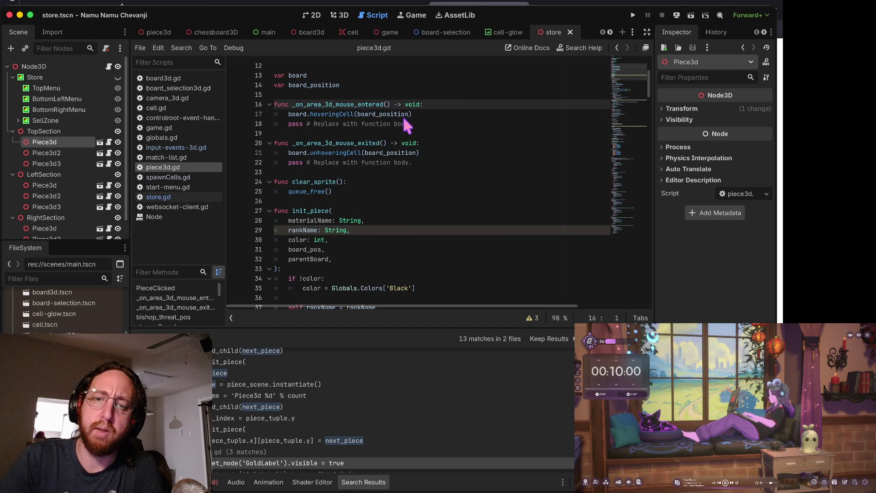
Run the game, get past the login screen, and click a store piece to test buying
key("ctrl+b")
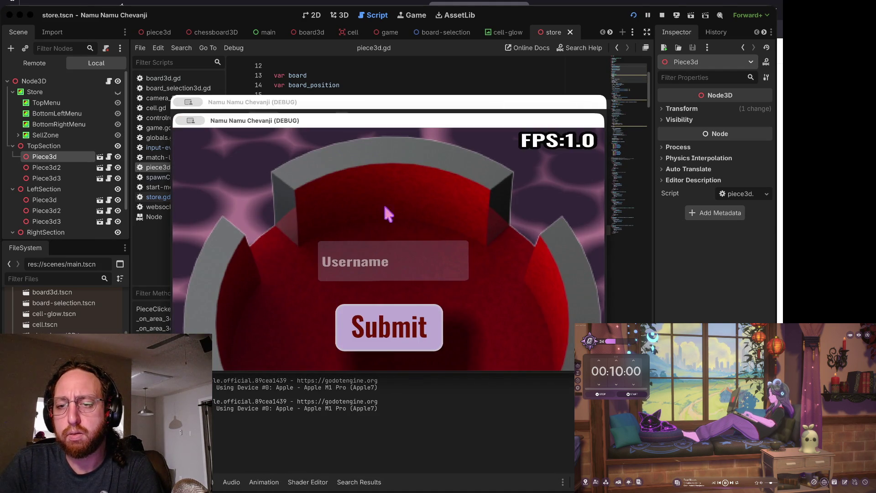
left_click(372, 322)
left_click(352, 293)
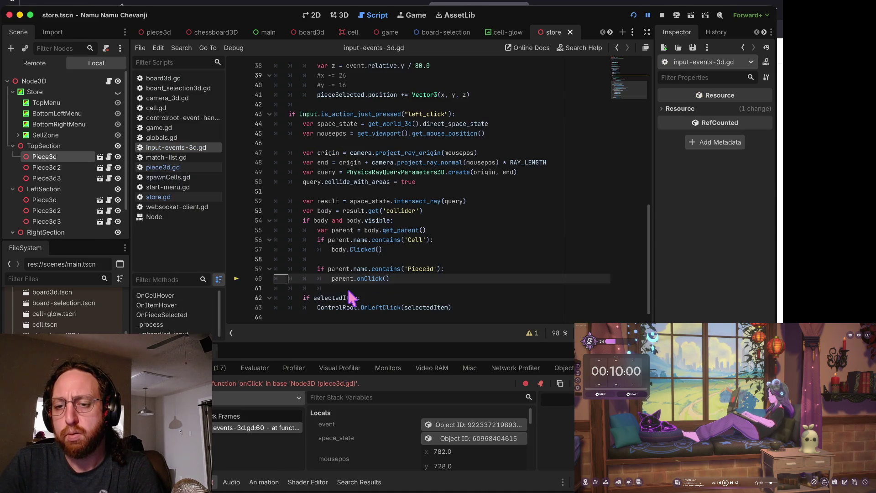
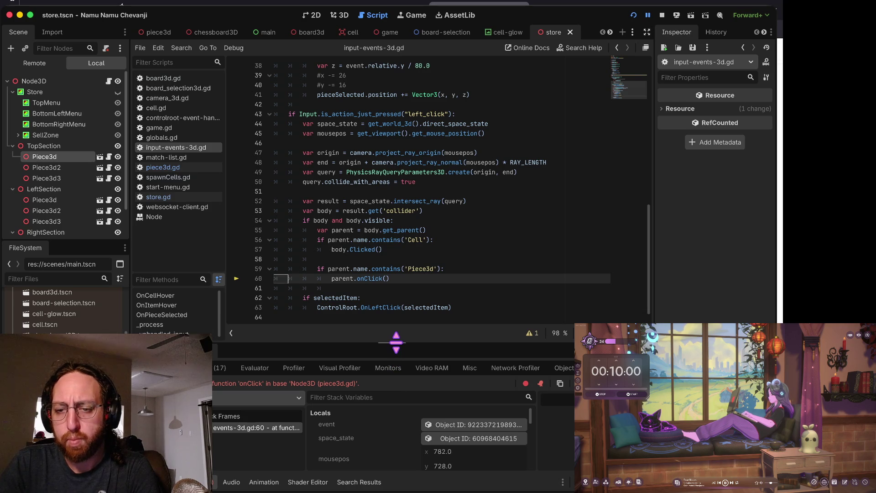
Enlarge the debugger, inspect the hit body, resume, and open the Store to reproduce the error
left_click_drag(396, 342, 396, 175)
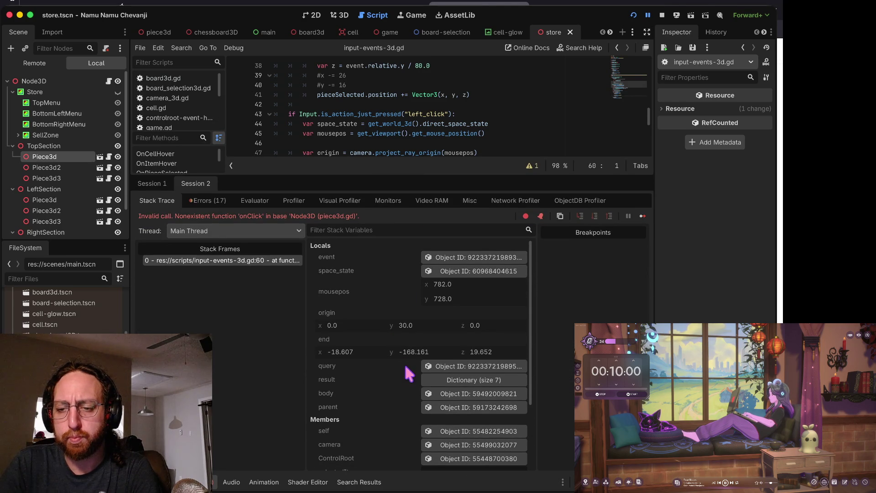
left_click(452, 394)
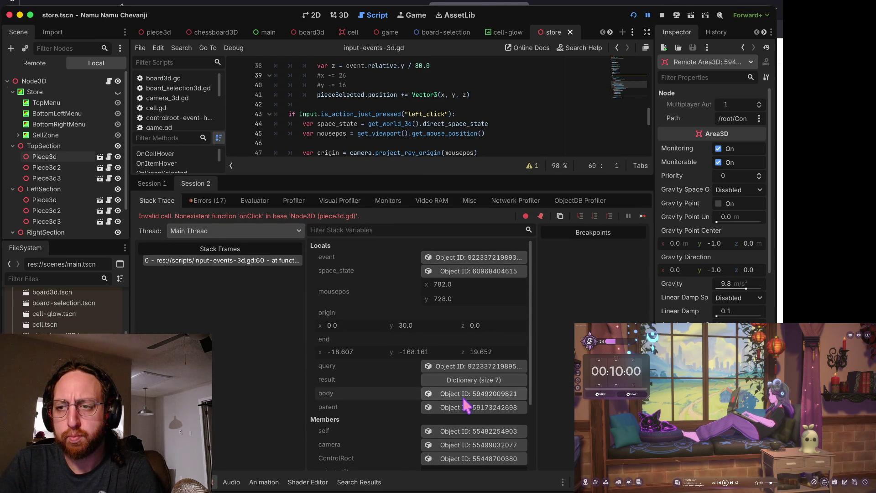
left_click(643, 216)
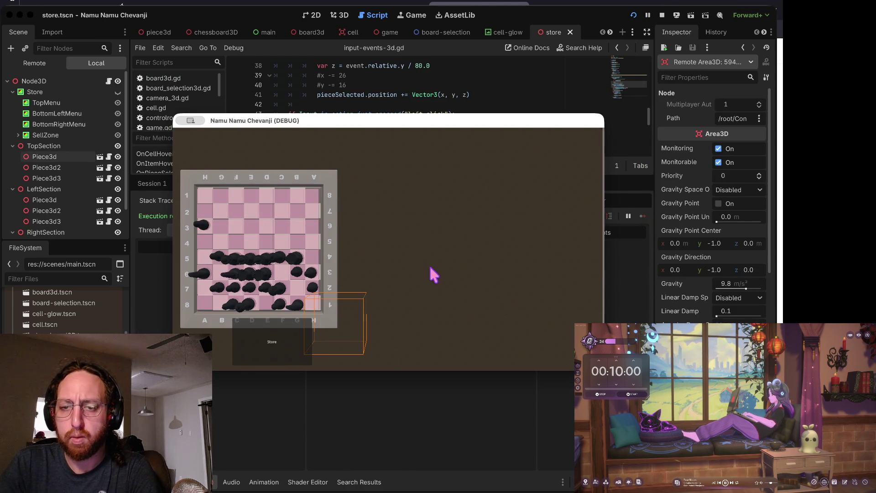
left_click(273, 342)
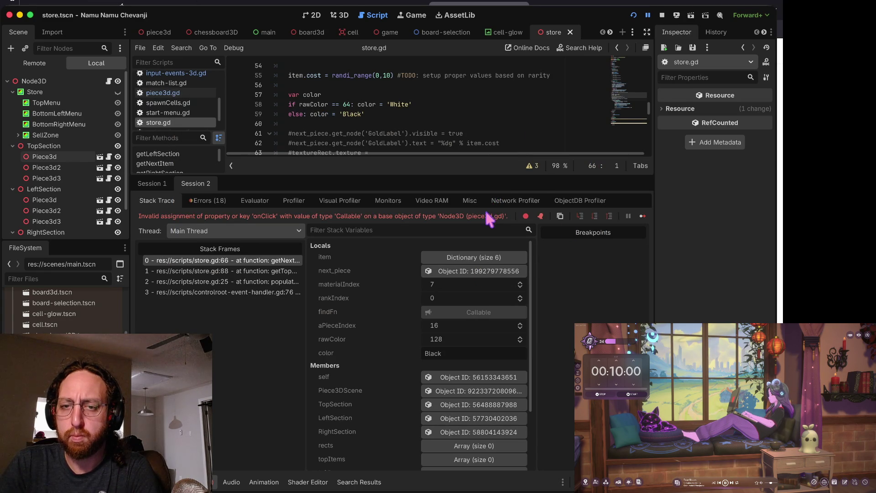
Review the onClick lambda assignment on store.gd line 66 in a taller code editor
scroll(504, 93, "down", 10)
scroll(503, 94, "up", 8)
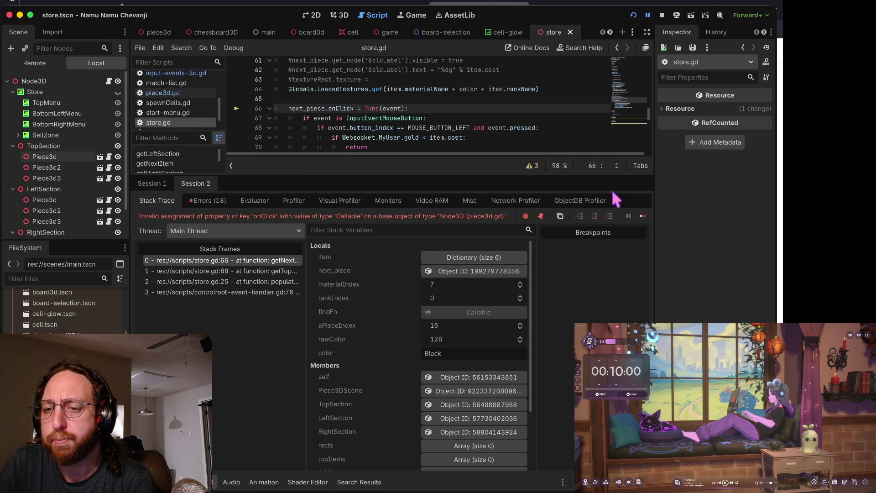
double_click(335, 108)
scroll(338, 115, "up", 1)
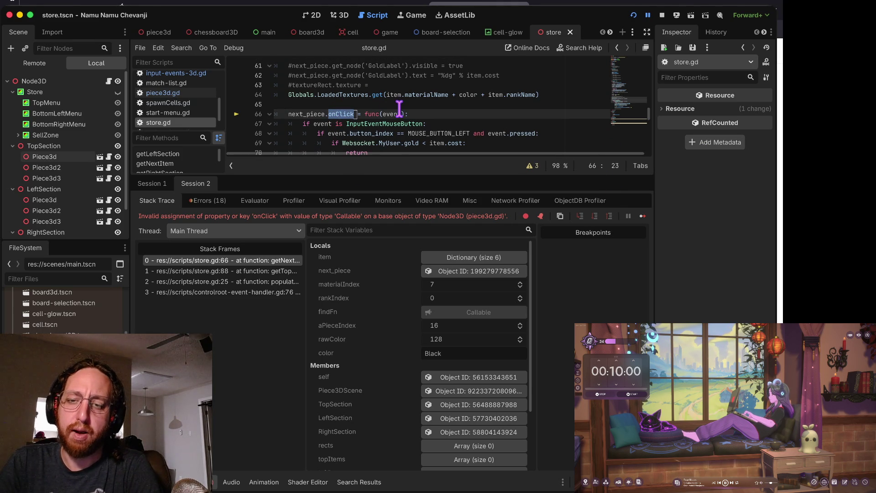
left_click_drag(386, 176, 385, 290)
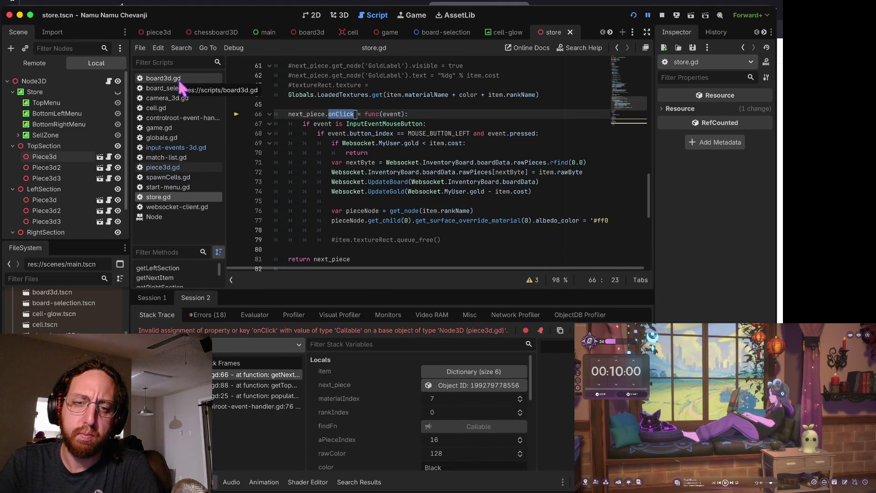
Open piece3d.gd and place the cursor on blank line 15 below the board variables
left_click(166, 168)
scroll(276, 152, "up", 4)
left_click(320, 201)
Declare 'var onClick: function' in piece3d.gd, which produces a type error
type("onClick")
key("Return")
type("f")
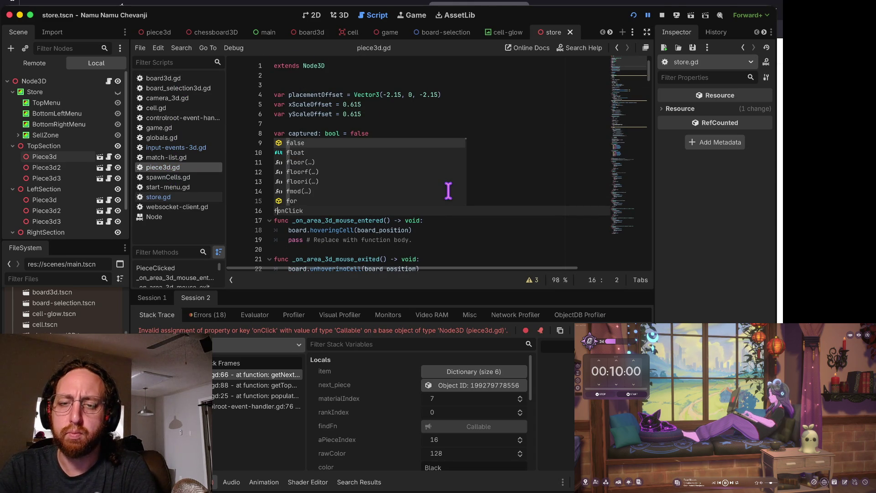
key("BackSpace")
key("BackSpace")
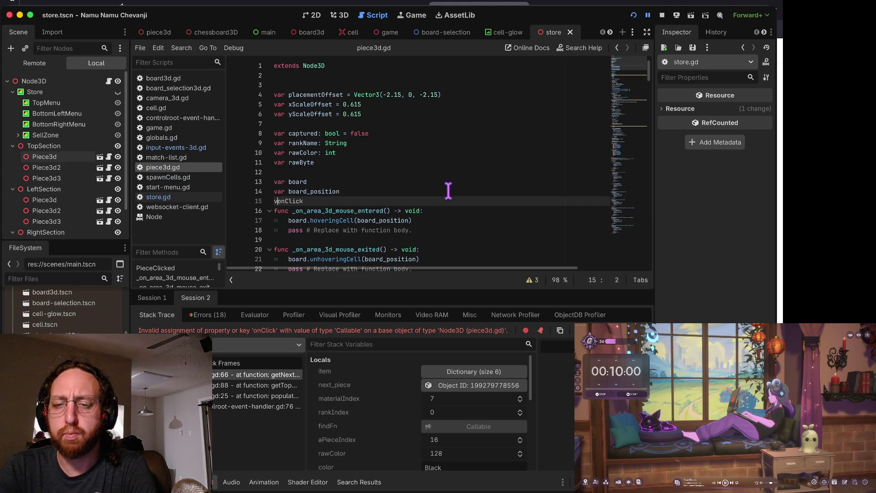
key("Return")
type("var")
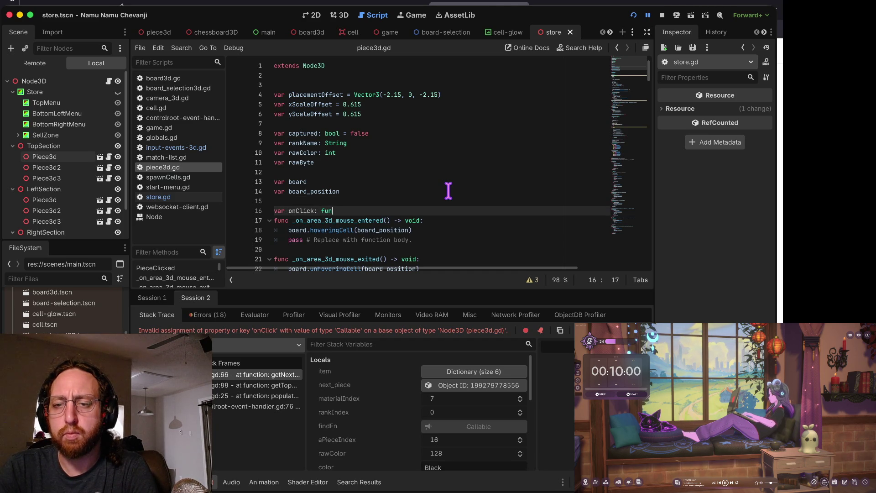
type("tion")
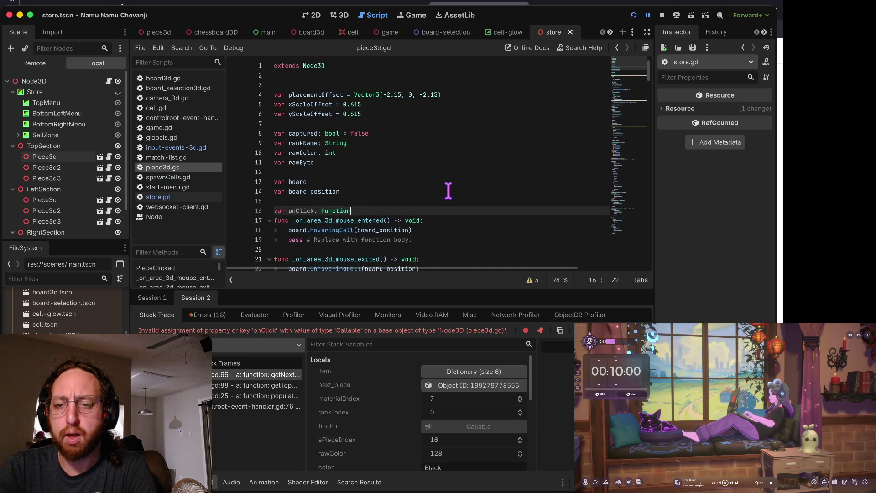
key("Return")
key("Down")
key("Down")
key("Down")
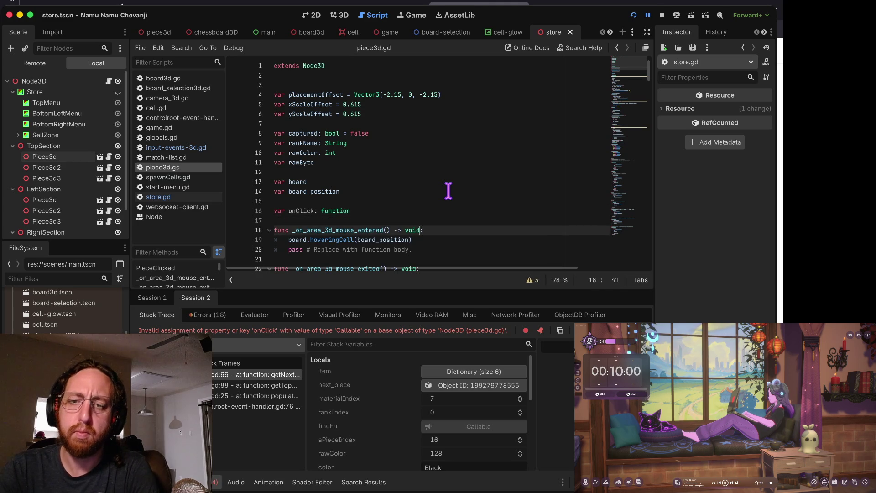
scroll(449, 190, "down", 3)
key("Up")
key("Up")
key("Up")
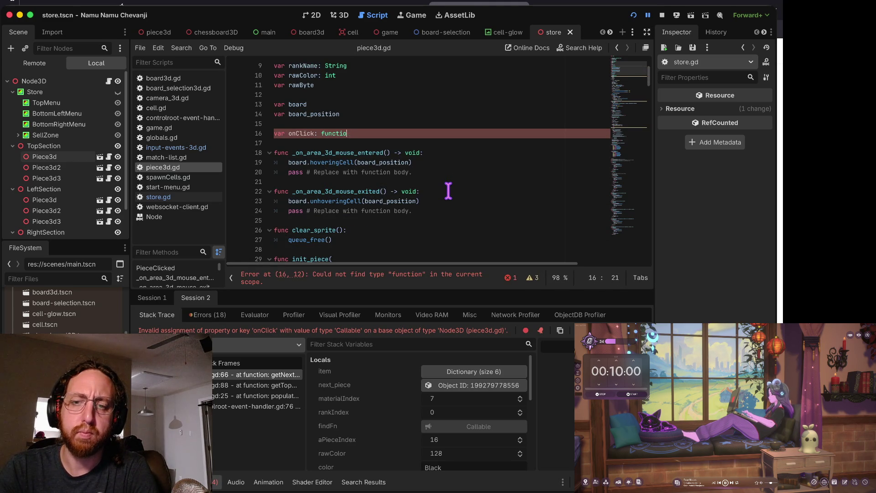
type("tion")
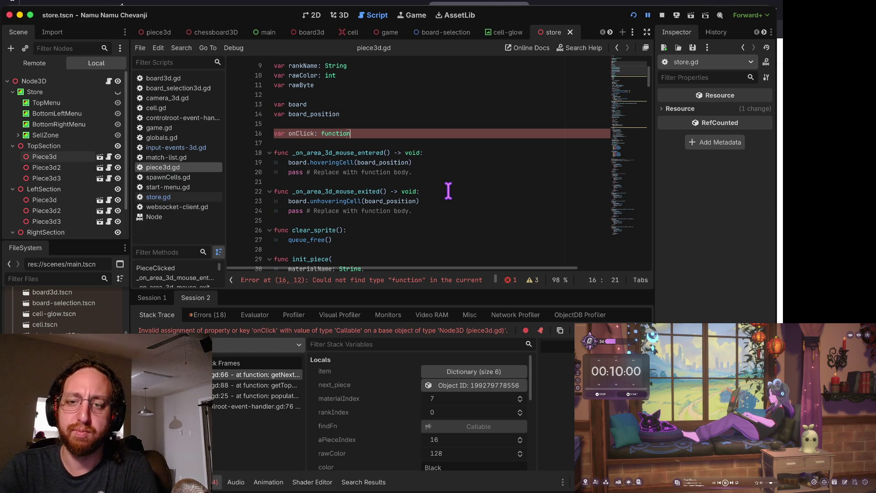
Delete the failed onClick declaration and save piece3d.gd
key("ctrl+Left")
key("ctrl+Left")
key("Up")
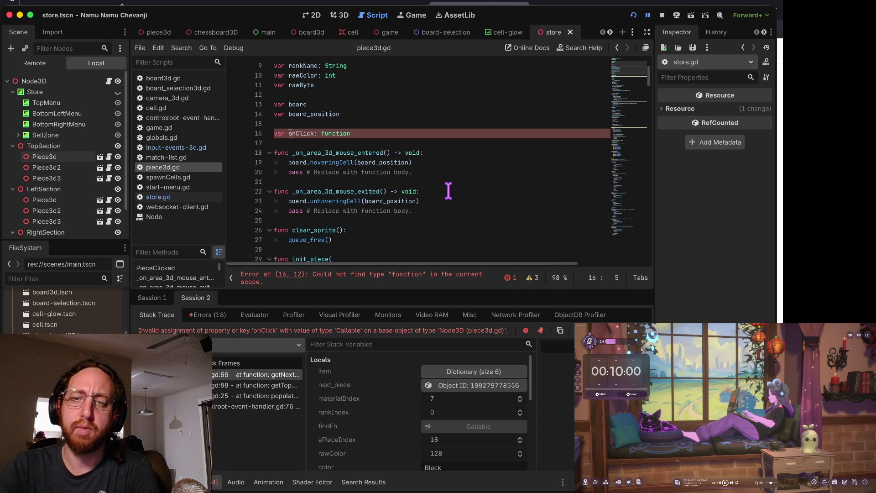
key("End")
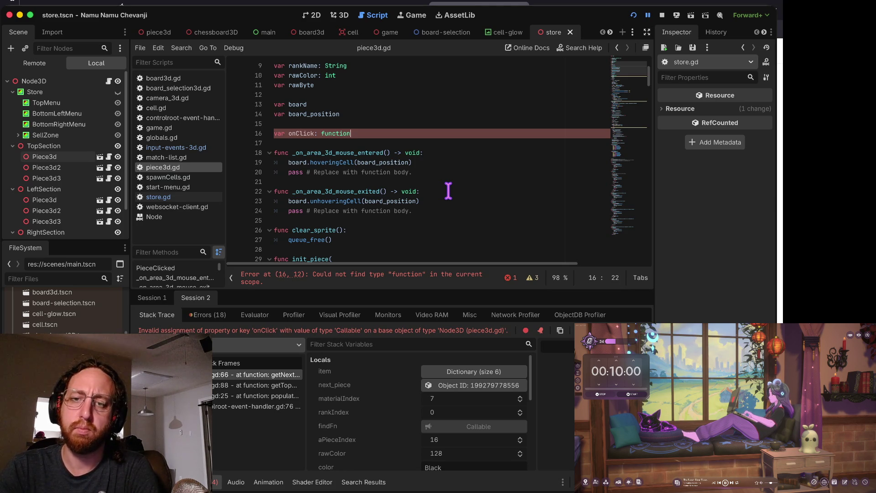
key("alt+BackSpace")
key("alt+BackSpace")
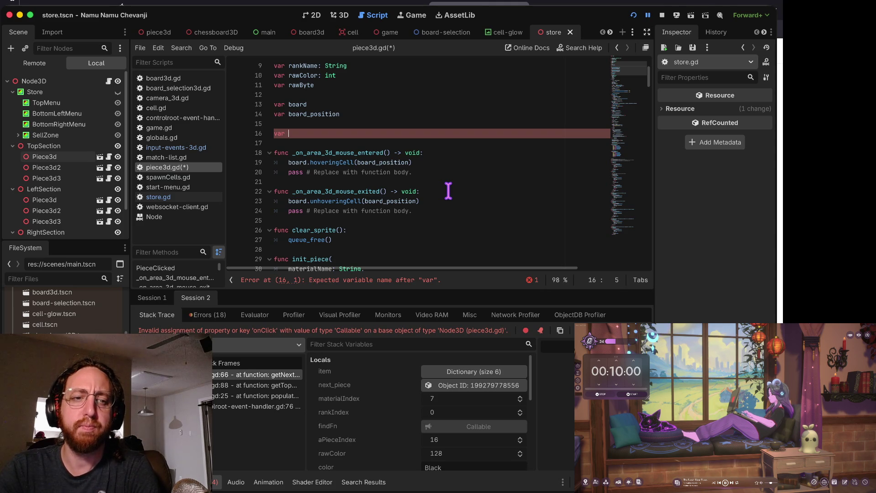
key("BackSpace")
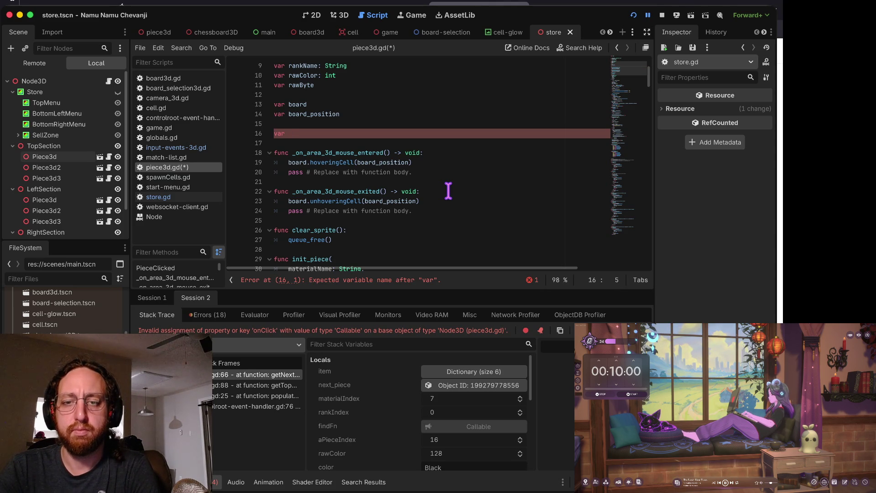
key("BackSpace")
key("BackSpace")
key("BackSpace")
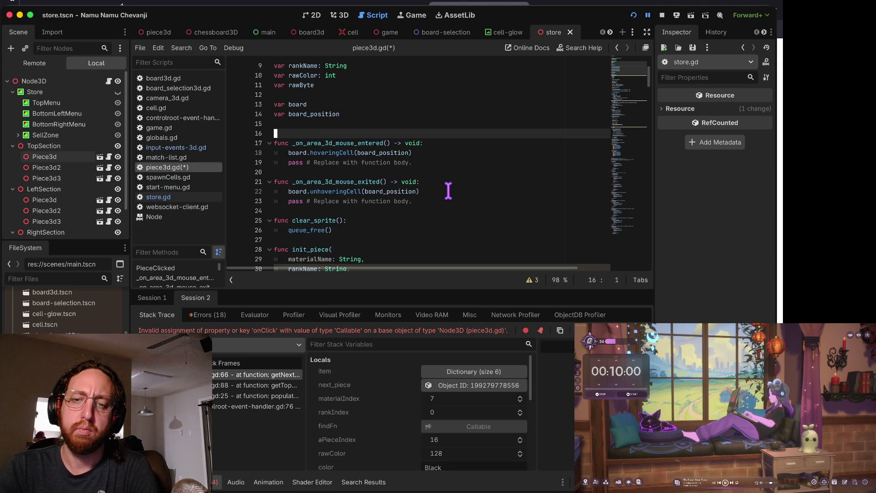
key("ctrl+s")
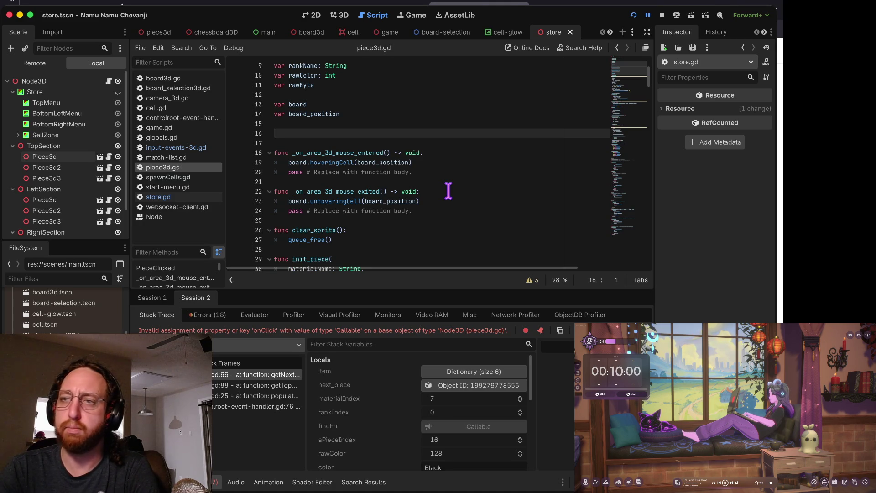
Tidy the blank lines and retype 'var onClick: function' on line 16
key("Delete")
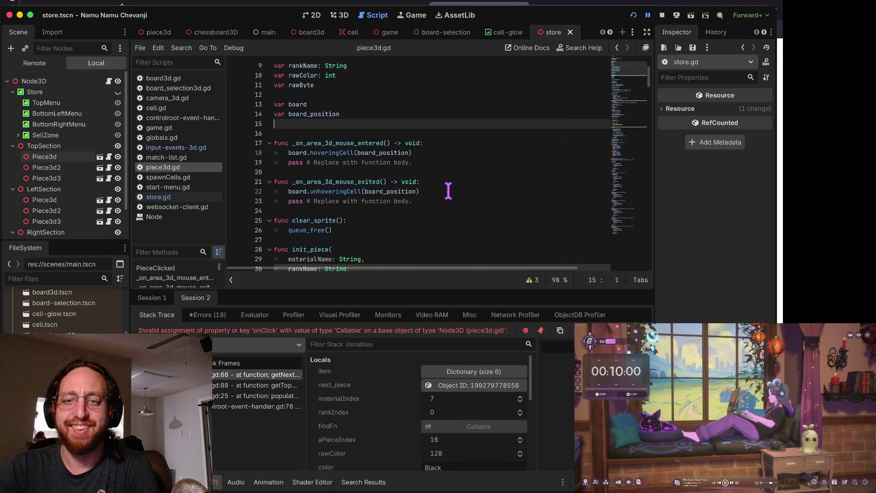
key("Return")
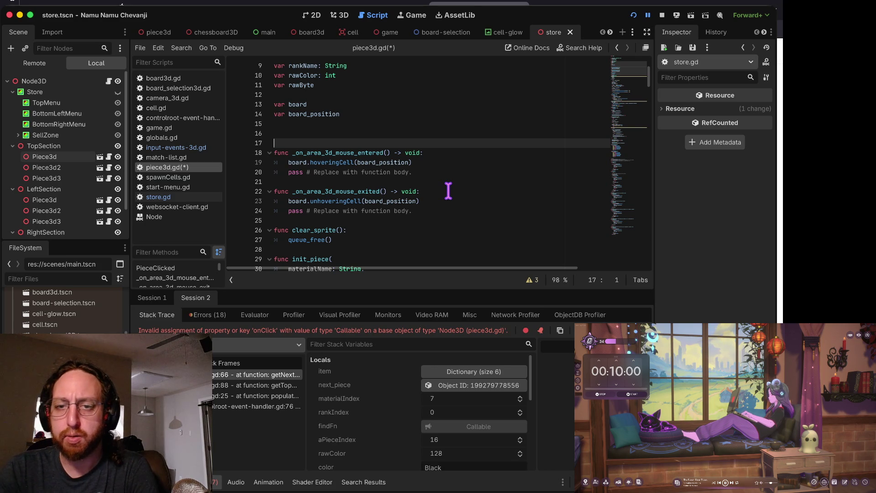
key("Up")
type("var ")
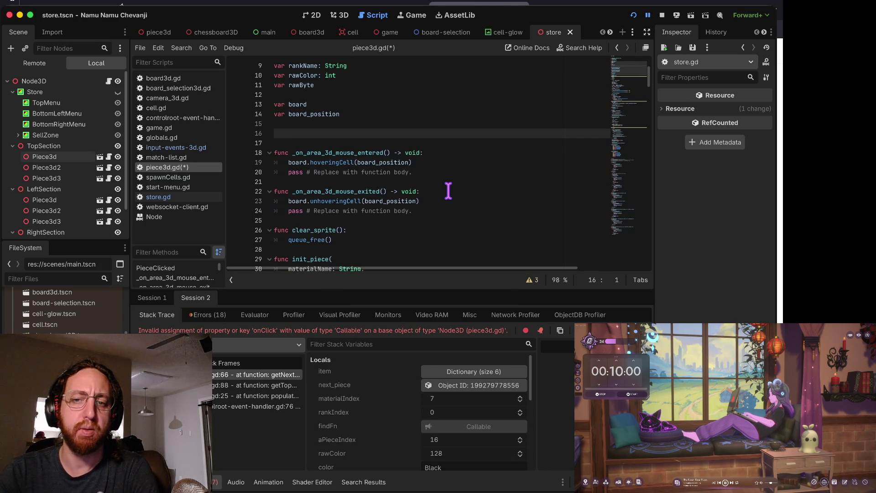
type("onClick: function")
Change the onClick variable's type from function to Callable and save
key("alt+BackSpace")
type("Calla")
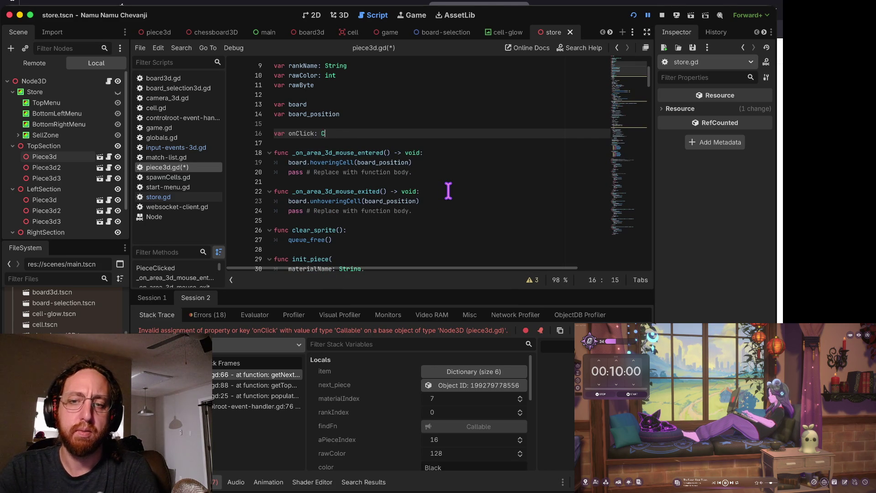
type("ble")
key("ctrl+s")
key("Down")
key("Up")
key("ctrl+Left")
key("ctrl+Left")
key("ctrl+Left")
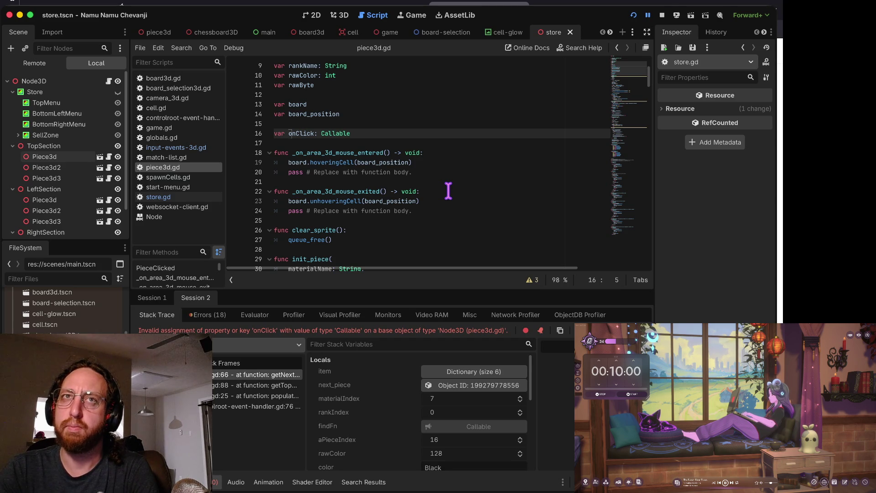
Review the mouse-entered and mouse-exited handlers below the declaration in piece3d.gd
key("Down")
key("Down")
key("Up")
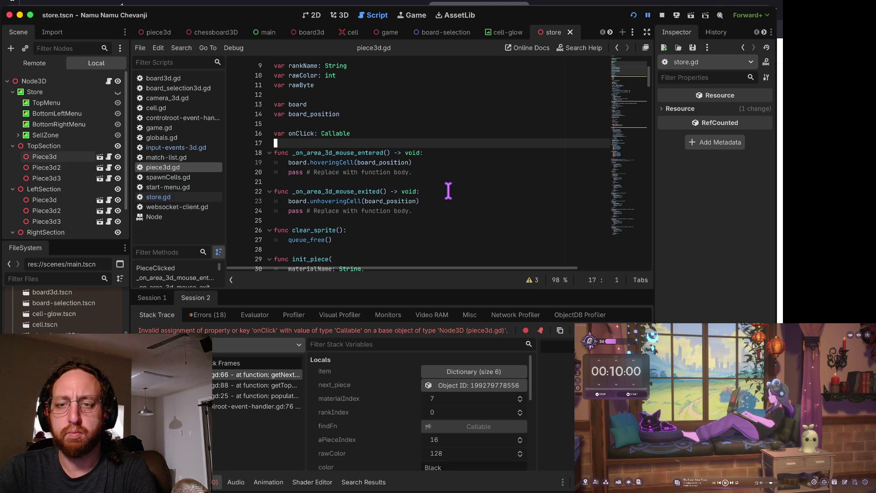
key("Down")
key("Down")
key("Down")
key("Right")
key("Right")
key("Right")
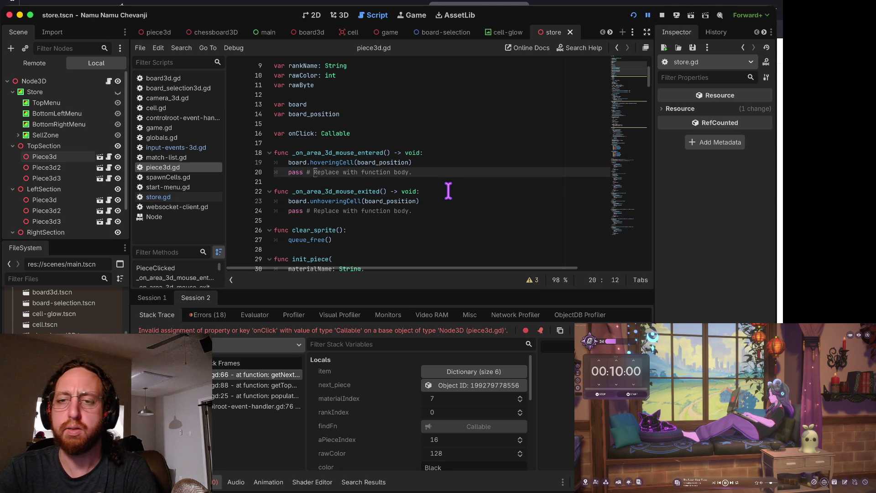
key("ctrl+Right")
key("ctrl+Right")
key("ctrl+Right")
key("Down")
key("Down")
key("Down")
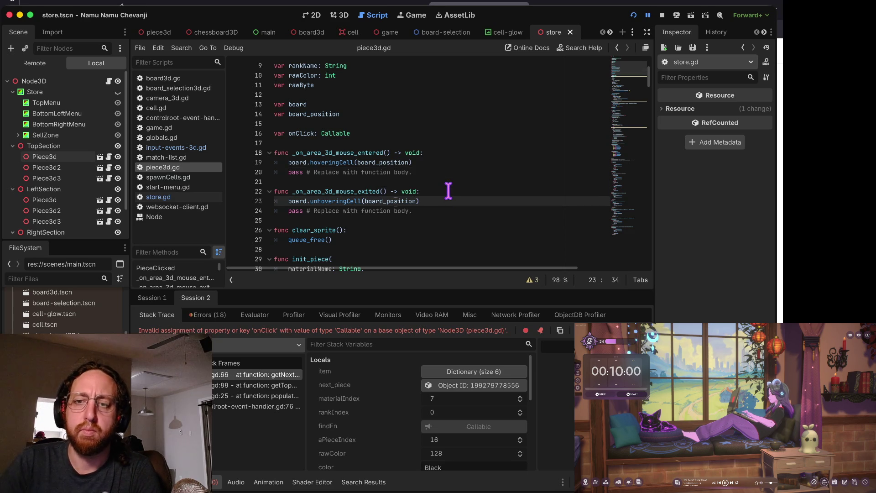
scroll(449, 191, "down", 3)
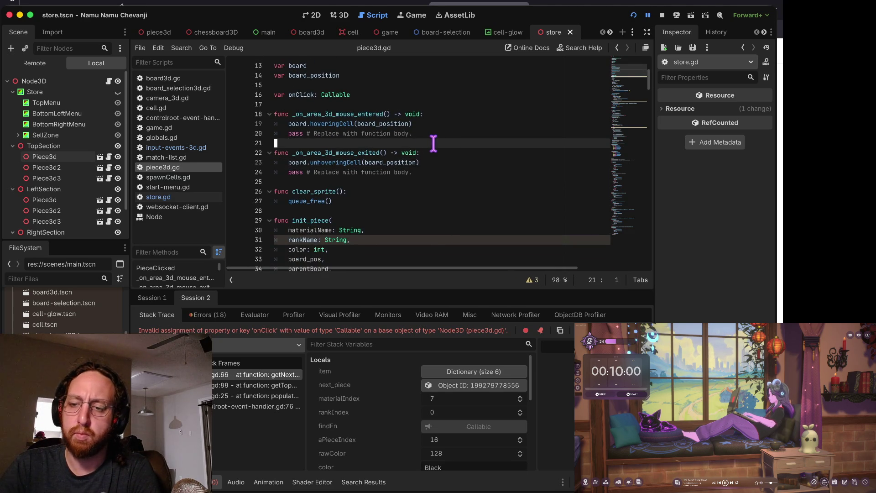
key("Up")
key("Up")
scroll(345, 97, "up", 3)
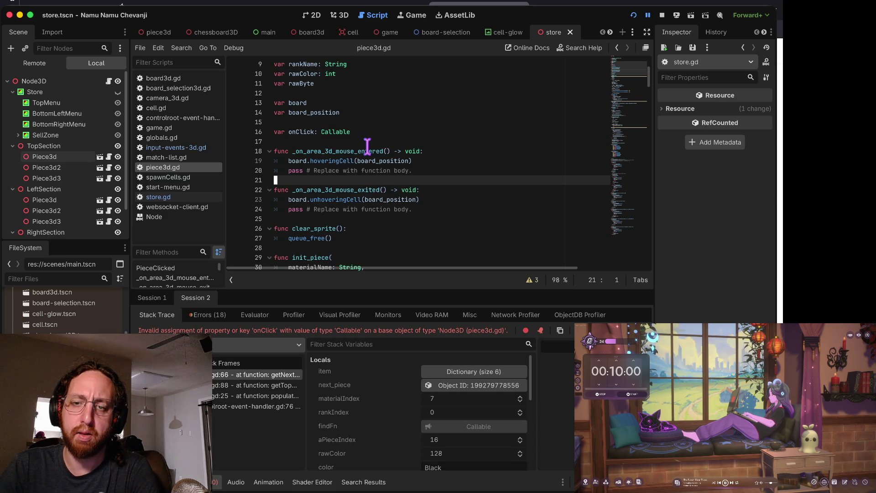
scroll(349, 146, "up", 2)
left_click(277, 169)
key("End")
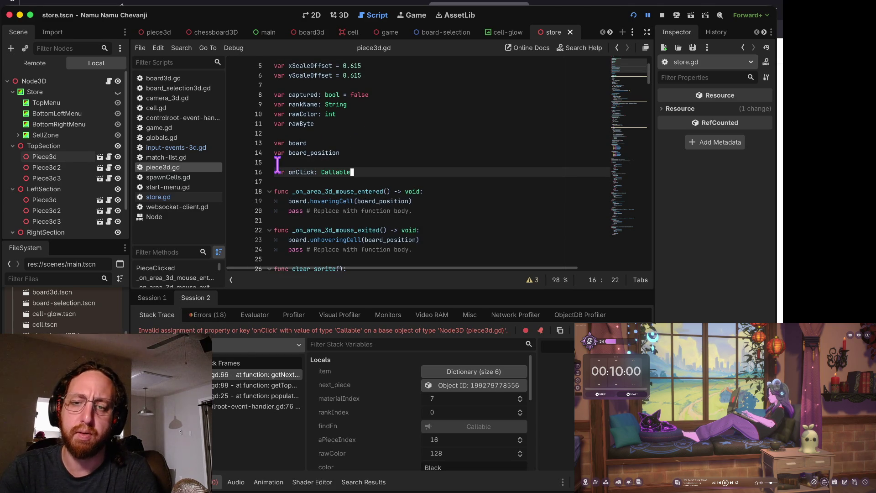
key("Home")
type("export")
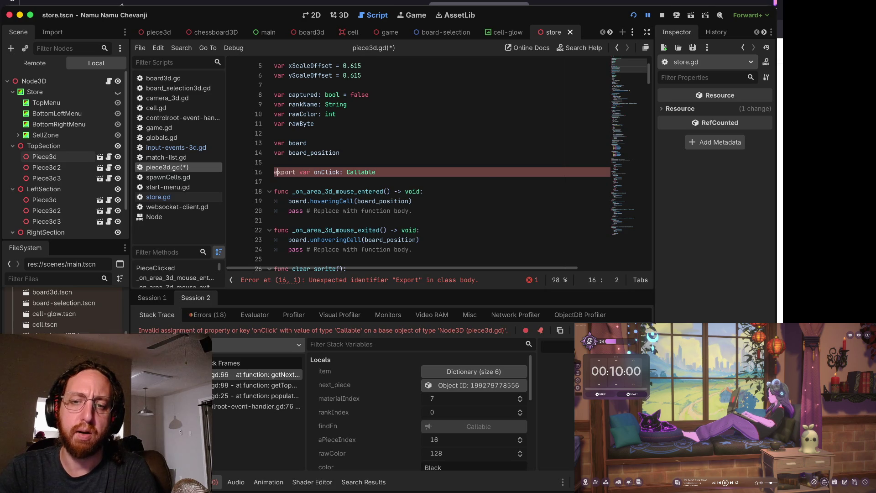
key("BackSpace")
type("e")
key("Left")
key("Left")
key("Left")
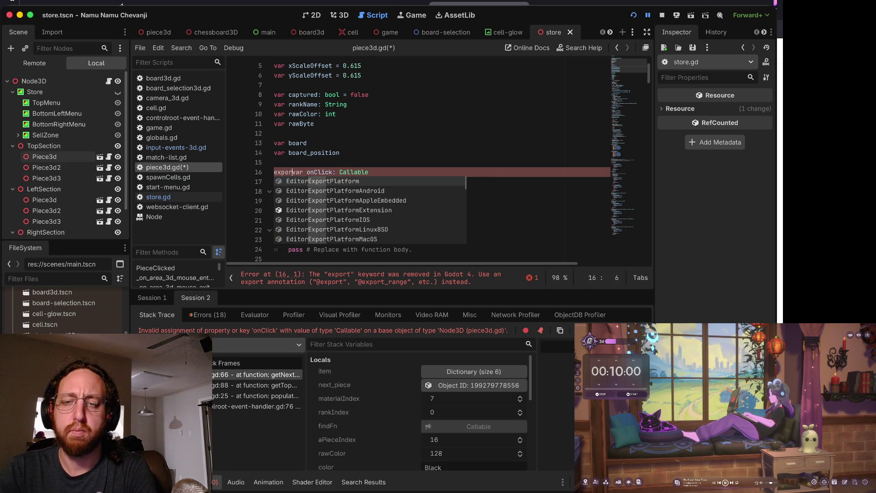
type("@")
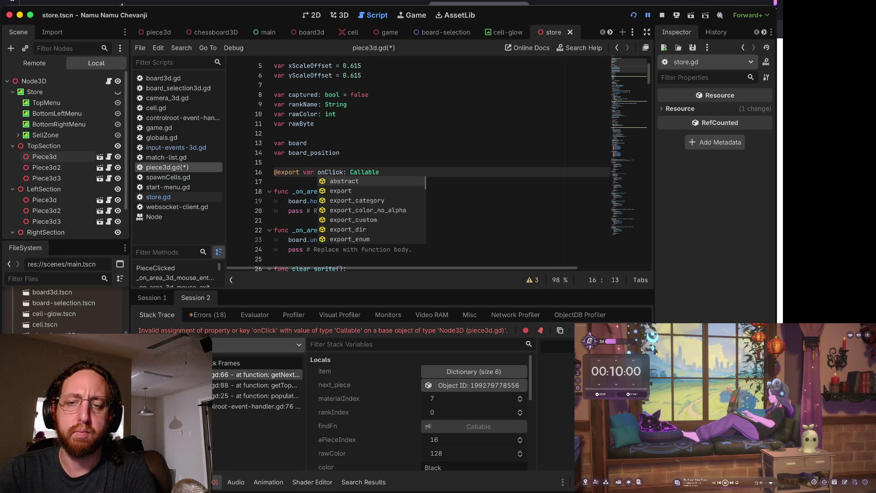
left_click(321, 172)
key("ctrl+s")
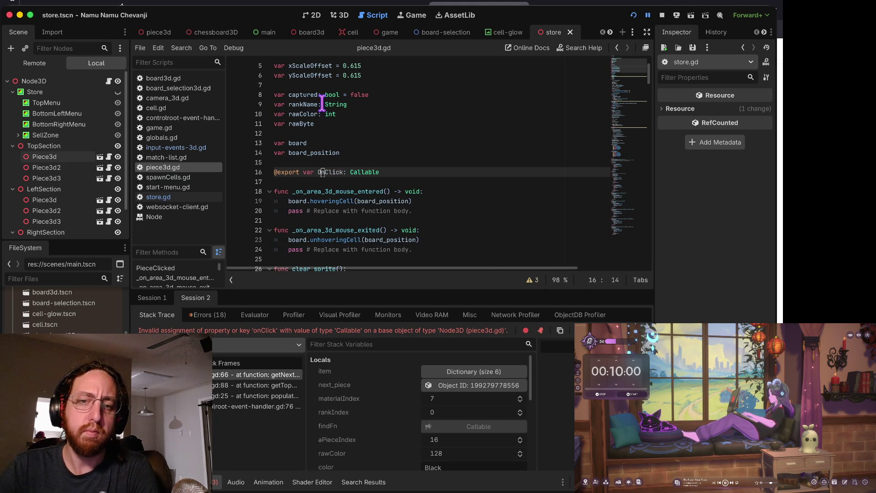
Compare the OnClick assignment on store.gd line 66, then switch to input-events-3d.gd
left_click(176, 148)
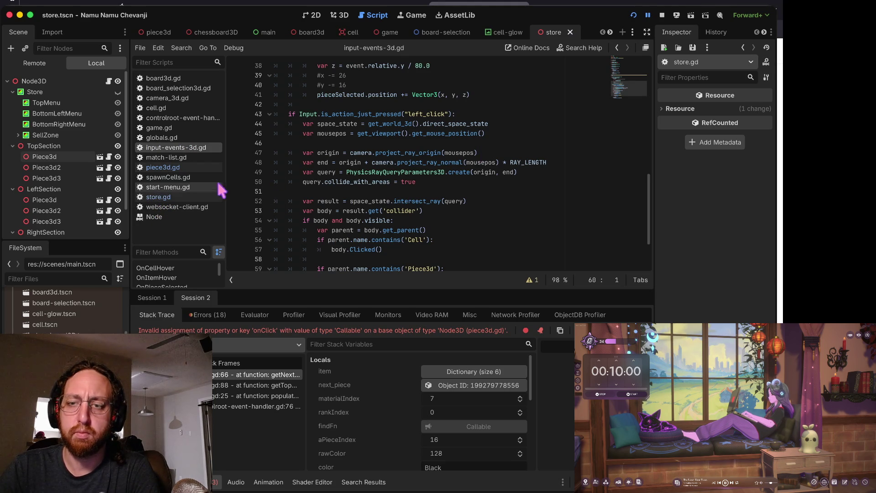
left_click(199, 197)
left_click(331, 114)
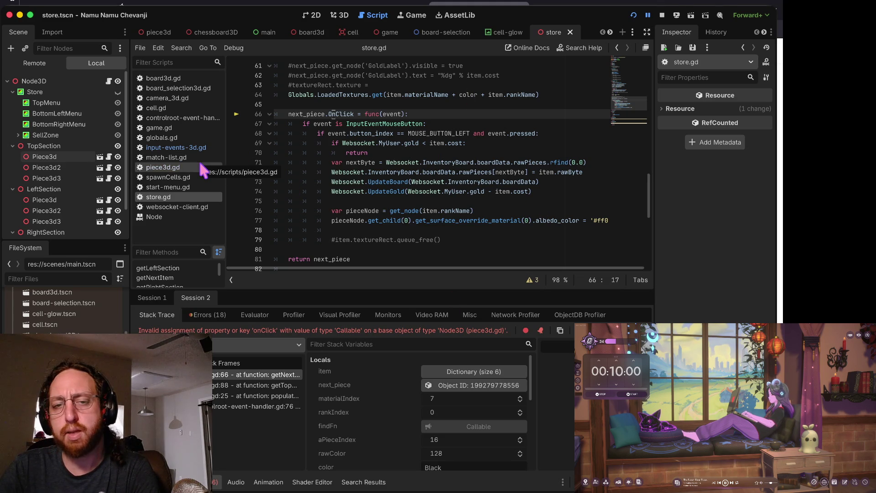
left_click(196, 148)
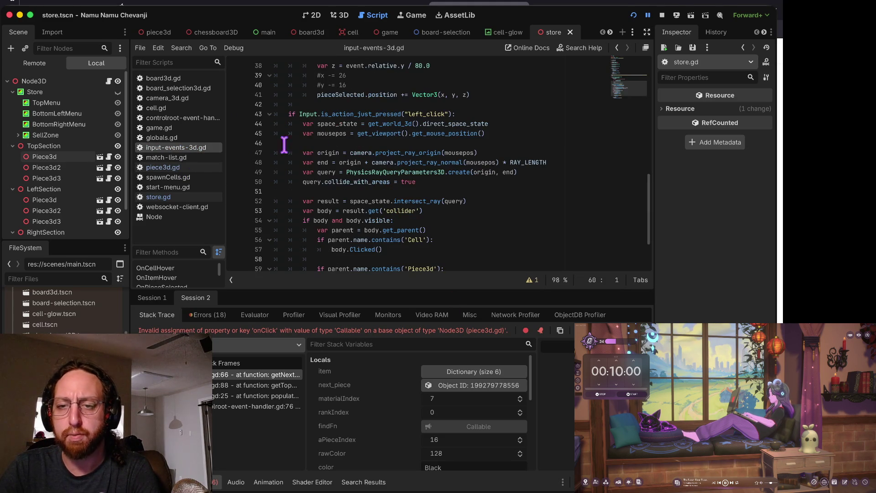
Change parent.onClick() to parent.OnClick() on line 60 of input-events-3d.gd
scroll(365, 233, "down", 2)
left_click(358, 227)
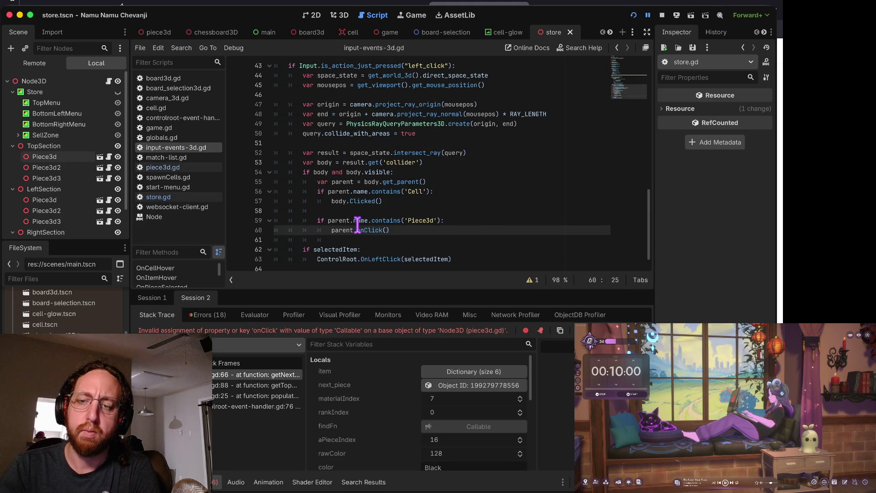
key("BackSpace")
type("O")
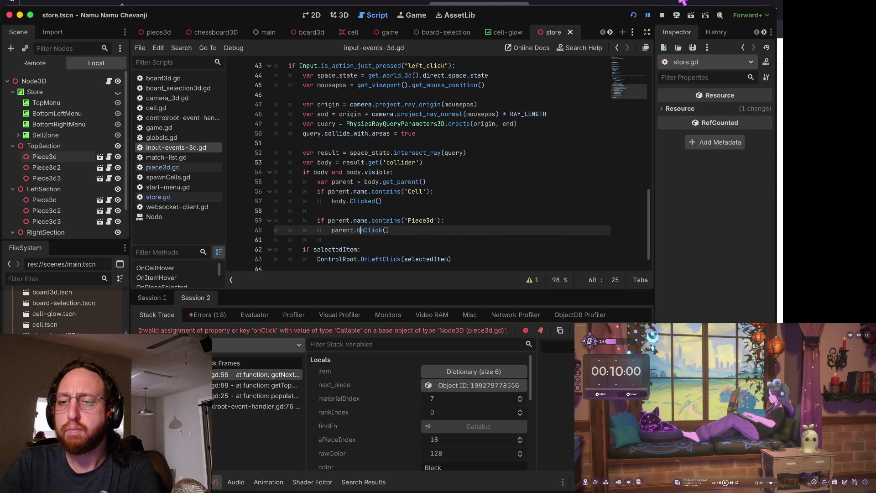
Run the game, log in with a username, and open and close the middle chess board
key("super+b")
left_click(360, 249)
type("b")
left_click(362, 342)
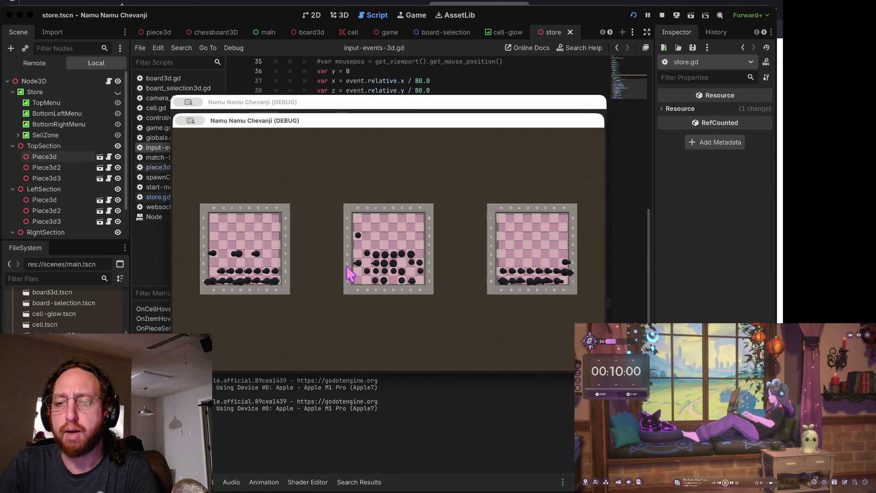
left_click(351, 274)
left_click(300, 349)
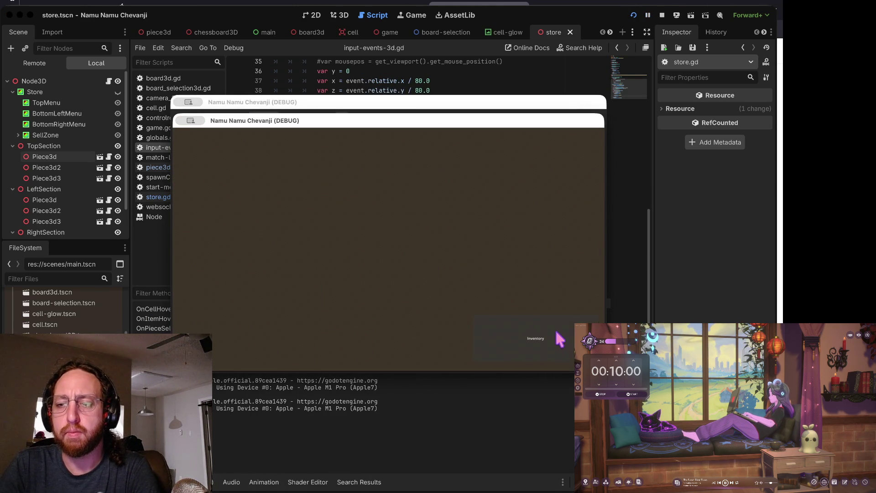
Test the Inventory boards and the Store in the game, then close and stop it
left_click(557, 333)
left_click(517, 295)
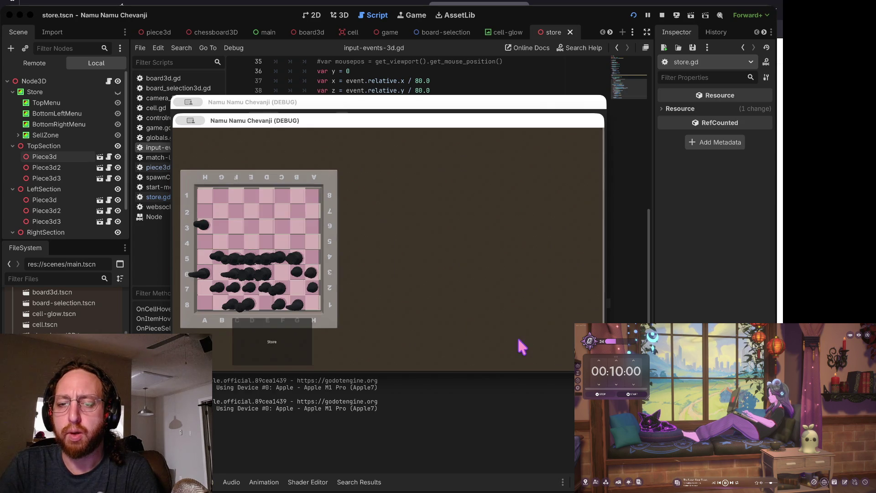
left_click(270, 346)
left_click(534, 345)
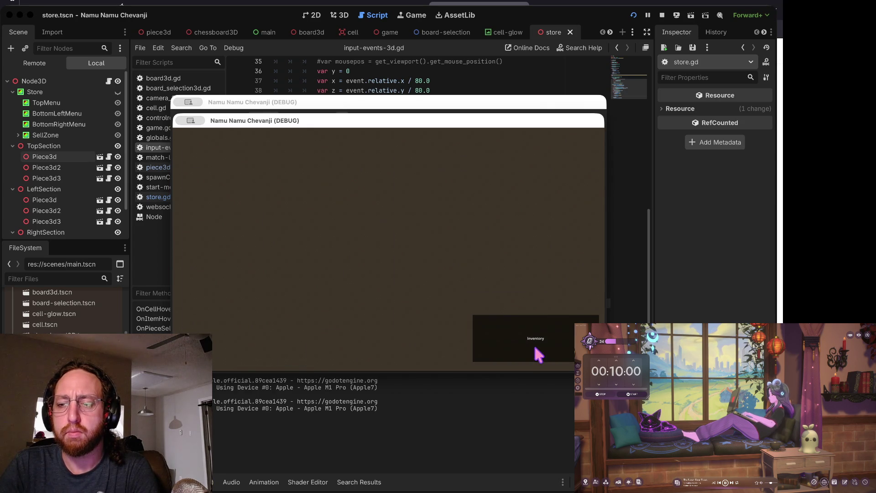
left_click(245, 343)
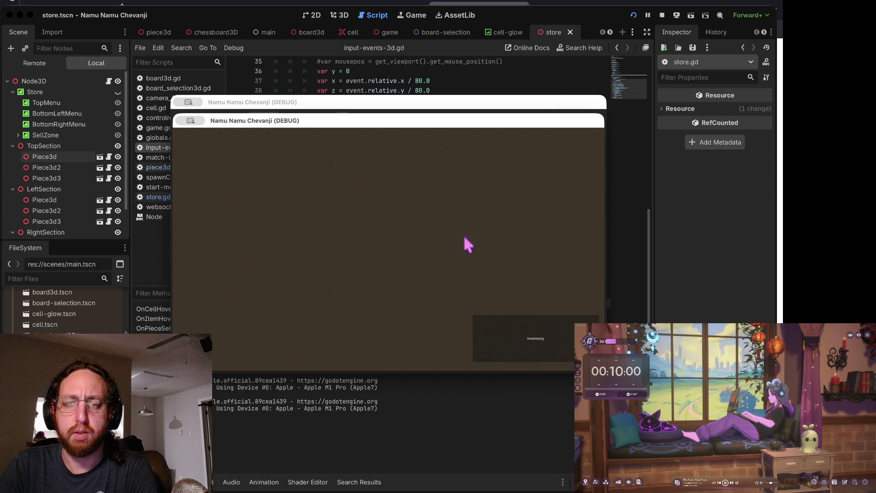
left_click(389, 82)
left_click(663, 16)
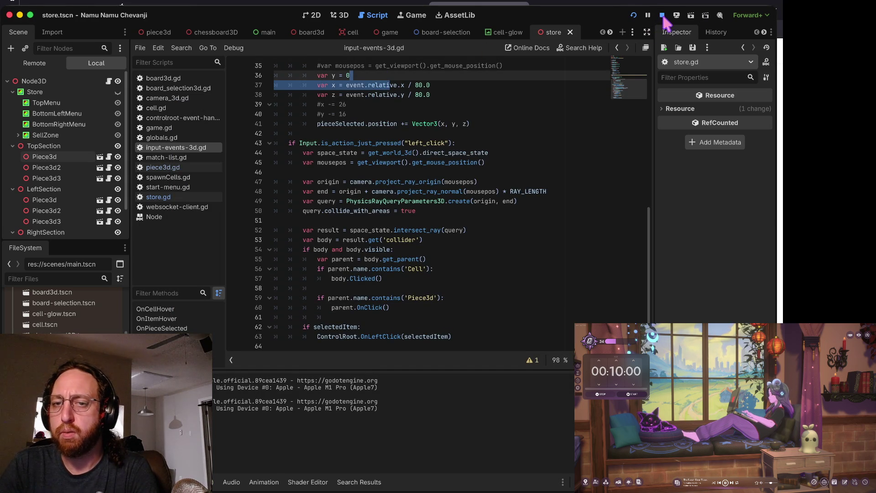
In Terminal, commit the three changed files, push to store-scene-working-in-3d, and return to Godot
key("ctrl+Right")
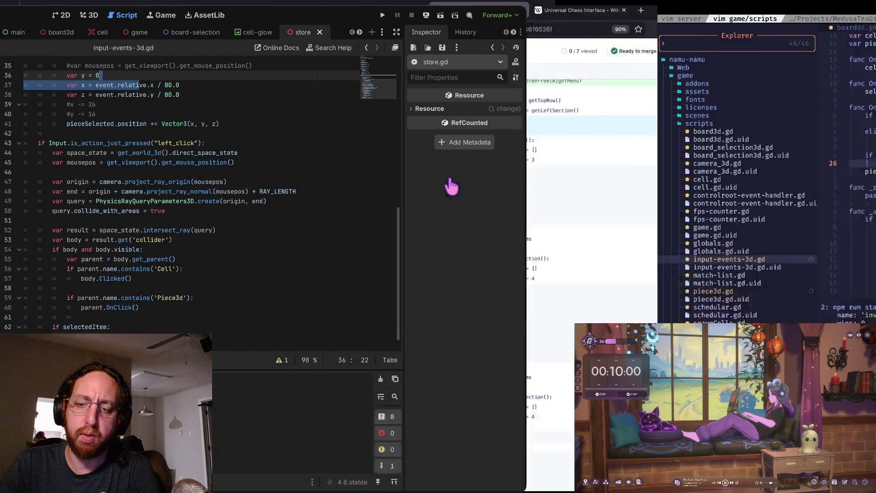
key("Return")
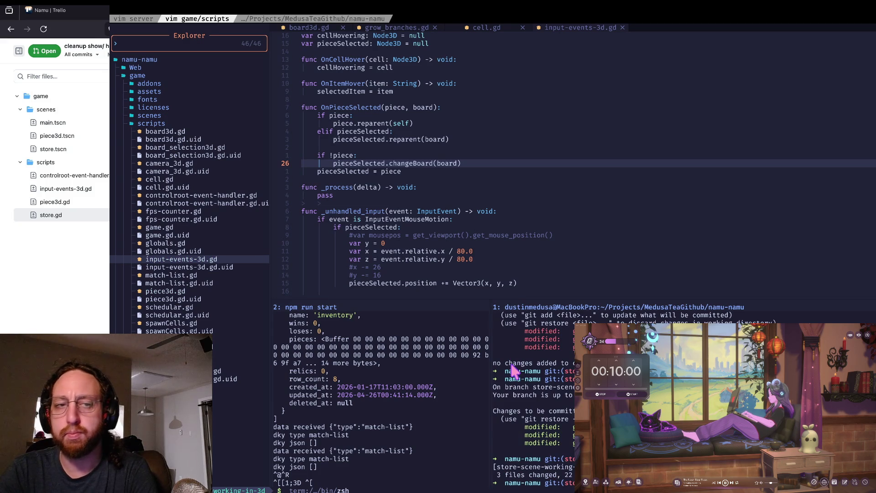
key("Return")
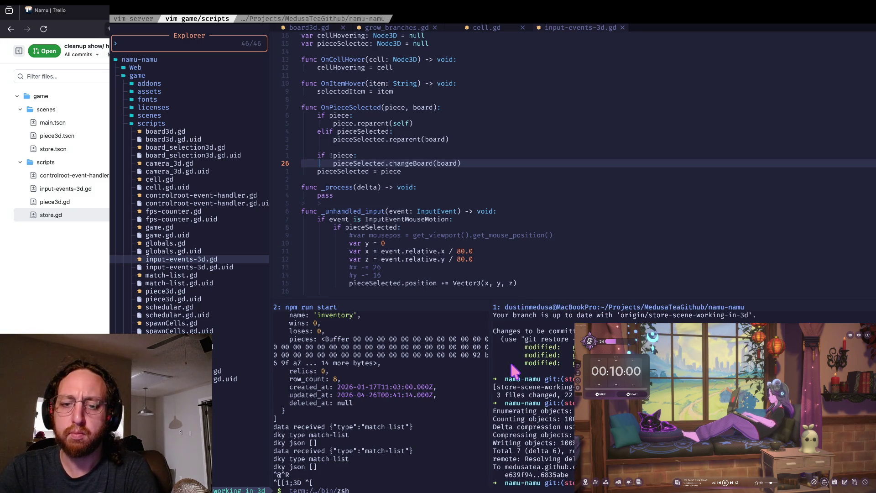
key("ctrl+l")
key("super+Tab")
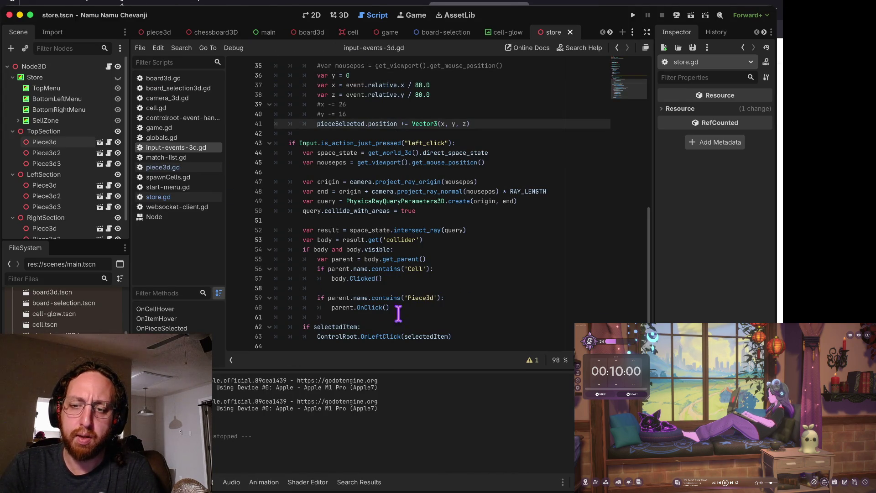
Inspect the OnClick call on line 60 across piece3d.gd and input-events-3d.gd, then return to store.gd
left_click(358, 308)
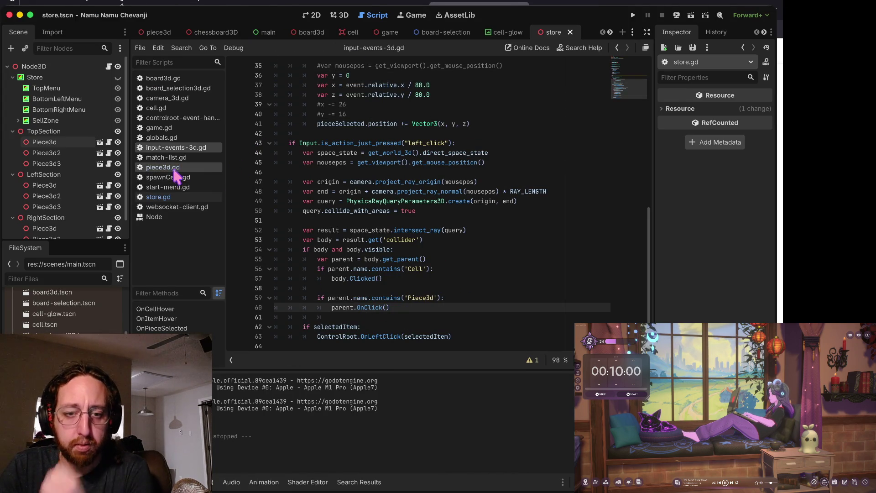
left_click(188, 168)
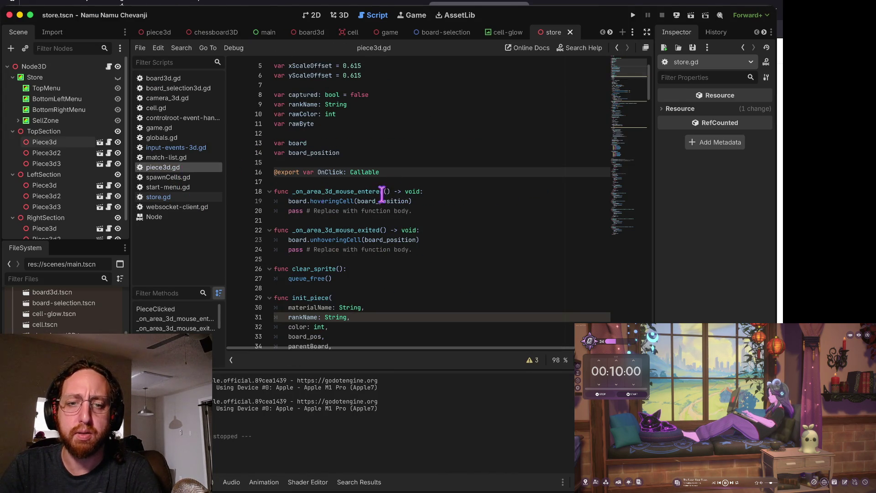
left_click(196, 148)
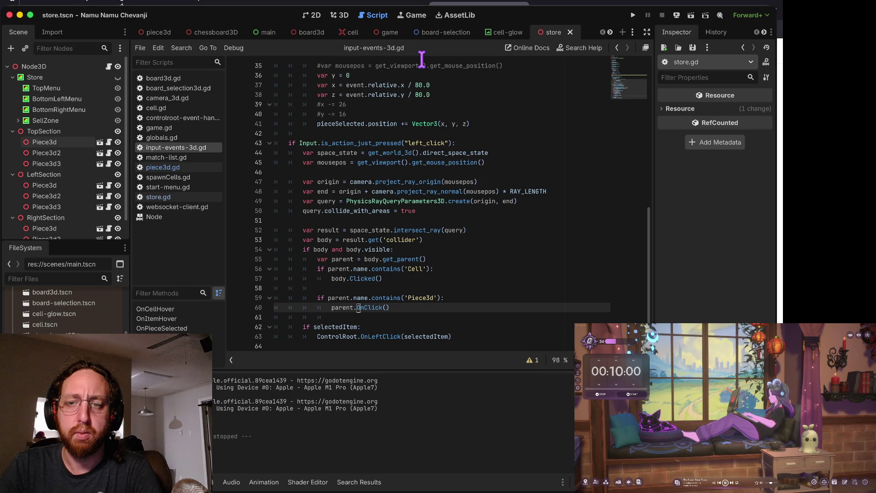
left_click(176, 196)
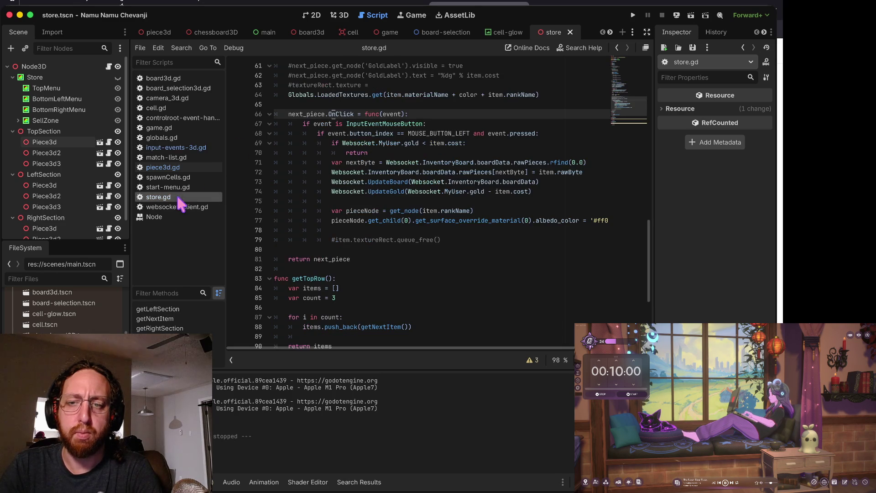
scroll(366, 124, "up", 2)
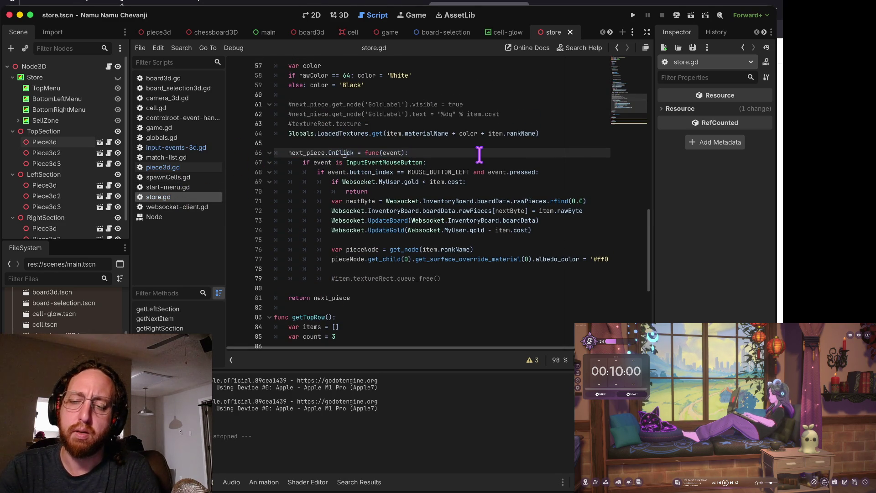
Delete the InputEventMouseButton check line and remove the event parameter from the click lambda
key("Down")
key("alt+Left")
key("alt+Left")
key("alt+Right")
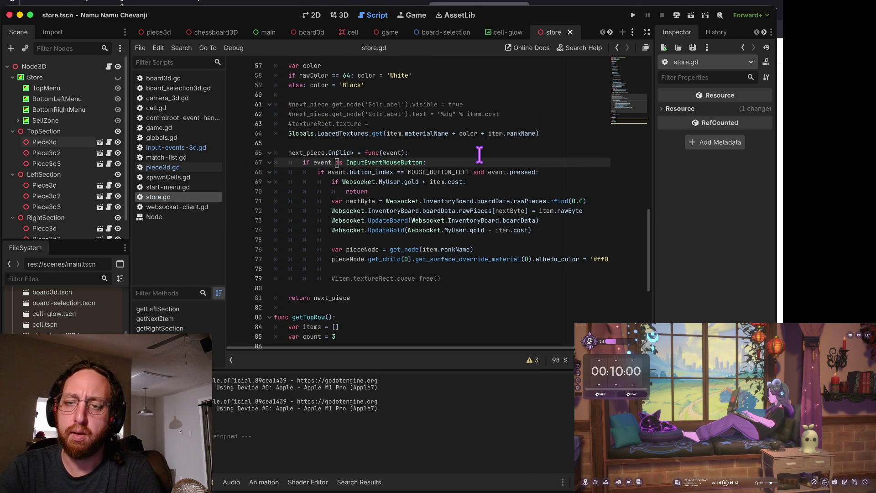
key("ctrl+shift+k")
key("Up")
key("End")
key("Left")
key("Left")
key("alt+BackSpace")
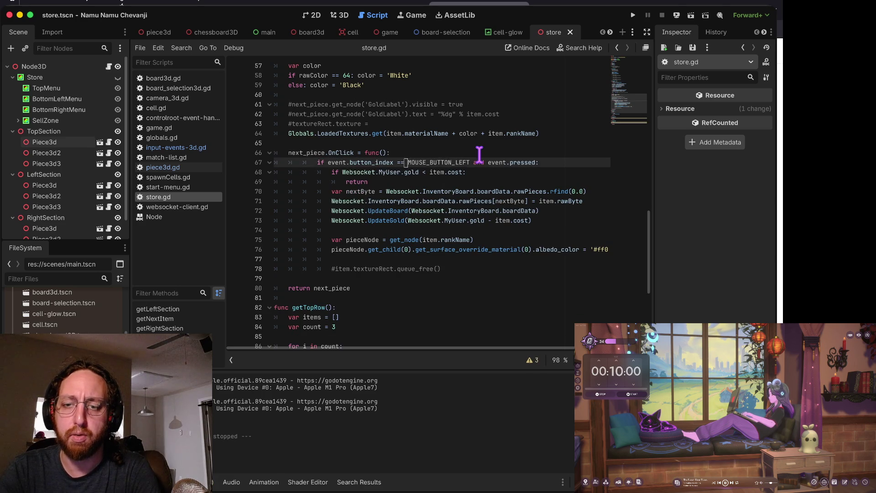
Unindent the click handler's body one level and delete the commented-out queue_free line
key("Down")
key("Home")
key("shift+Down")
key("shift+Down")
key("shift+Down")
key("shift+Down")
key("shift+Down")
key("shift+Down")
key("shift+Tab")
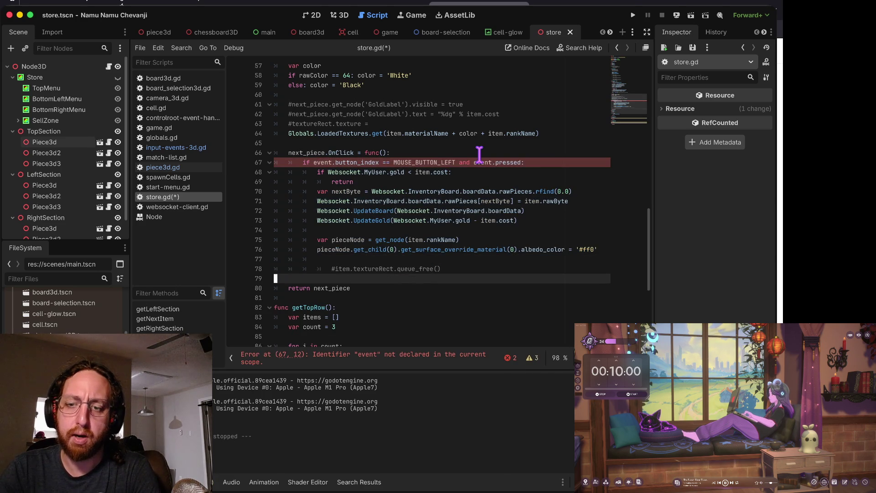
key("ctrl+shift+k")
key("Up")
key("Up")
key("Up")
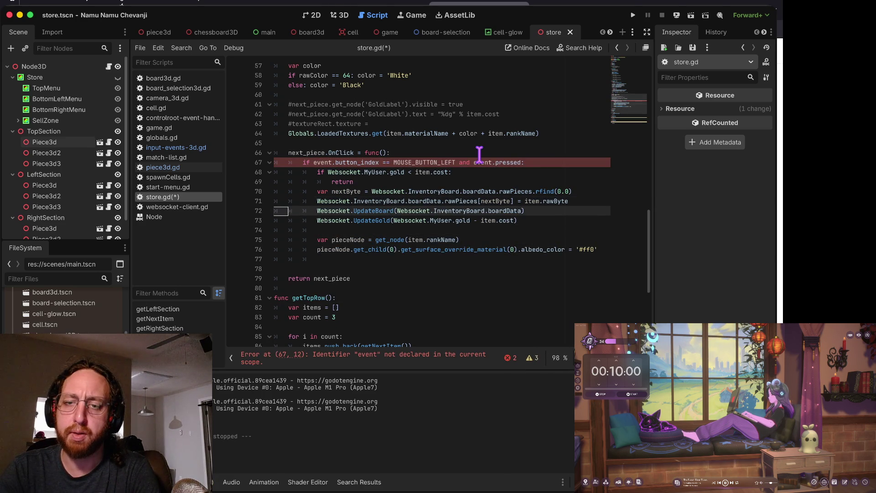
Remove the remaining mouse-button check, unindent the leftover handler lines, and save store.gd
key("ctrl+shift+k")
key("shift+Down")
key("shift+Down")
key("shift+Down")
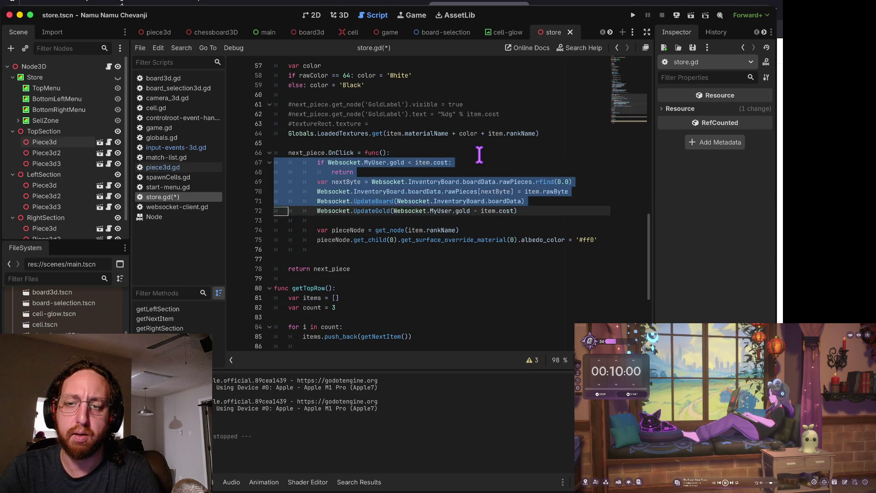
key("shift+Tab")
key("Up")
key("ctrl+s")
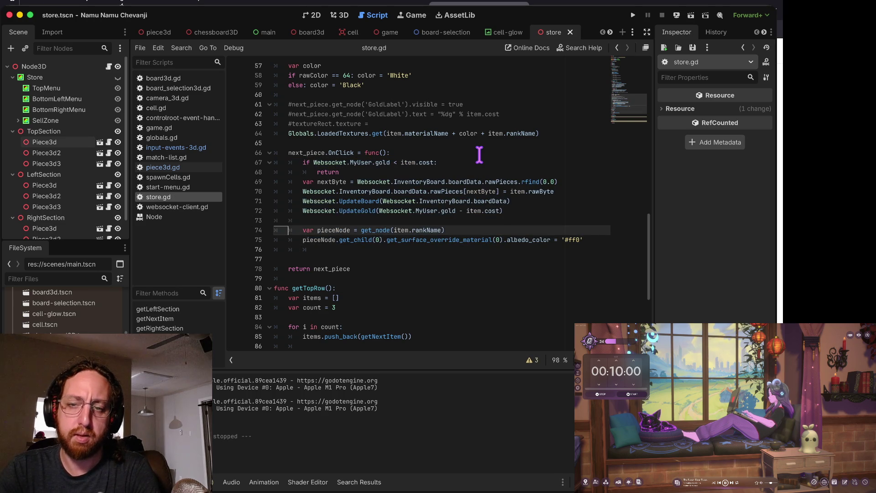
key("Up")
key("Up")
key("Up")
Restore the gold check and its return after accidentally deleting the separate return line
key("Down")
key("Up")
key("Up")
key("Down")
key("ctrl+shift+k")
key("ctrl+x")
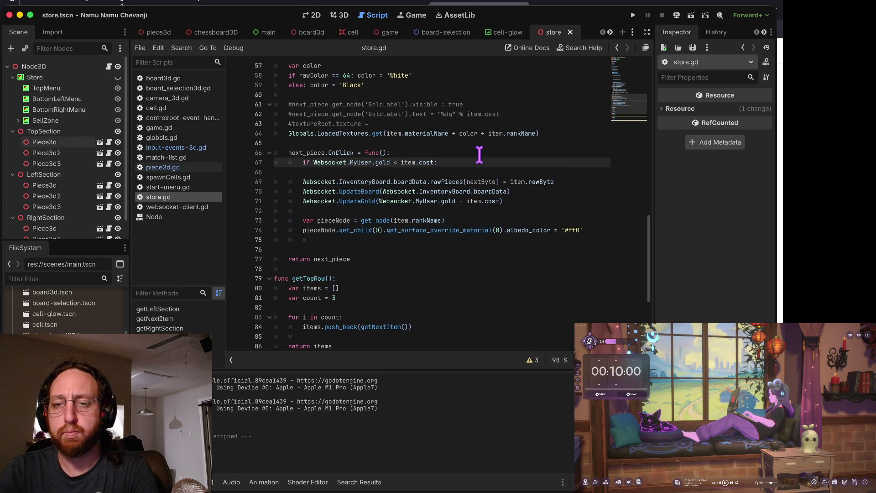
key("ctrl+z")
key("ctrl+z")
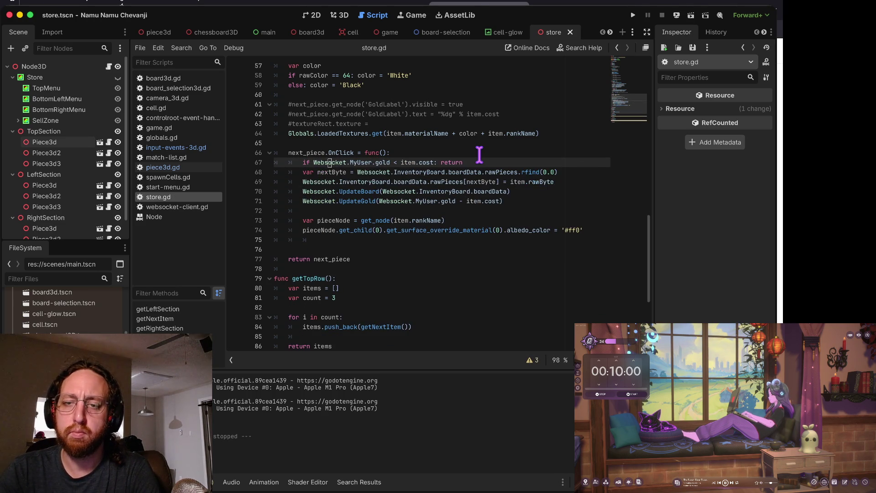
key("ctrl+z")
key("ctrl+shift+z")
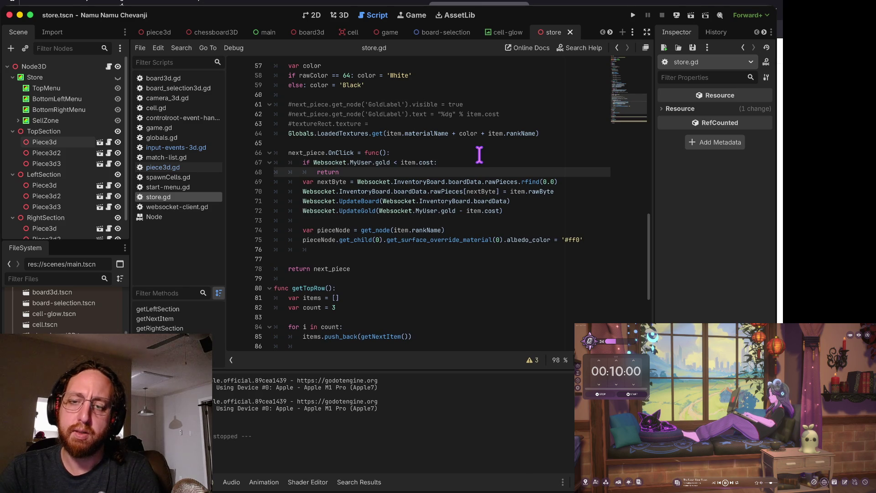
key("Up")
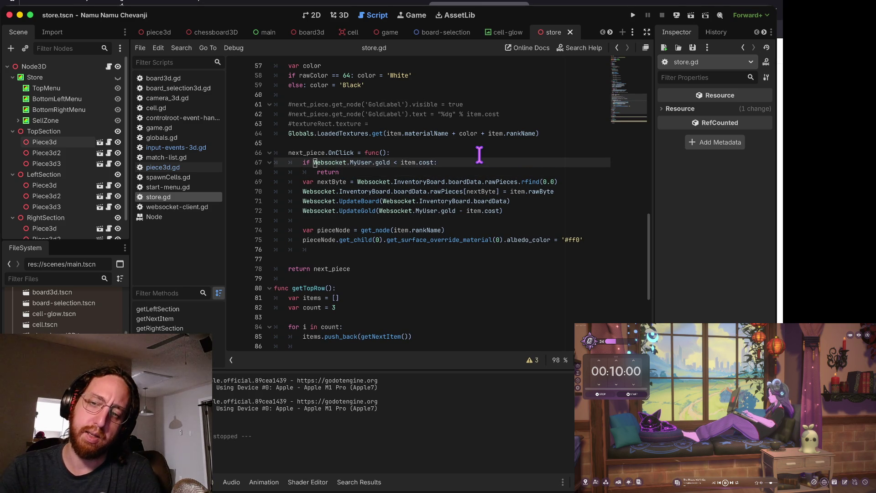
Try joining return onto the gold check line, toggling undo and redo
key("ctrl+z")
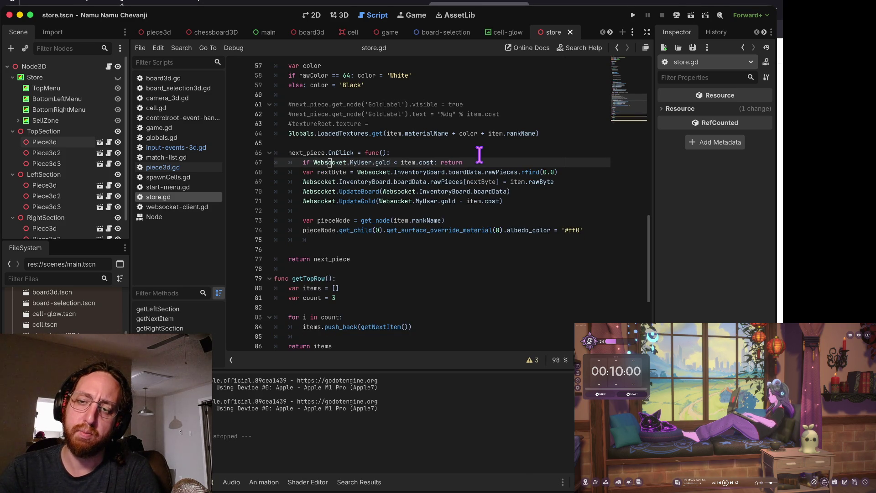
key("ctrl+z")
key("ctrl+shift+z")
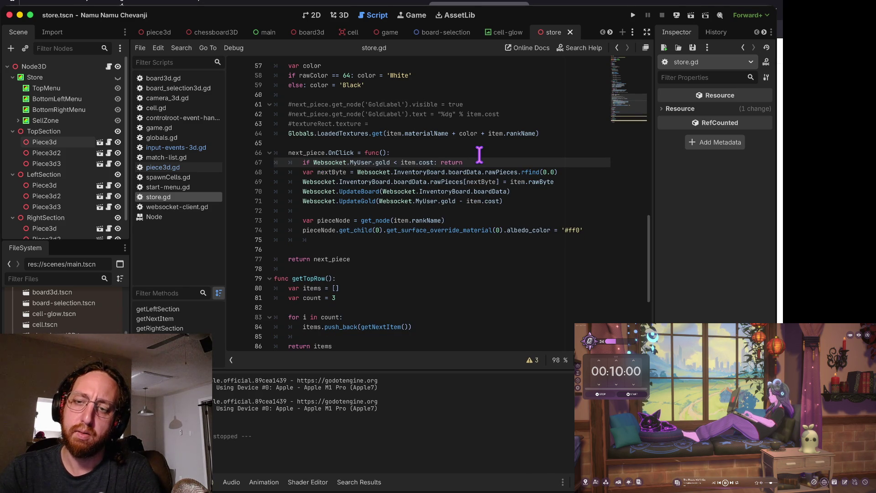
key("ctrl+z")
key("ctrl+shift+z")
key("ctrl+shift+z")
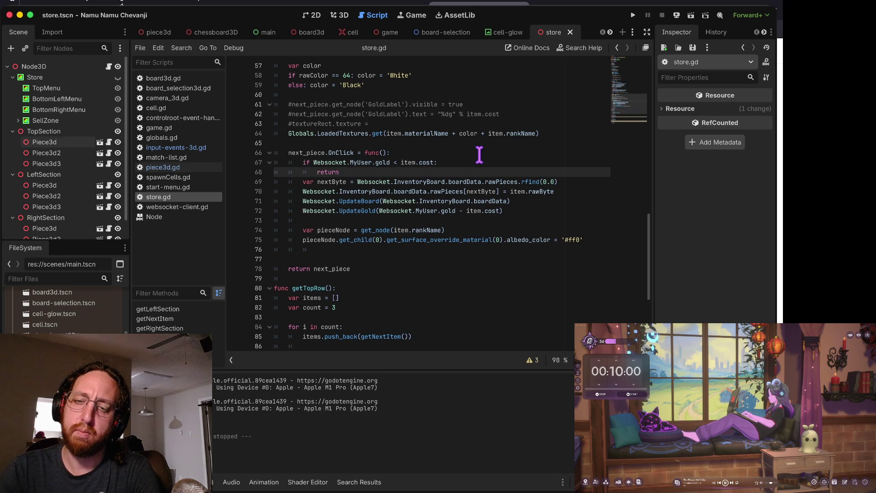
key("ctrl+z")
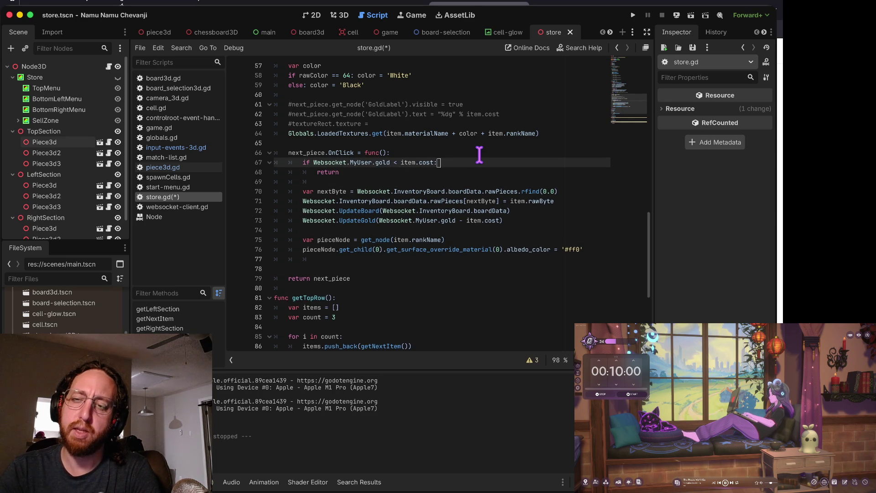
key("ctrl+shift+z")
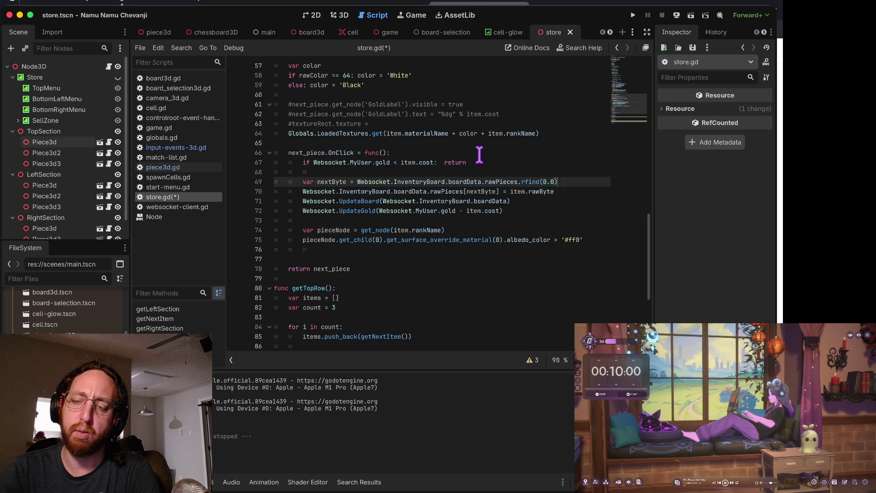
key("ctrl+z")
key("ctrl+shift+z")
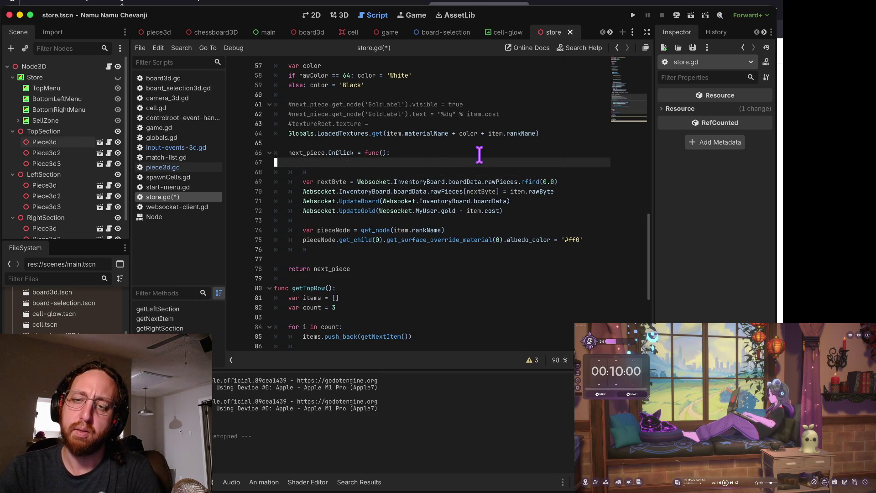
key("ctrl+z")
Put the gold check's return on its own indented line, add a blank line, and save
key("alt+Left")
key("Return")
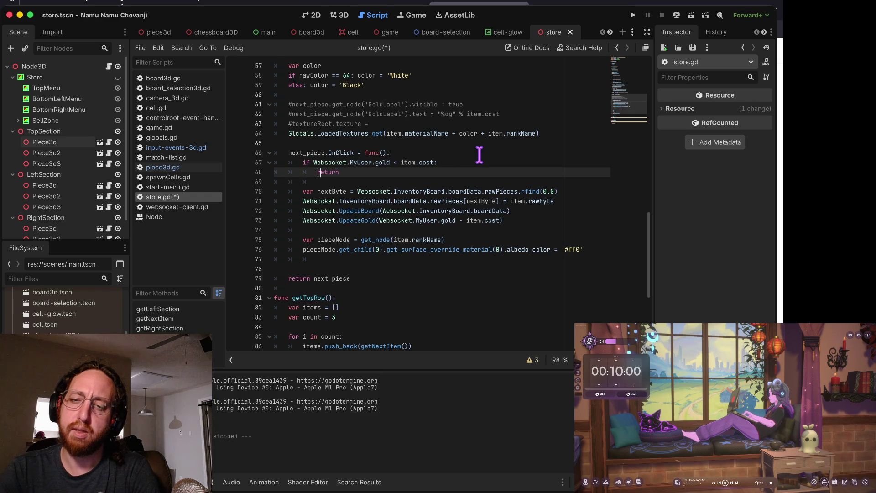
key("End")
key("Return")
key("ctrl+s")
key("Down")
key("Down")
key("Down")
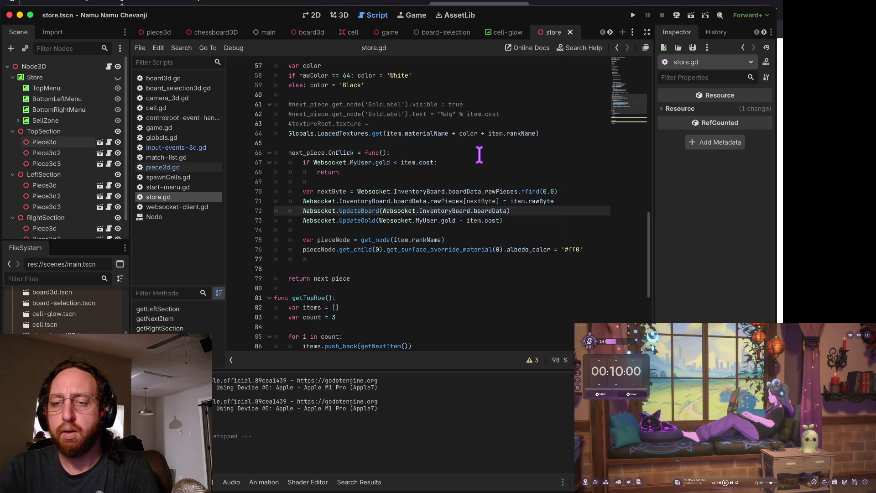
Run the game, enter a username, and click a board square to test clicking
key("super+b")
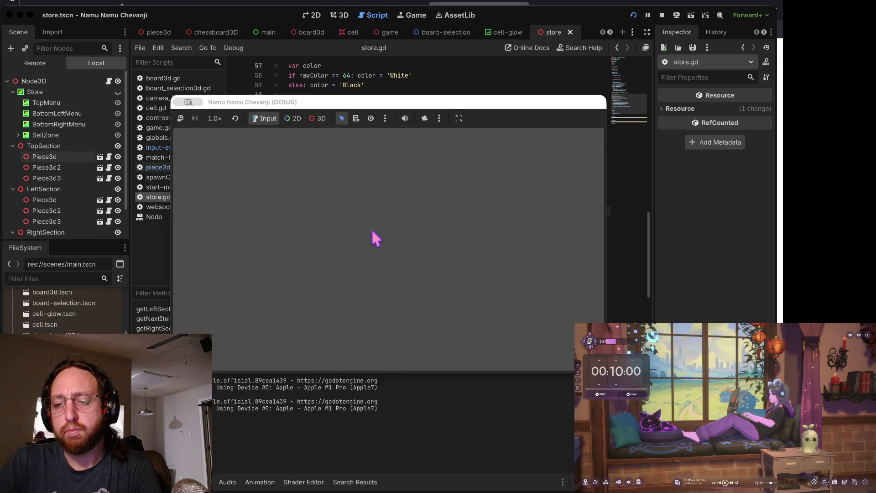
left_click(385, 267)
type("b")
left_click(382, 339)
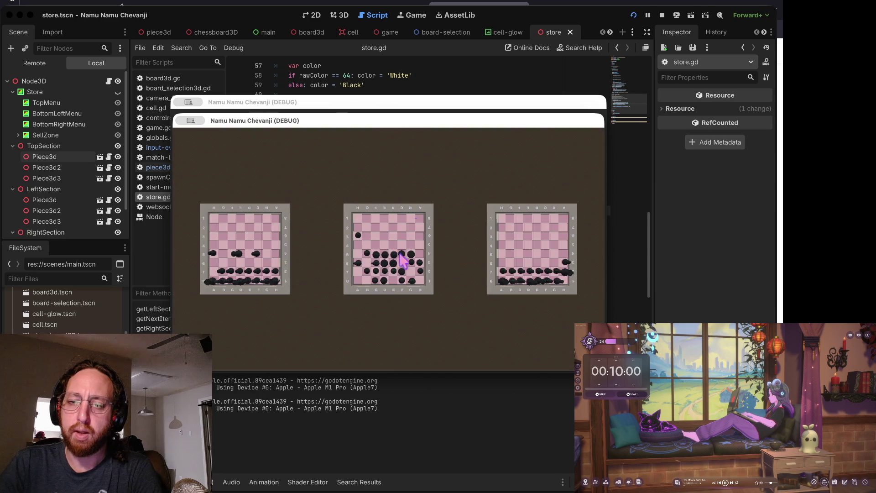
left_click(351, 278)
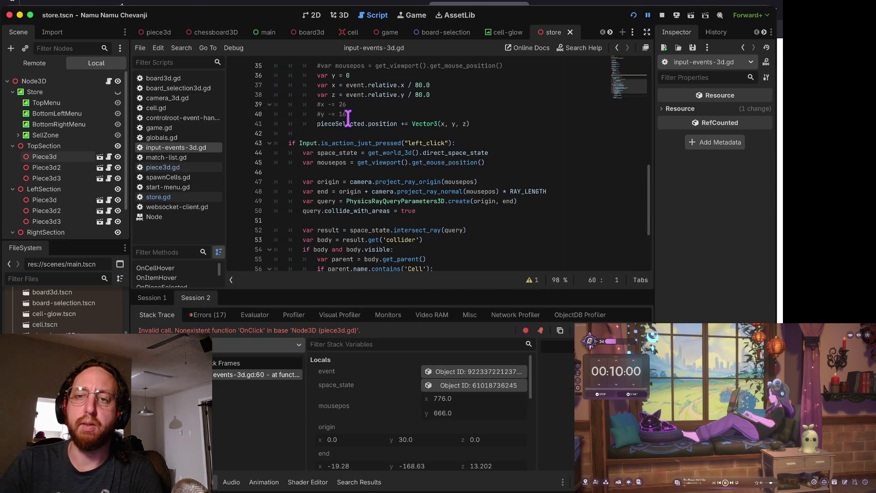
Resume the game paused at the OnClick error with F12 and open the in-game Store
mouse_move(387, 197)
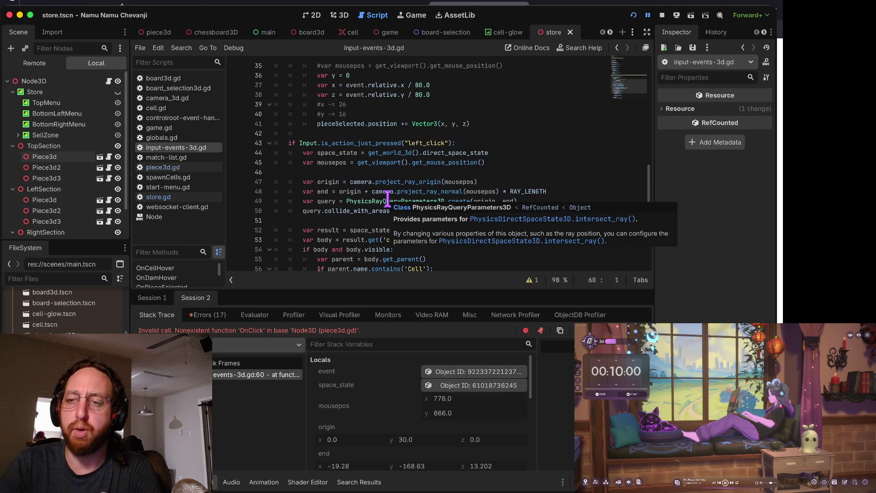
scroll(444, 121, "down", 3)
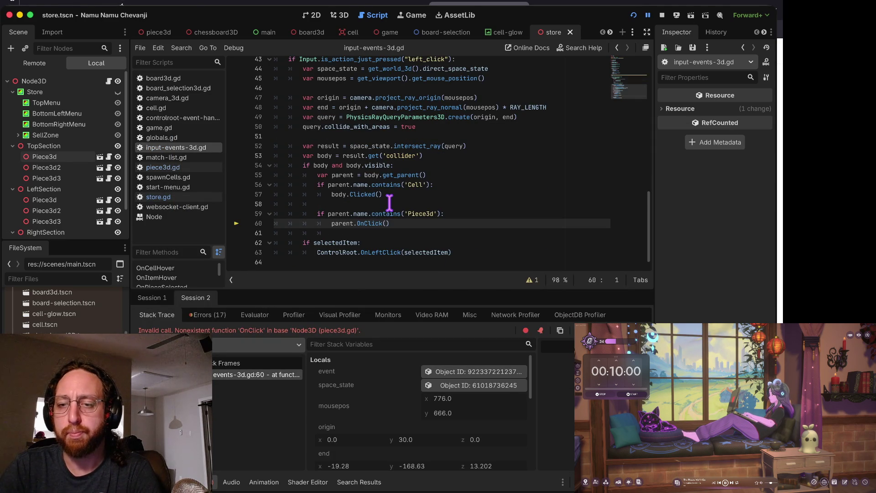
left_click(351, 224)
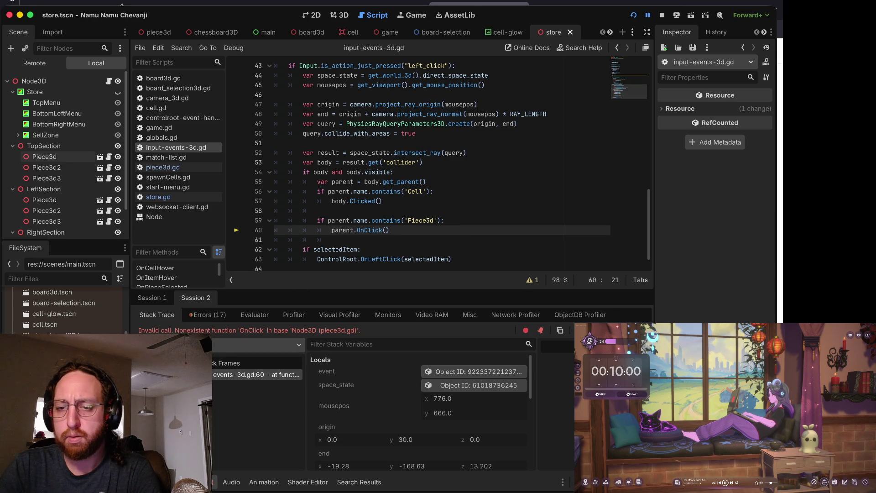
key("F12")
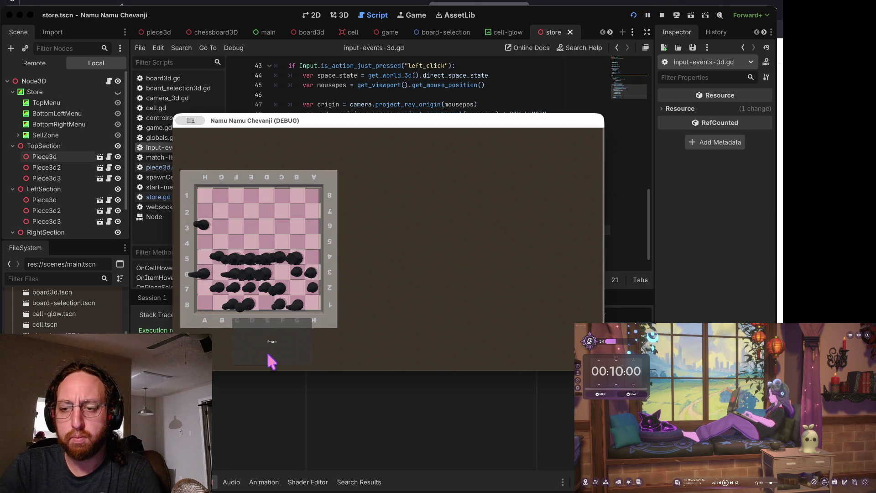
left_click(266, 351)
Return to input-events-3d.gd in the script editor and stop the running game
left_click(471, 85)
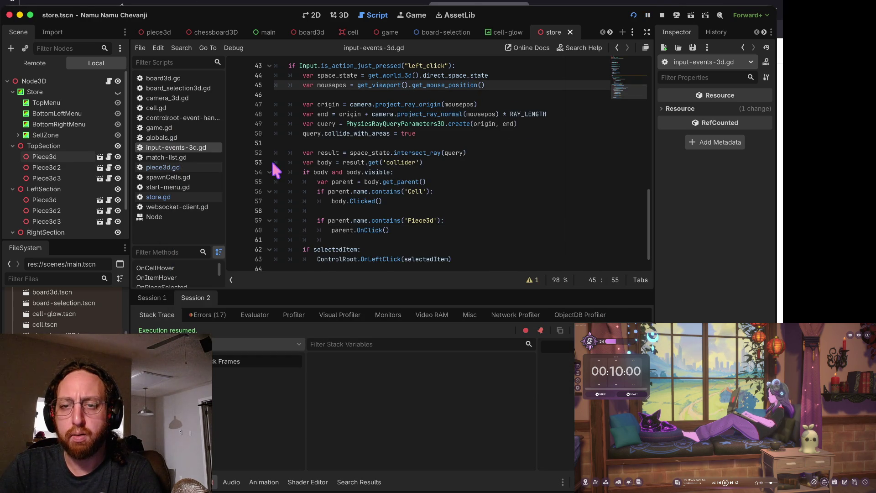
scroll(272, 165, "up", 2)
scroll(348, 140, "down", 2)
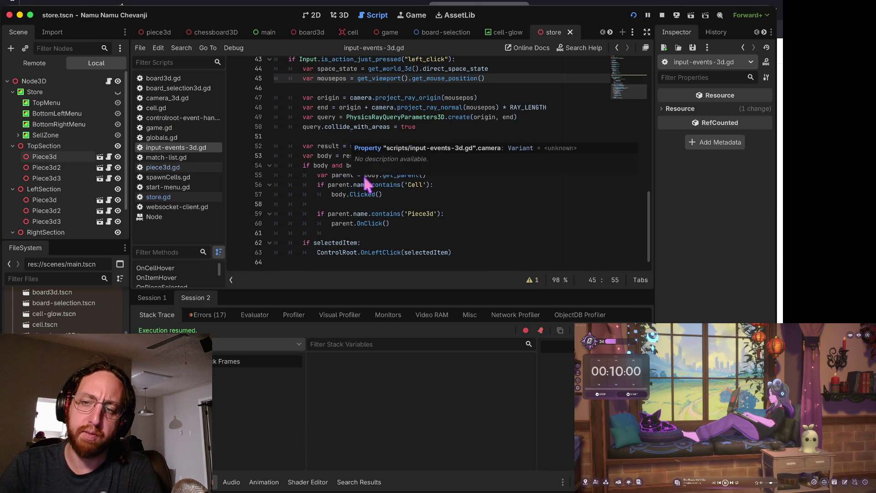
left_click(395, 194)
scroll(396, 197, "up", 8)
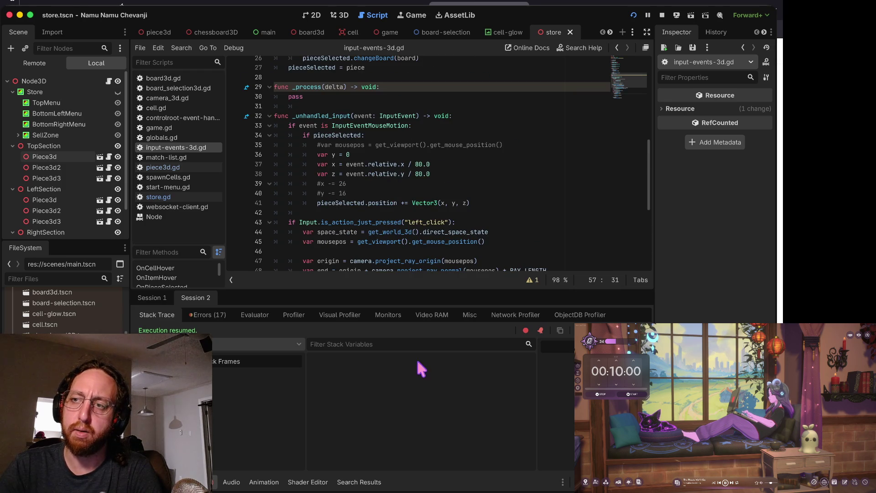
scroll(493, 241, "up", 5)
left_click(661, 15)
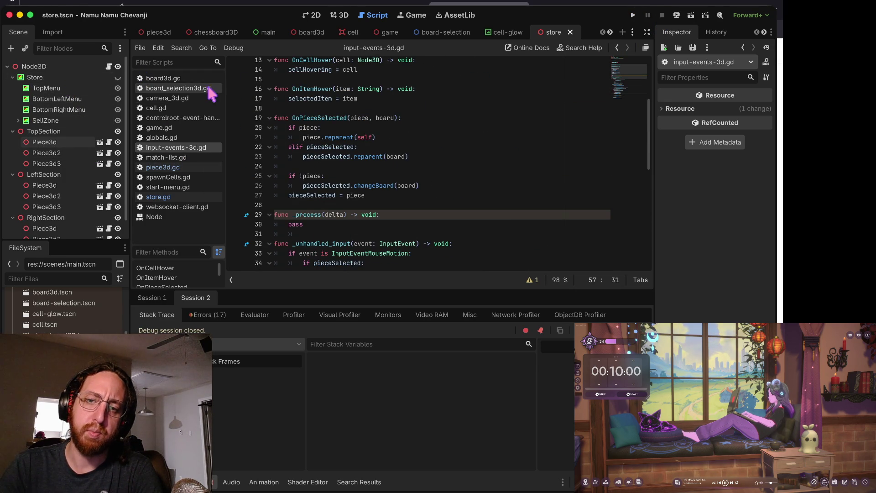
scroll(392, 164, "down", 10)
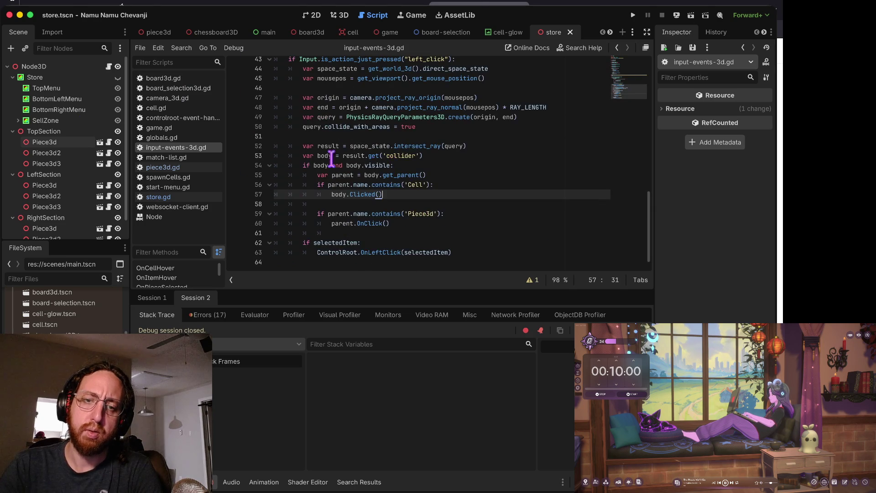
left_click(177, 198)
scroll(347, 160, "down", 5)
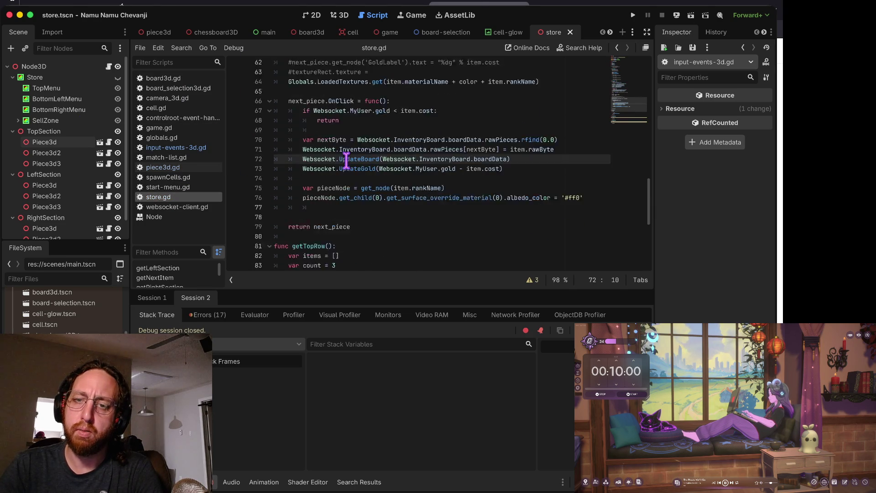
scroll(356, 120, "down", 1)
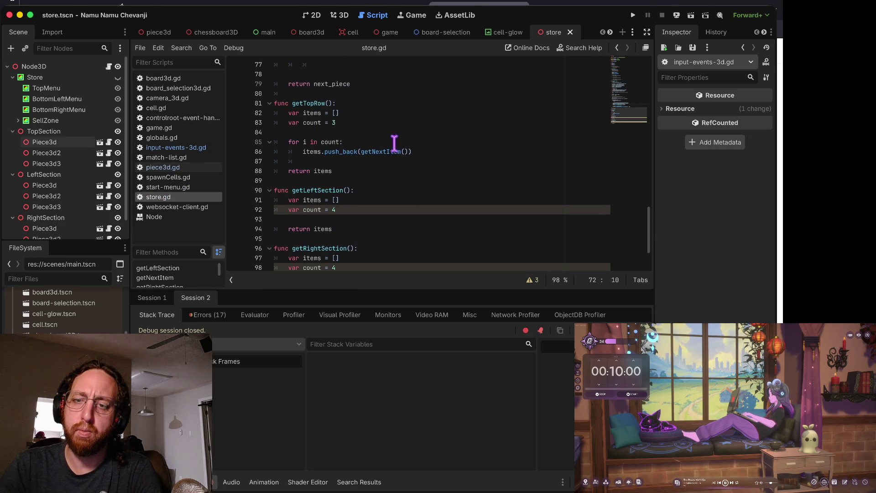
mouse_move(429, 153)
left_mouse_down()
mouse_move(306, 152)
mouse_move(314, 152)
left_mouse_up()
scroll(417, 92, "up", 7)
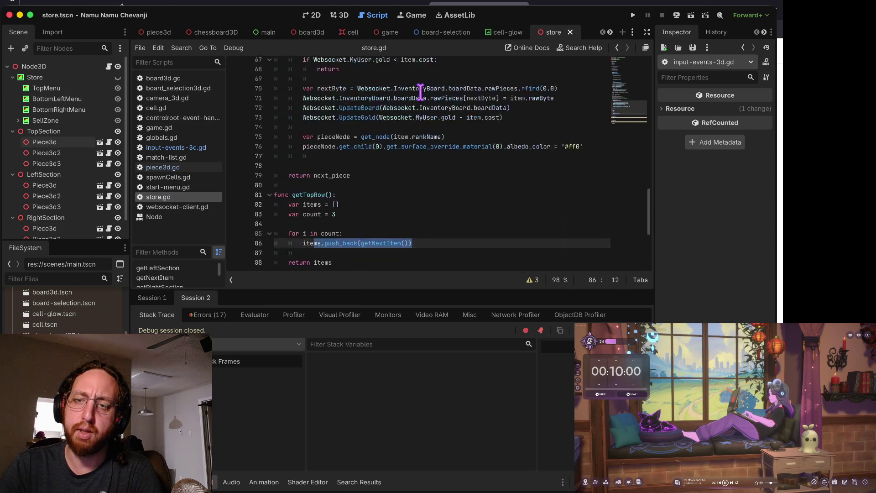
scroll(411, 129, "up", 5)
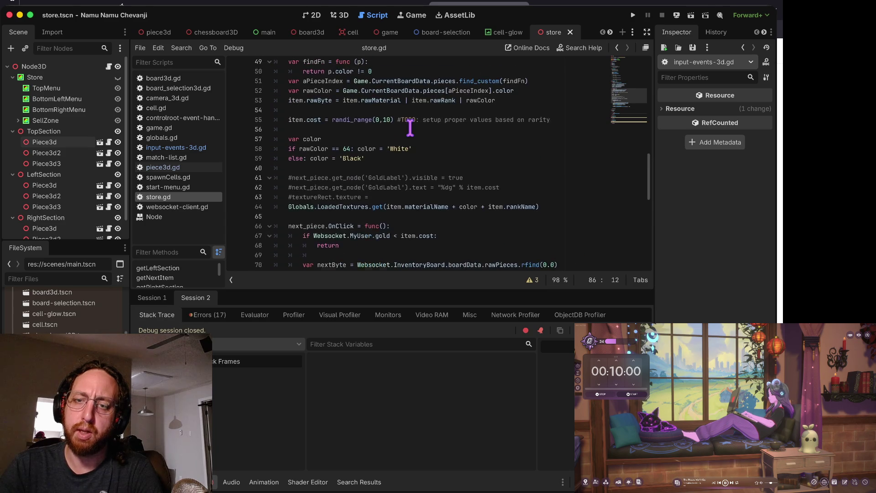
scroll(395, 146, "up", 1)
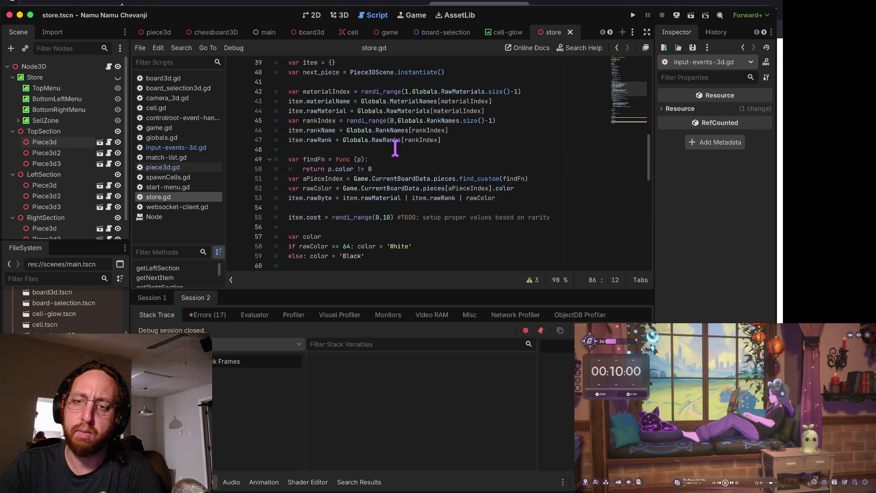
scroll(366, 149, "down", 3)
scroll(369, 151, "up", 5)
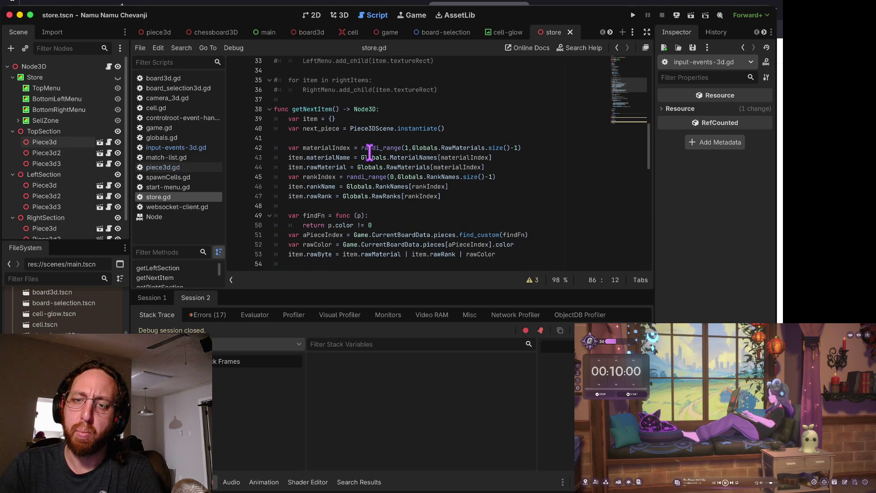
scroll(369, 151, "down", 15)
left_click(314, 132)
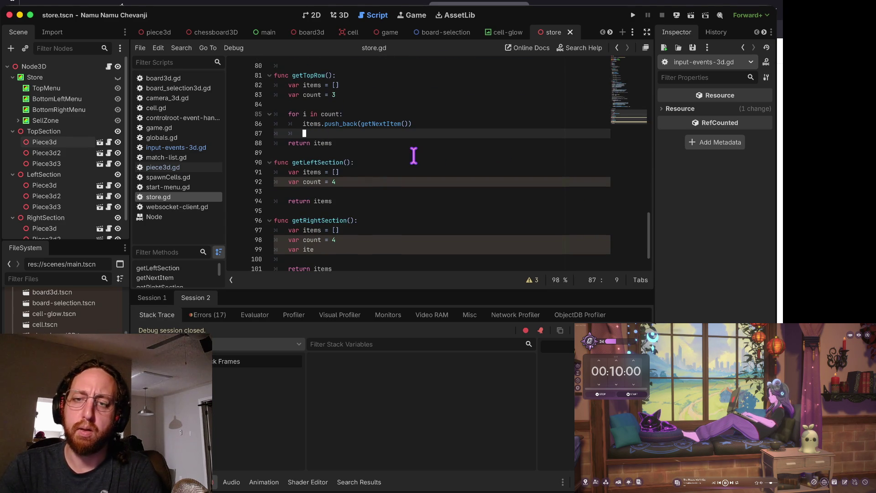
Add a TopSection.add_child(item) line inside getTopRow's for loop
key("Return")
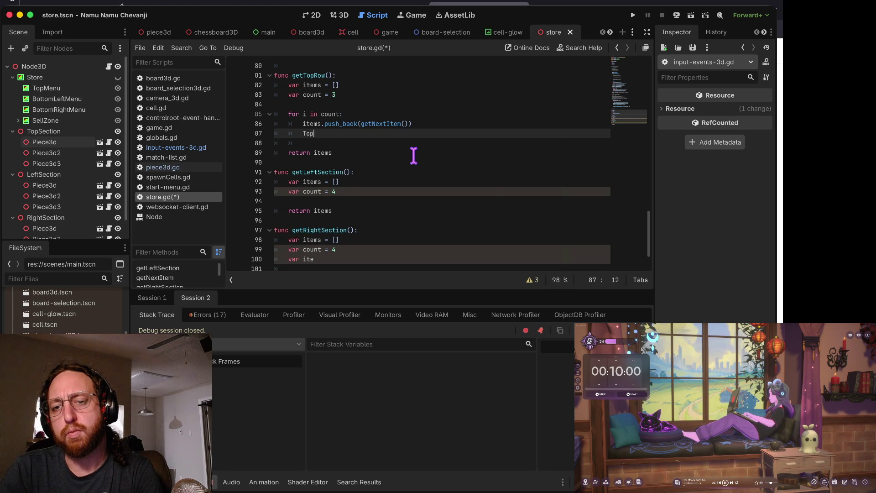
key("Return")
type(".add_")
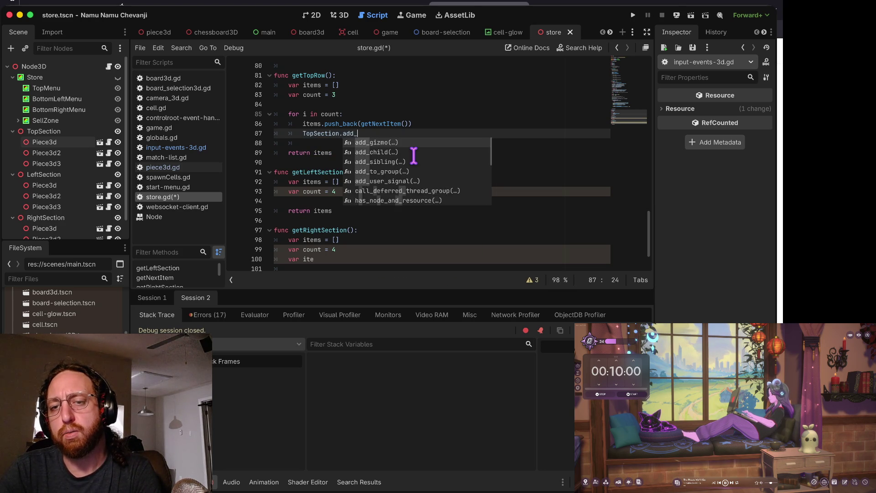
type("child(")
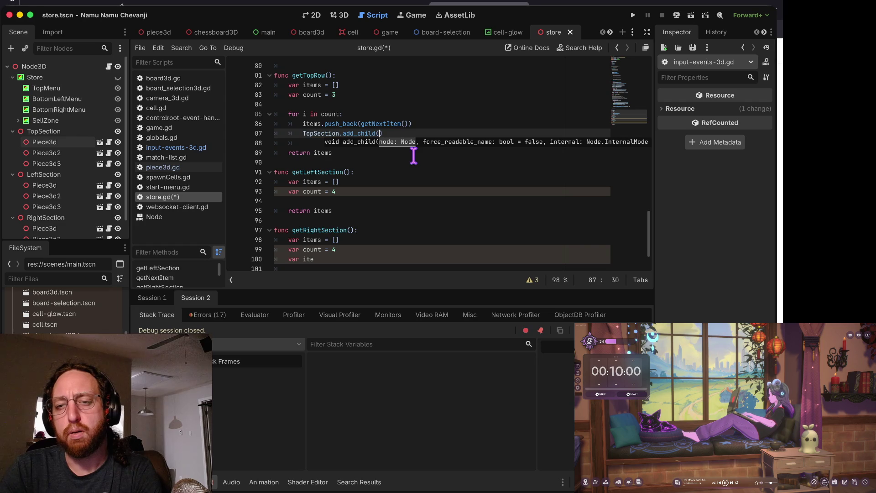
type("item")
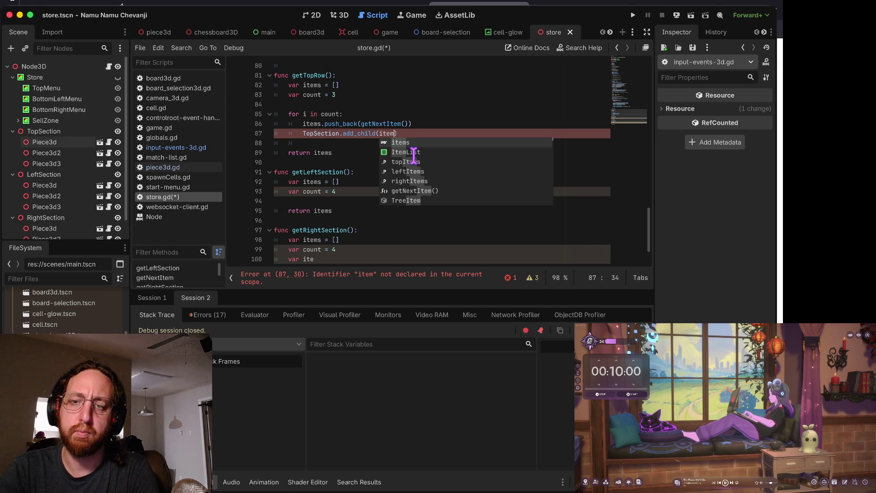
key("Escape")
Prefix the push_back line with 'var i', pass i to add_child, and save
key("Up")
key("Home")
type("var i")
key("Down")
key("End")
key("Left")
key("BackSpace")
key("BackSpace")
key("BackSpace")
type("i")
key("Escape")
key("Right")
key("ctrl+s")
Make the declaration 'var i = items.push_back(getNextItem())' and save
key("Up")
key("Home")
key("Right")
key("Right")
key("Right")
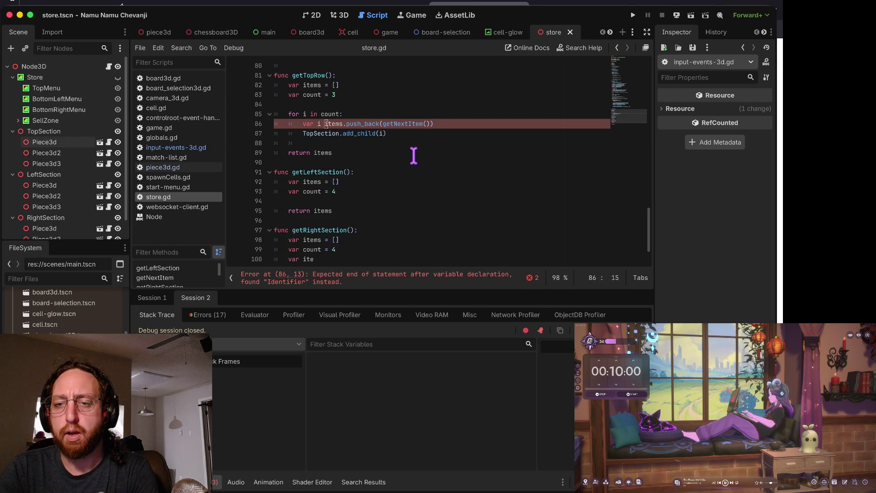
type("=")
key("ctrl+s")
key("Down")
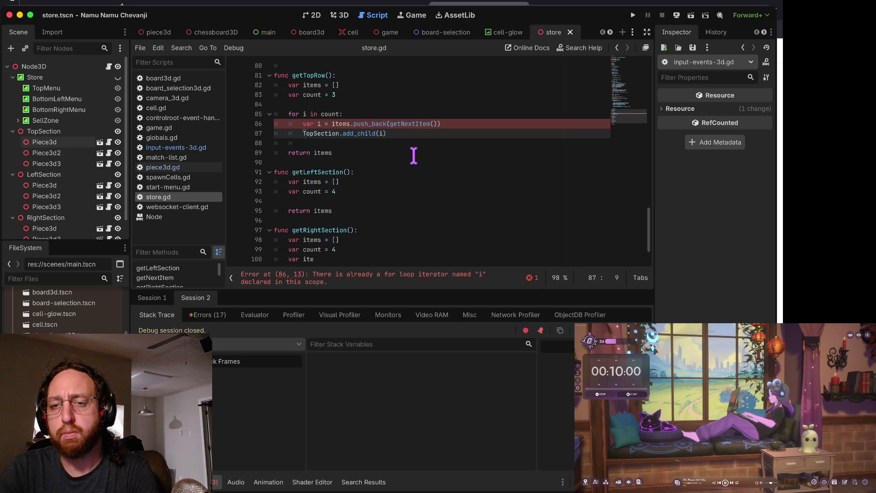
Rename the variable from i to item in the declaration and add_child call, then save
key("Up")
key("Right")
key("Right")
key("Right")
key("alt+Right")
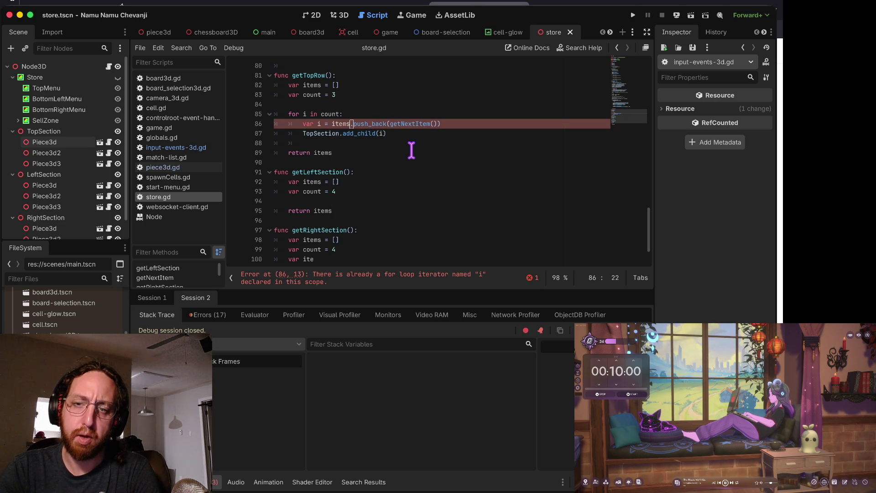
key("alt+Left")
key("alt+Left")
key("alt+Left")
type("tem")
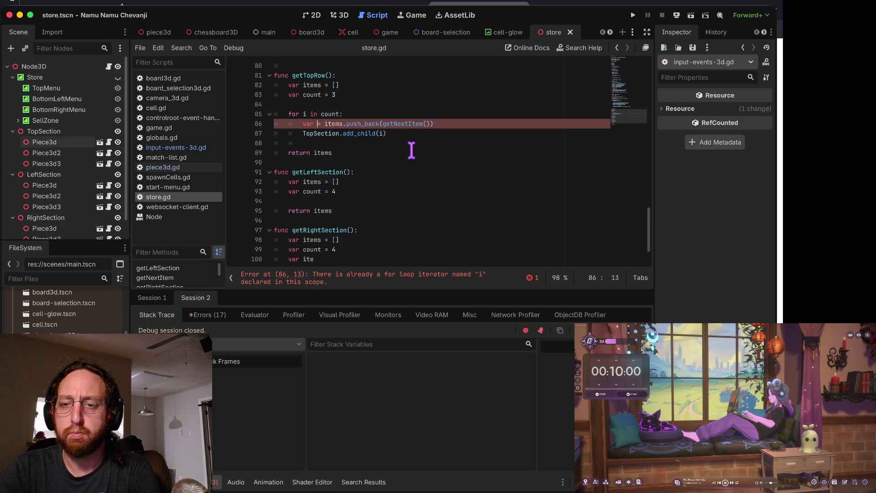
key("Down")
key("End")
type("tem")
key("Home")
key("ctrl+s")
key("Up")
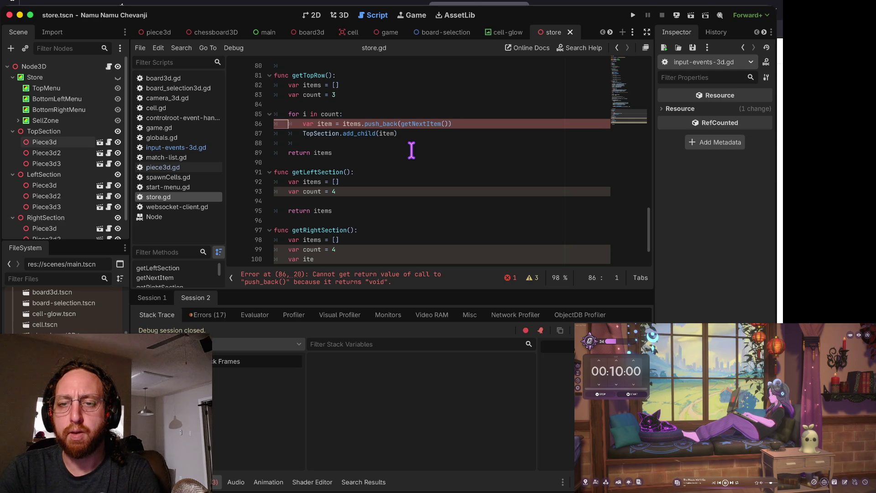
Rework the getTopRow loop so getNextItem's result is stored in item and pushed onto items, then save
key("alt+Right")
key("alt+Right")
key("alt+Right")
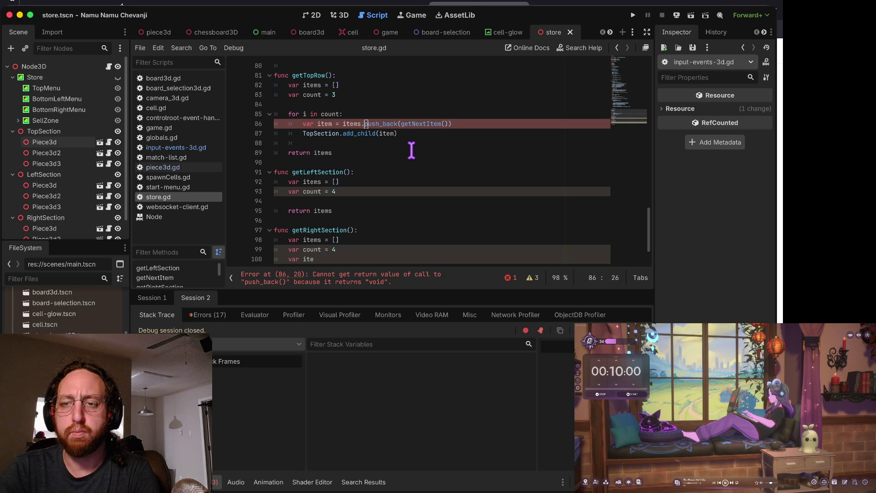
key("alt+Right")
key("F12")
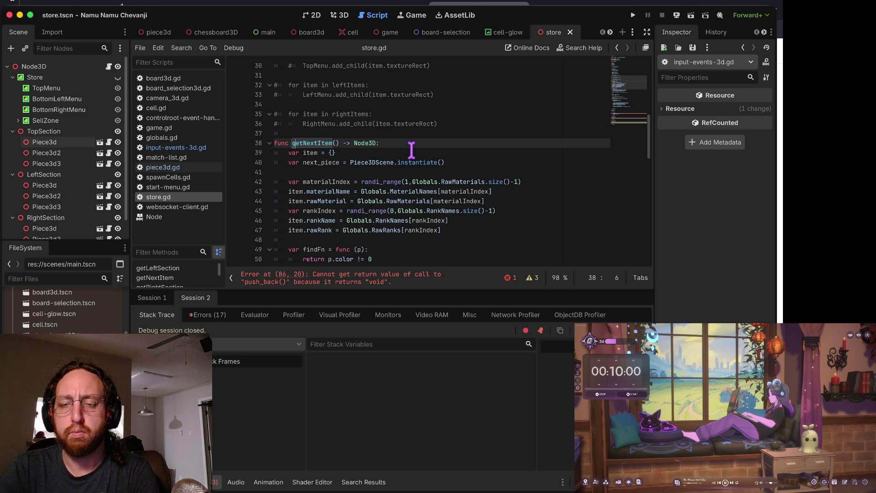
key("alt+Left")
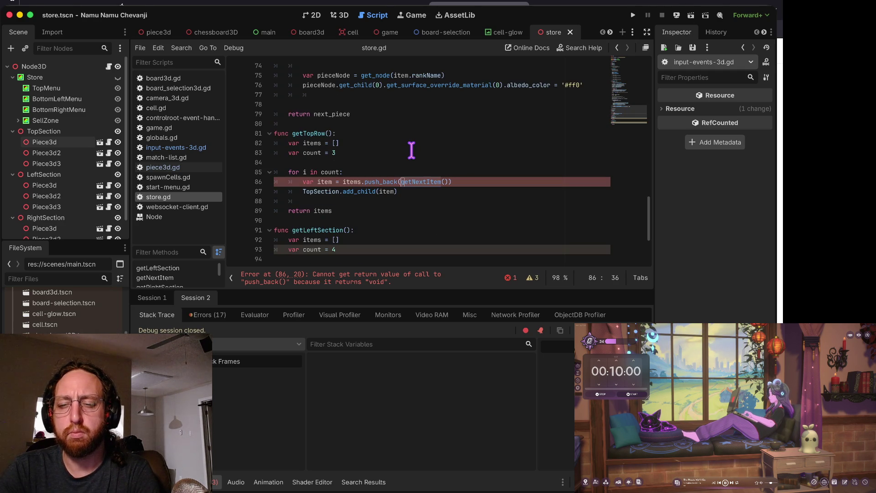
key("alt+Left")
key("alt+Left")
key("alt+Right")
key("alt+Right")
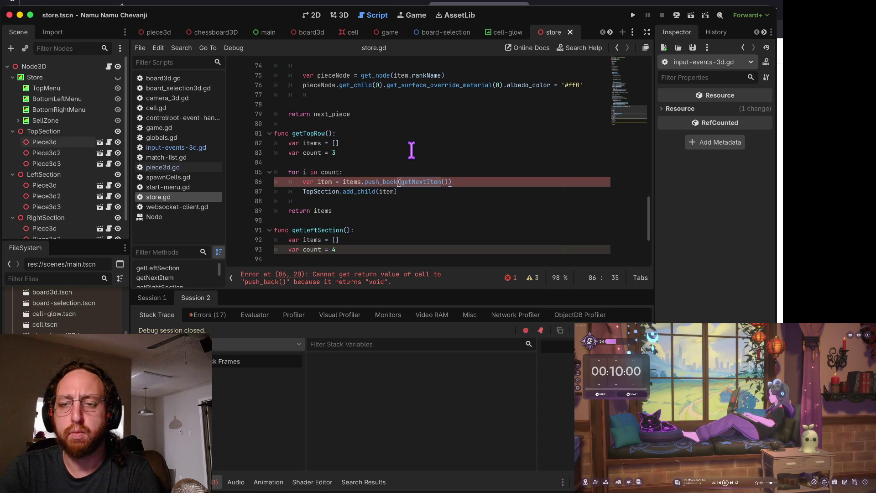
key("alt+Left")
key("alt+Left")
type("getN")
key("Tab")
key("Return")
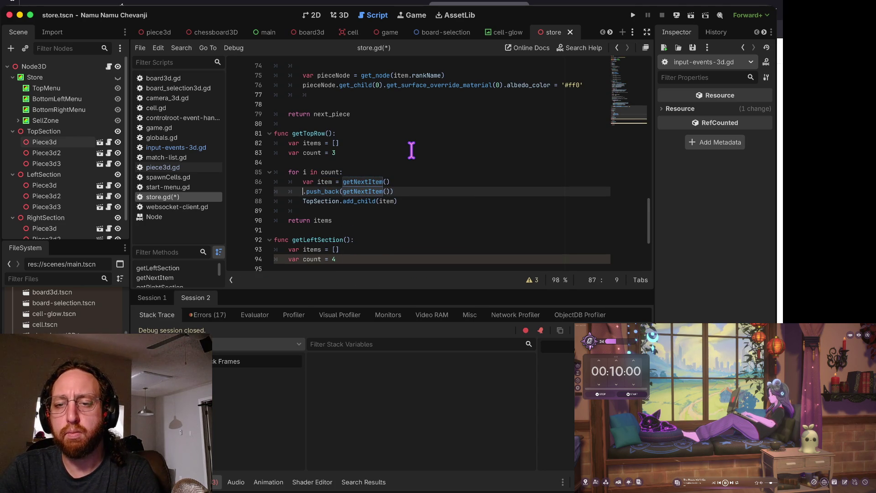
type("items")
key("End")
key("Left")
key("Left")
key("BackSpace")
key("ctrl+BackSpace")
type("item")
key("Home")
key("ctrl+s")
Start an item position assignment line beside the add_child call
key("alt+Right")
key("alt+Right")
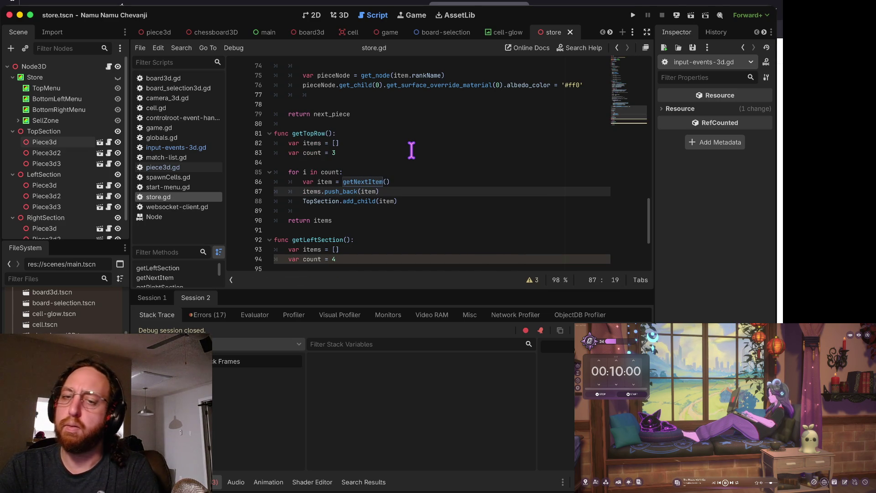
key("Down")
key("alt+Right")
key("alt+Right")
key("alt+Right")
key("Home")
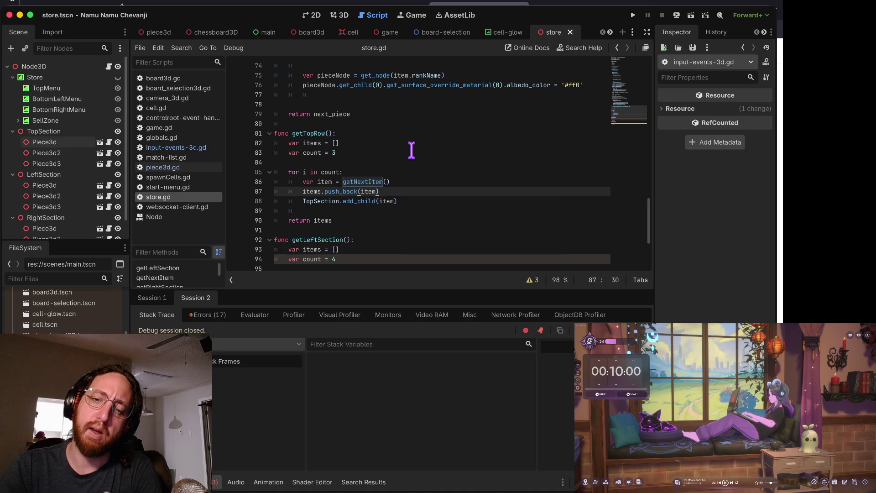
key("Return")
key("Up")
type("ite")
key("BackSpace")
type("iton")
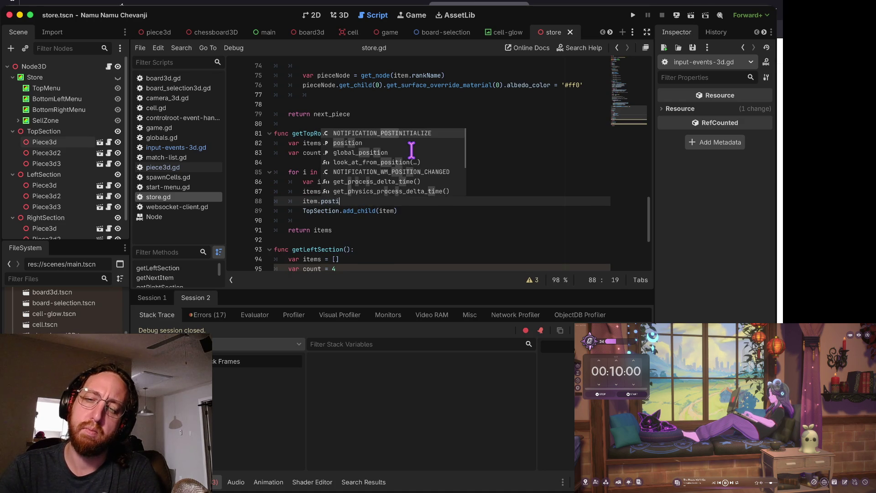
Declare var loopCount = 0 above the getTopRow loop
key("Up")
key("Up")
key("Up")
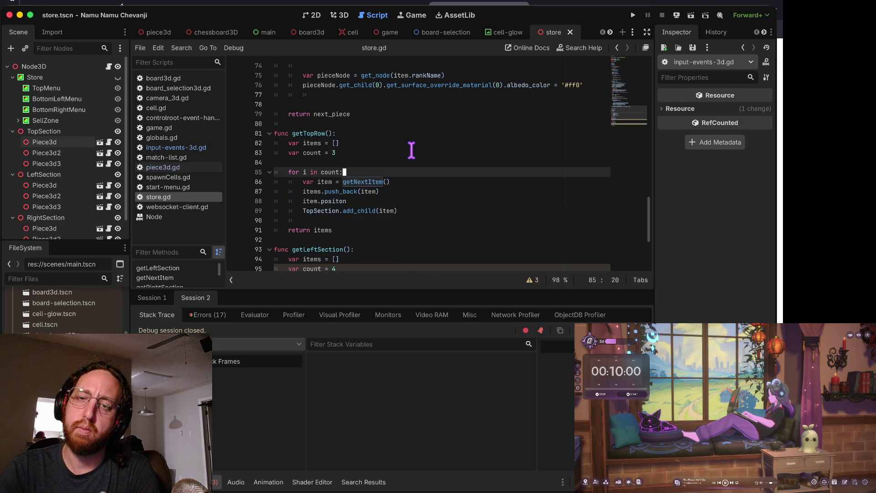
key("Home")
key("Return")
key("Up")
key("BackSpace")
type("var count =")
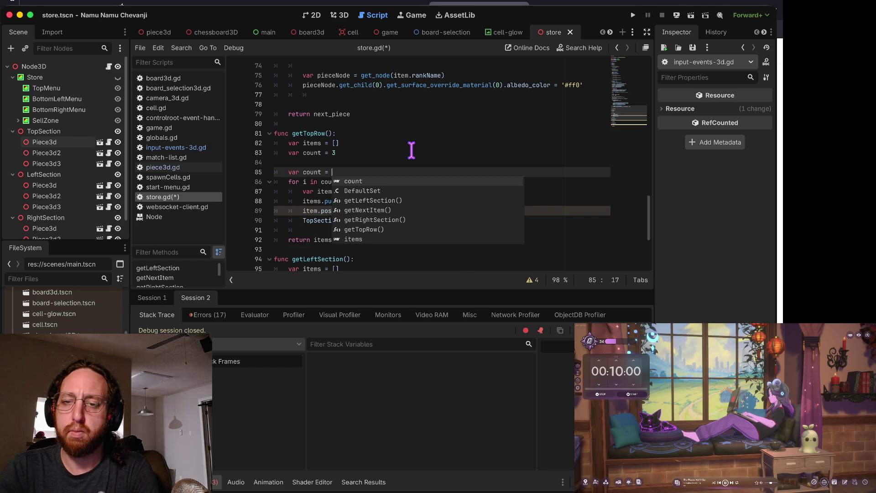
key("Left")
key("Left")
key("Left")
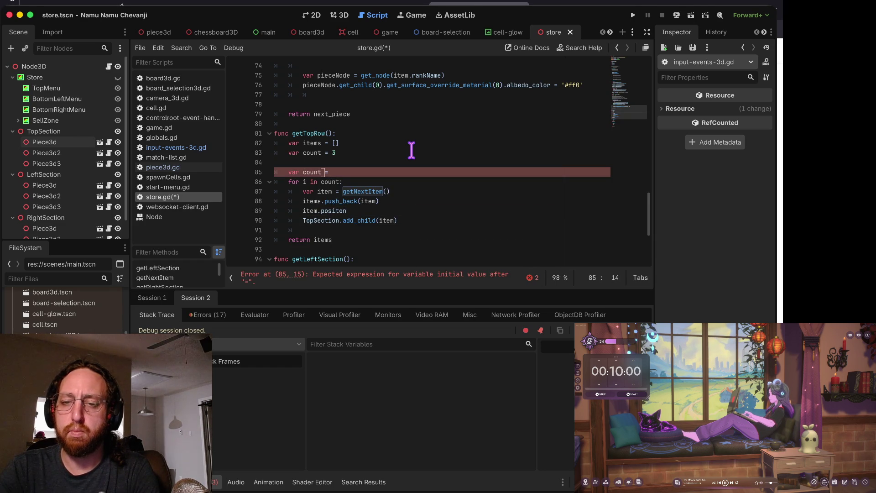
key("BackSpace")
key("BackSpace")
key("BackSpace")
key("Down")
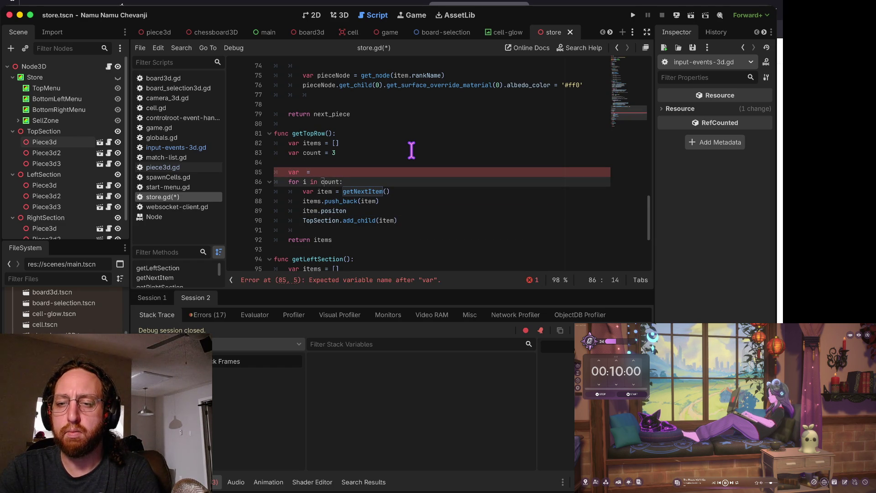
type("ra")
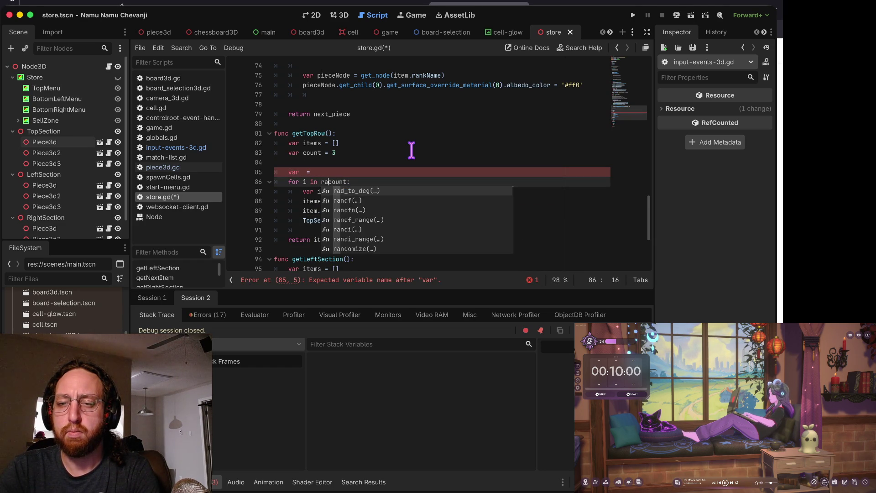
type("nge")
key("Left")
key("Left")
key("Left")
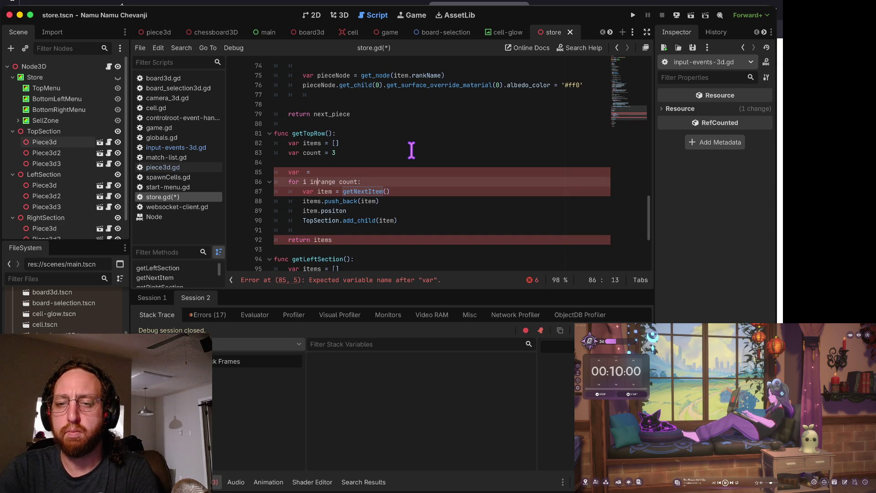
key("Delete")
key("Delete")
key("Delete")
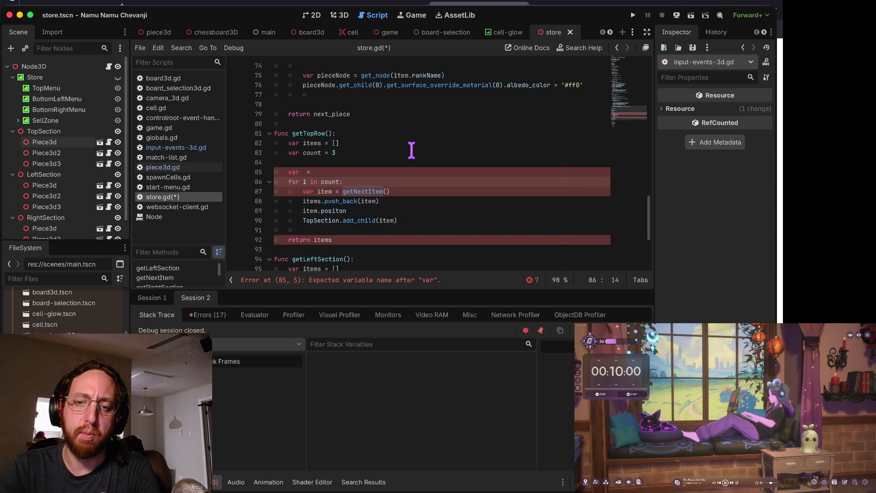
key("Up")
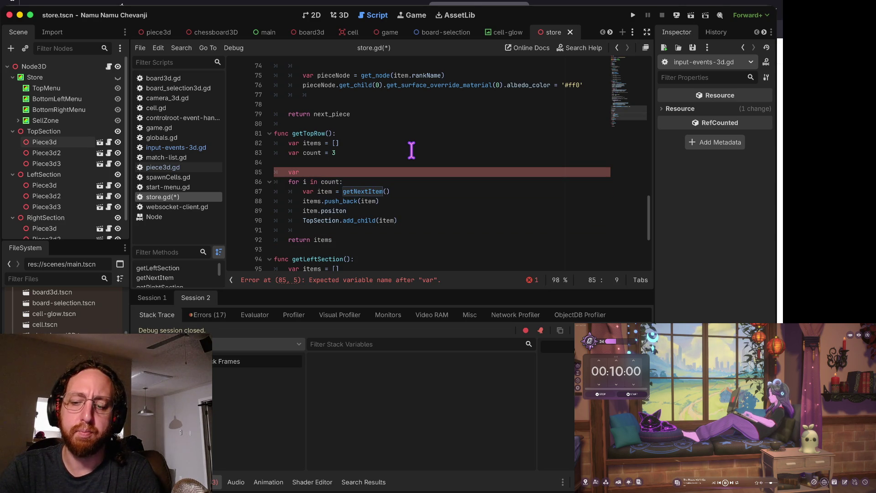
type("loopCount")
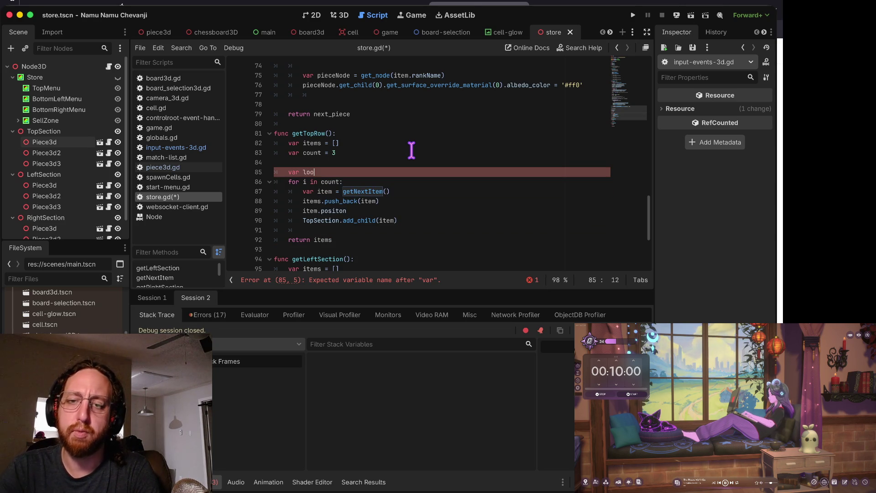
type(" = 0")
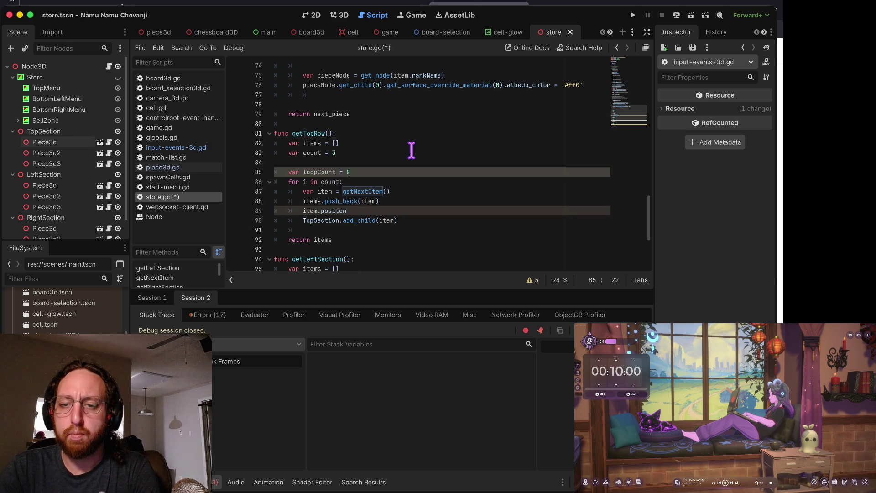
Set the item's position to Vector3(loopCount * 50, 0, 0) and save store.gd
key("Down")
key("Down")
key("Down")
key("Left")
key("Left")
key("Left")
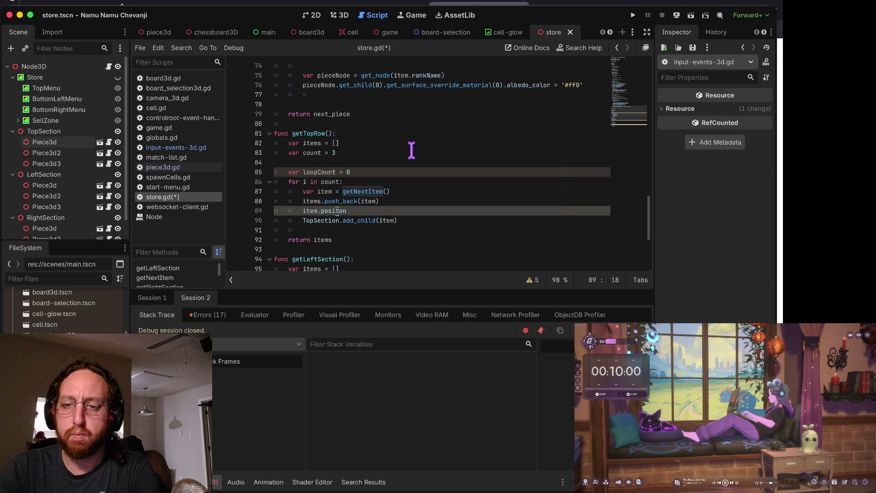
key("End")
type("Vector3(loo")
key("Return")
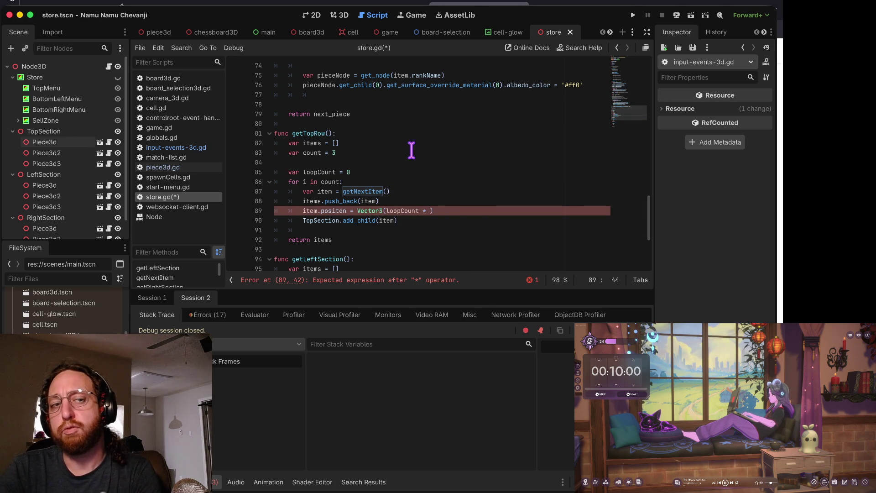
type("50")
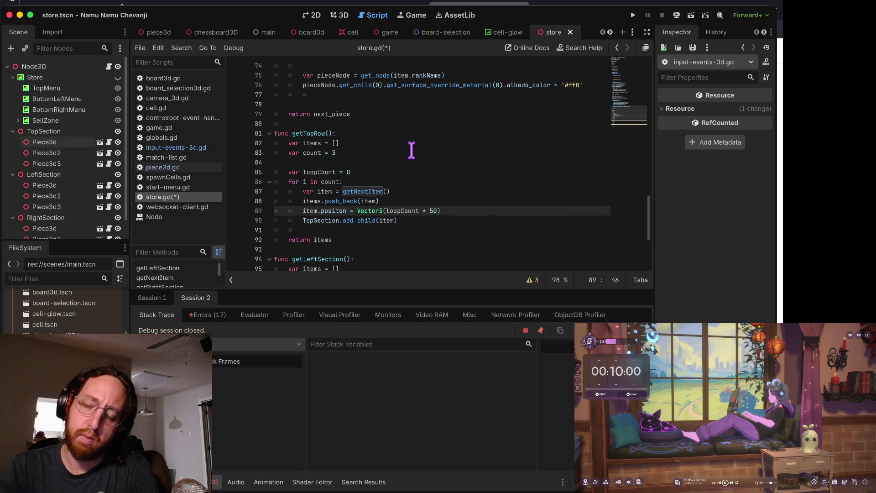
type(", 0,")
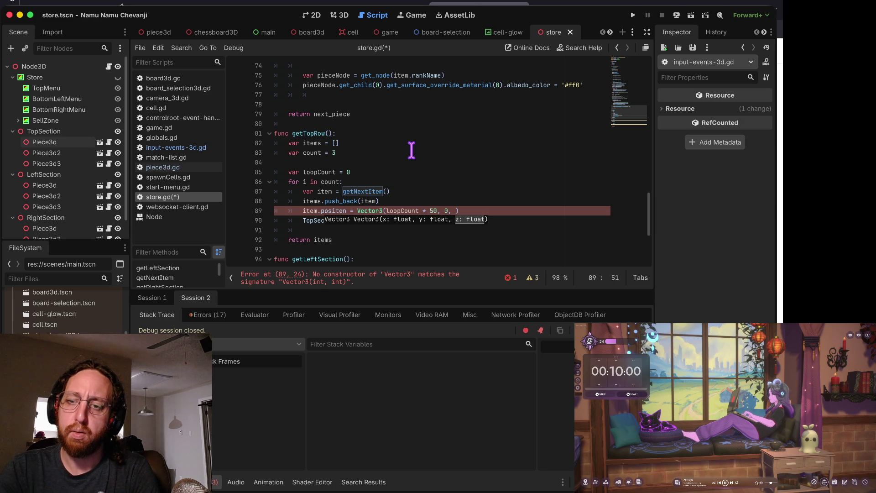
key("Left")
key("Left")
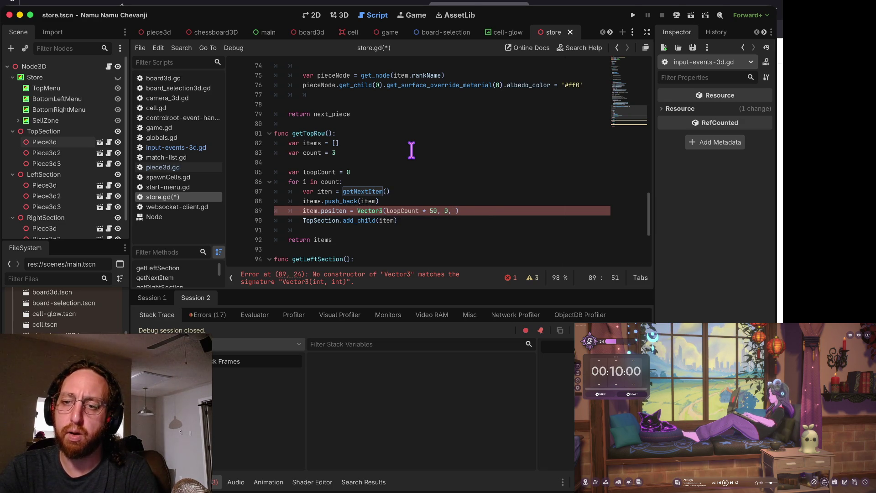
key("ctrl+s")
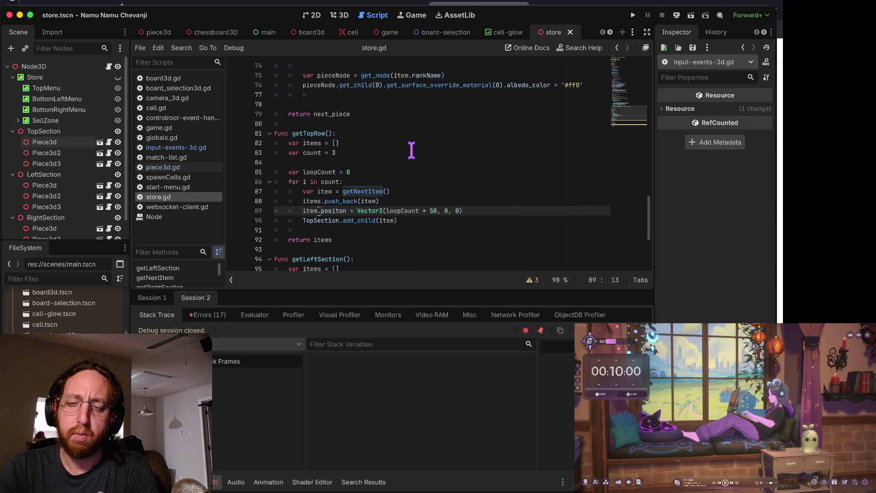
Move the position line below add_child, add loopCount += 1, and run the game
key("alt+Down")
key("Up")
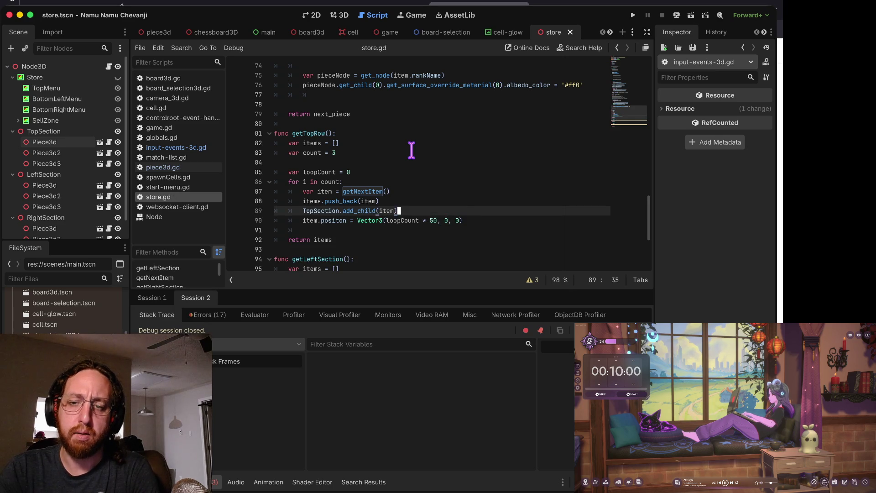
key("End")
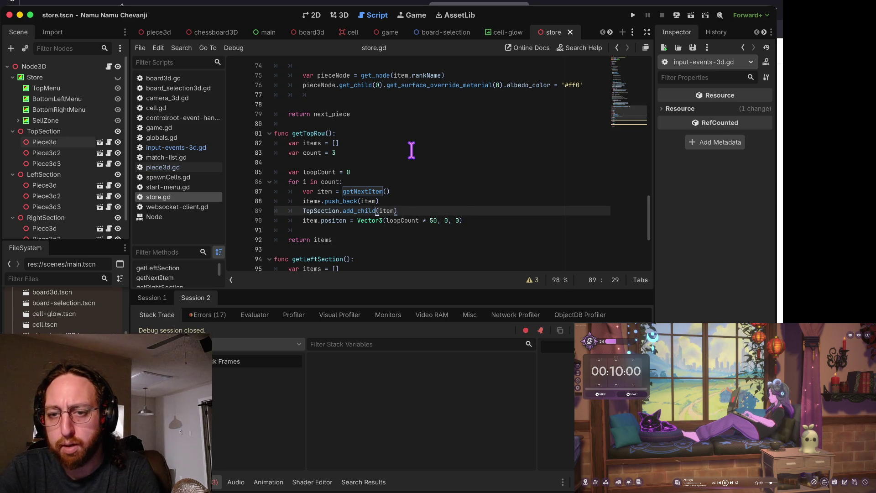
key("Down")
key("End")
key("Return")
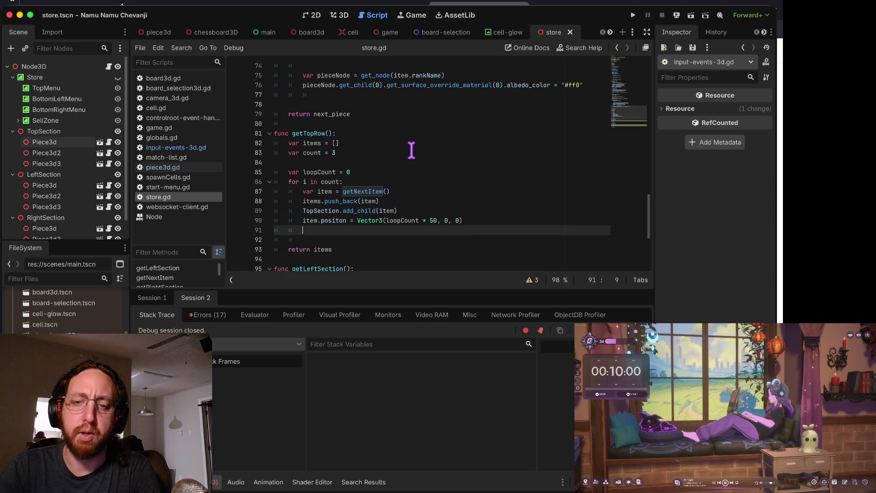
type("loop")
key("Return")
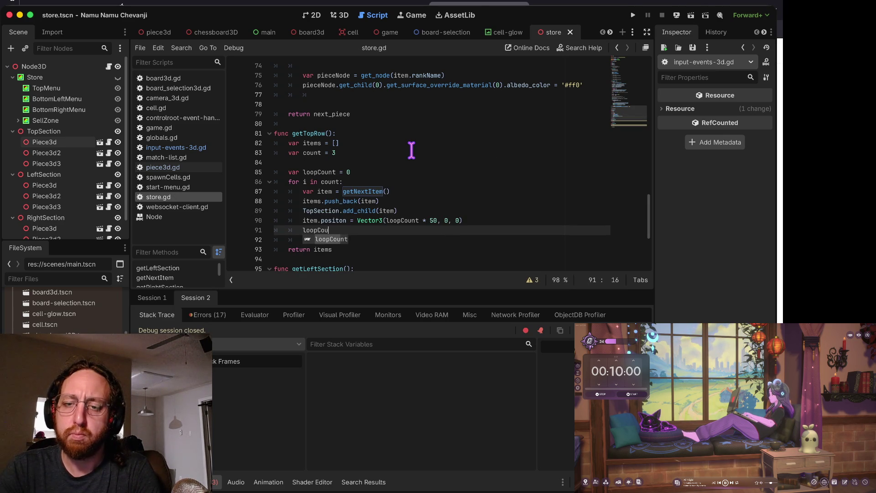
type("+= 1")
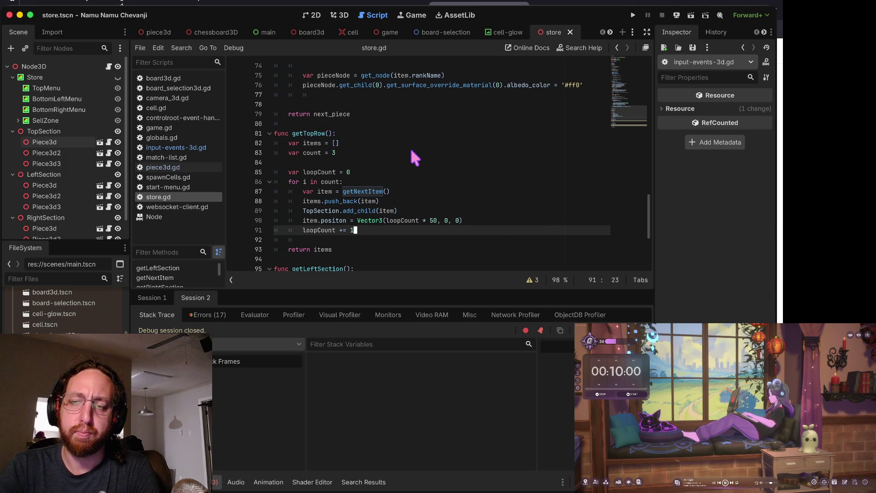
key("super+b")
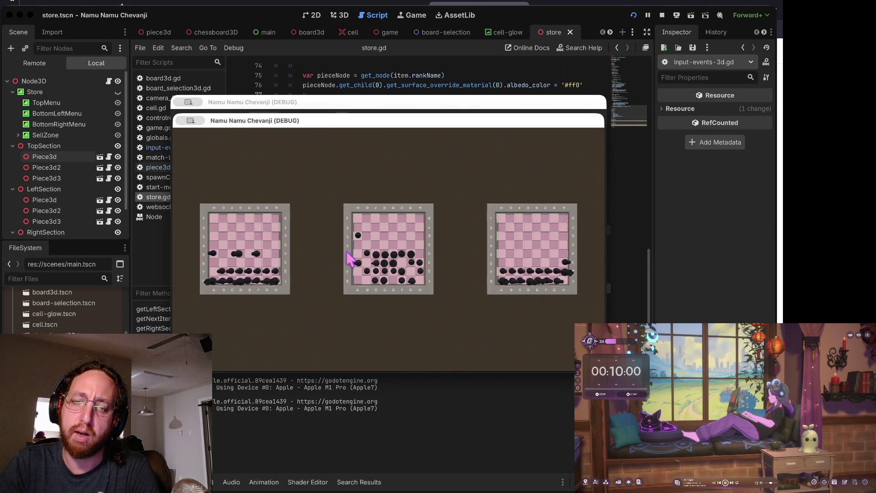
Open the middle board and the Store in the running game, hitting the break at store.gd line 90
left_click(349, 259)
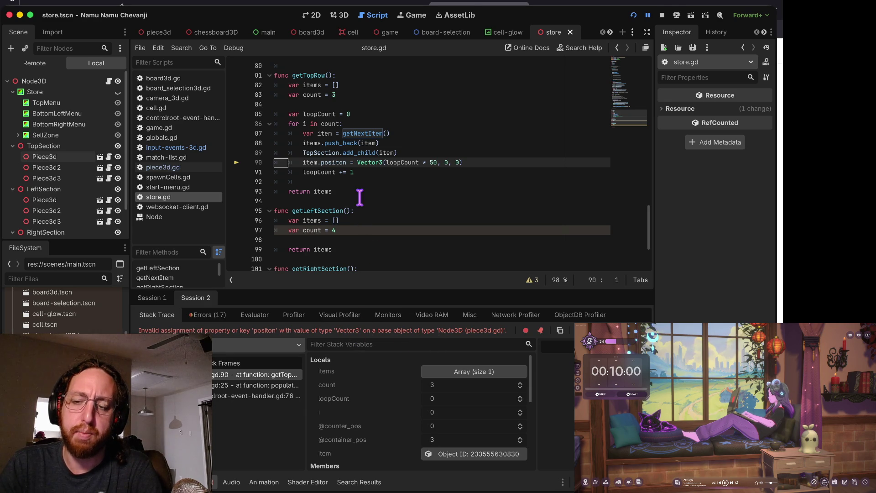
scroll(371, 181, "up", 1)
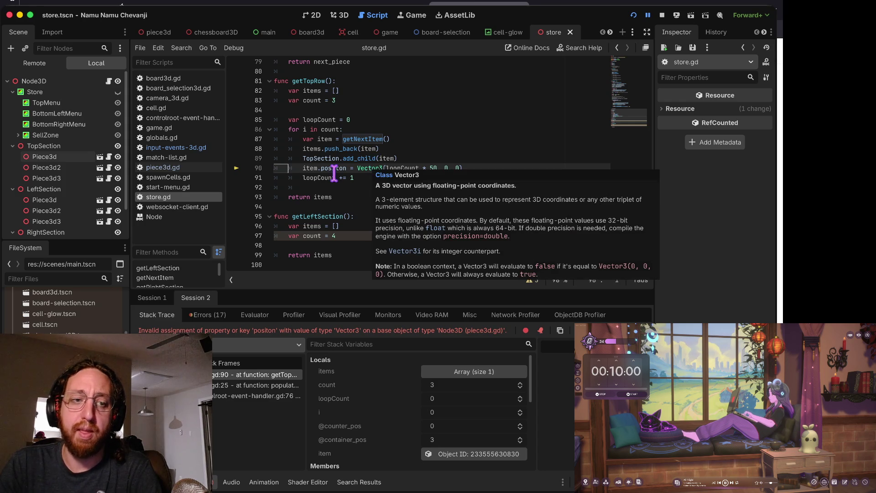
Correct 'positon' to 'position' on store.gd line 90 and relaunch the game
left_click(414, 110)
scroll(414, 109, "down", 1)
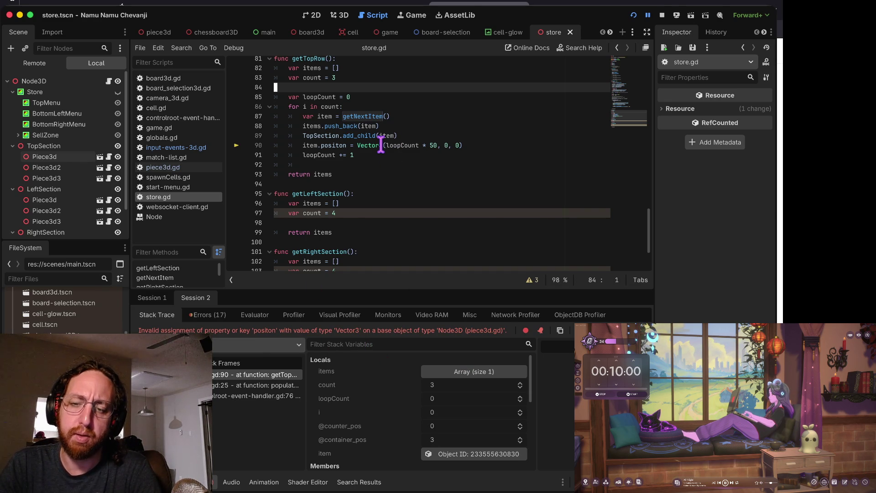
mouse_move(381, 146)
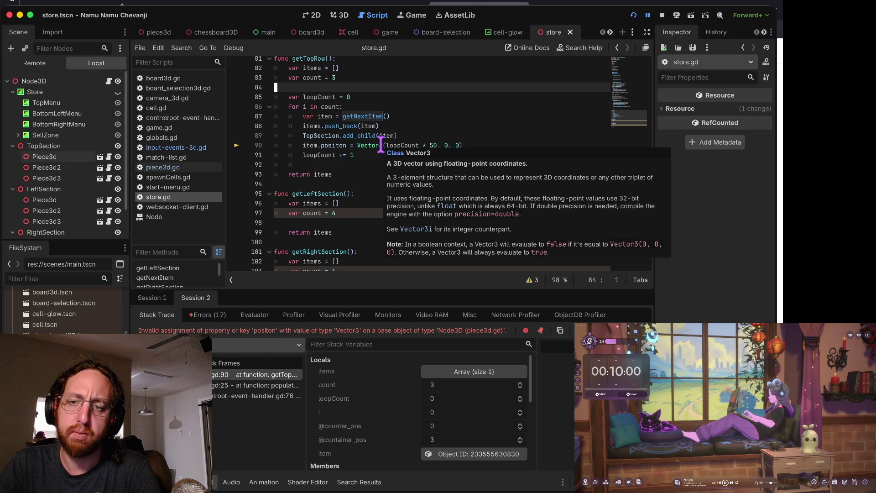
left_click(346, 194)
left_click(336, 153)
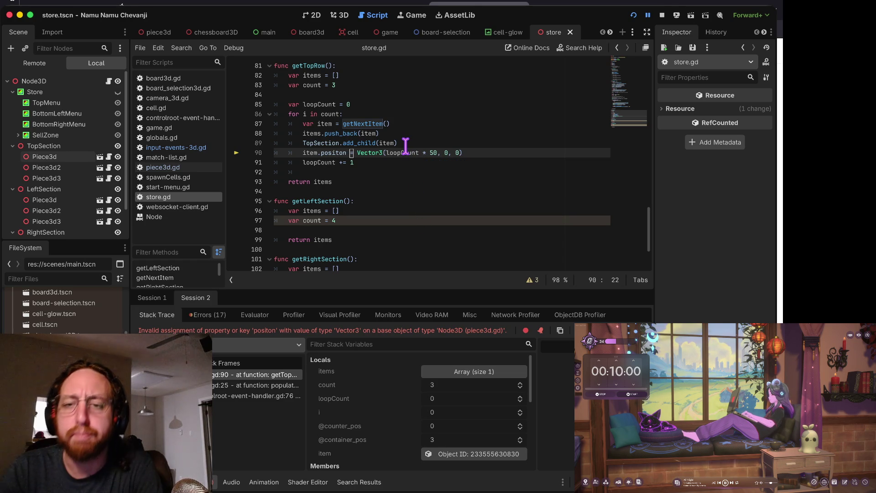
key("BackSpace")
key("BackSpace")
key("BackSpace")
type("ti")
key("Return")
key("Home")
key("Home")
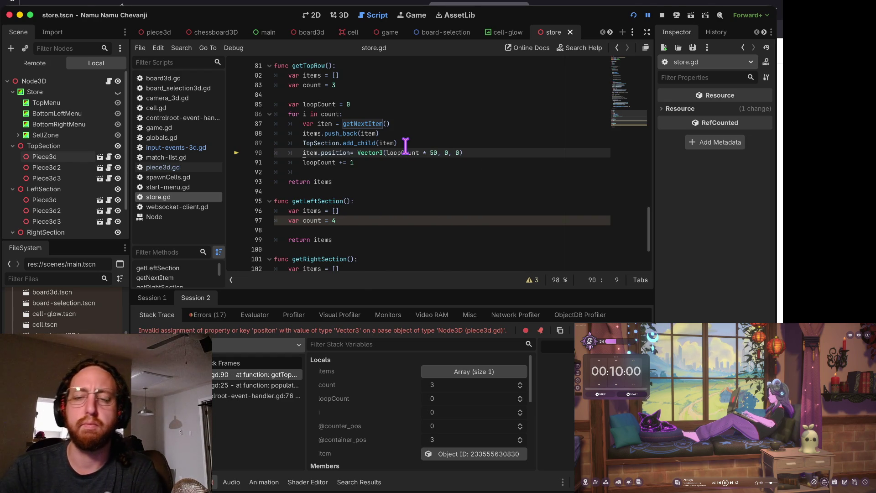
key("super+b")
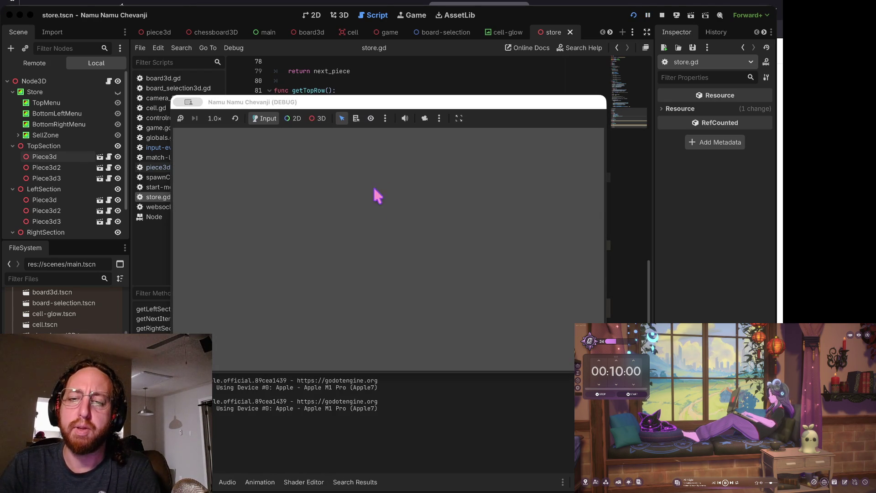
Log in, open the middle board and the Store in the game, then stop the run
left_click(356, 323)
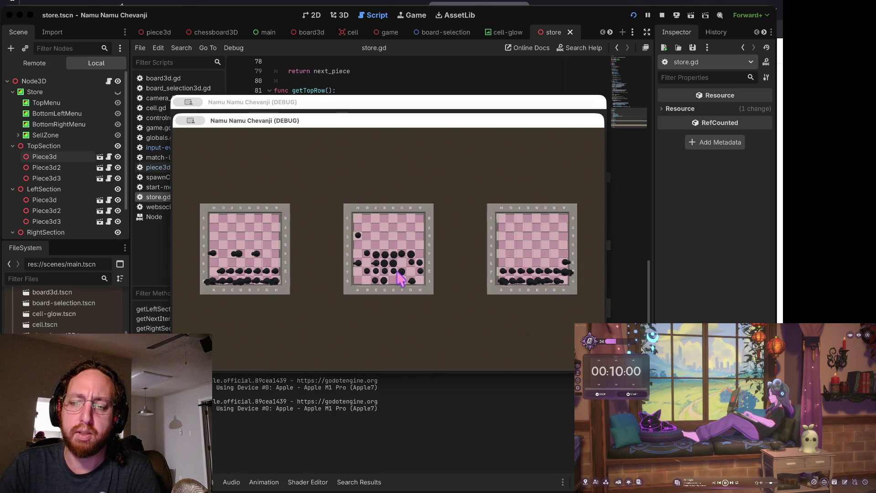
left_click(343, 286)
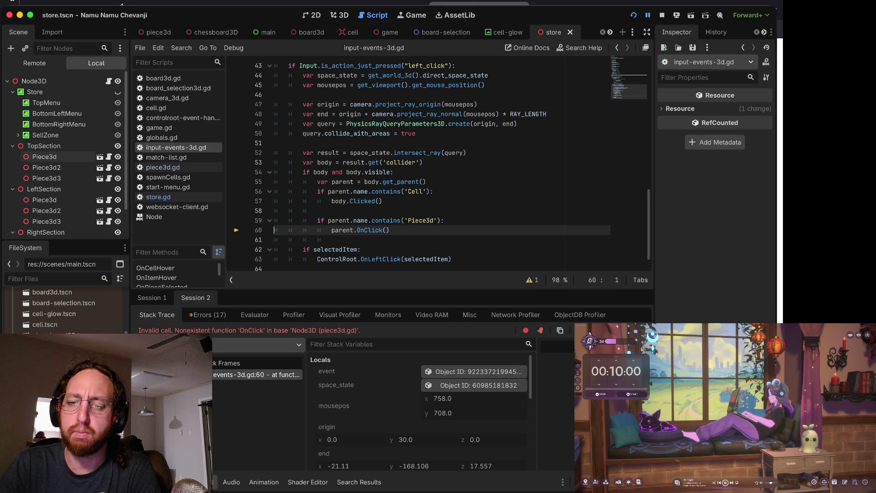
key("F12")
left_click(354, 248)
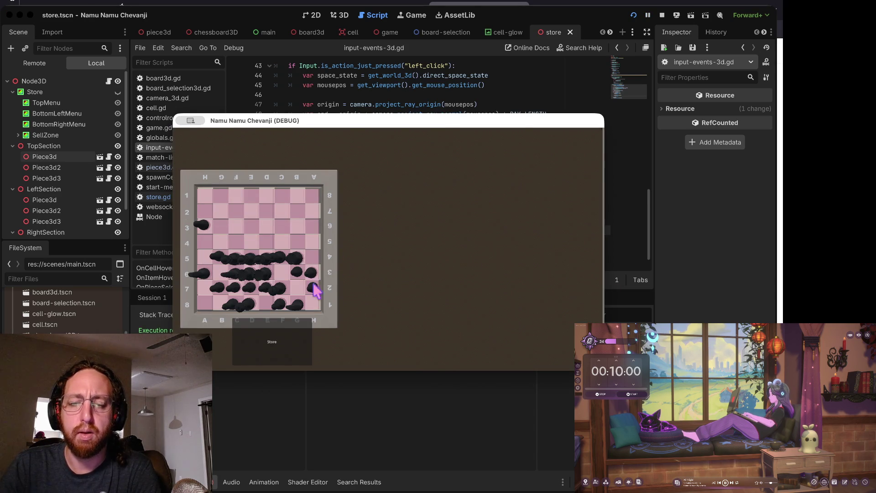
left_click(284, 335)
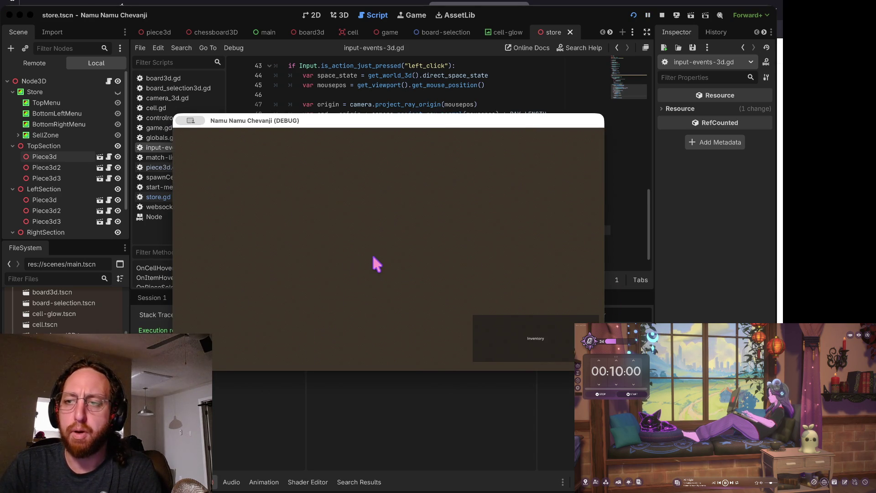
left_click(663, 15)
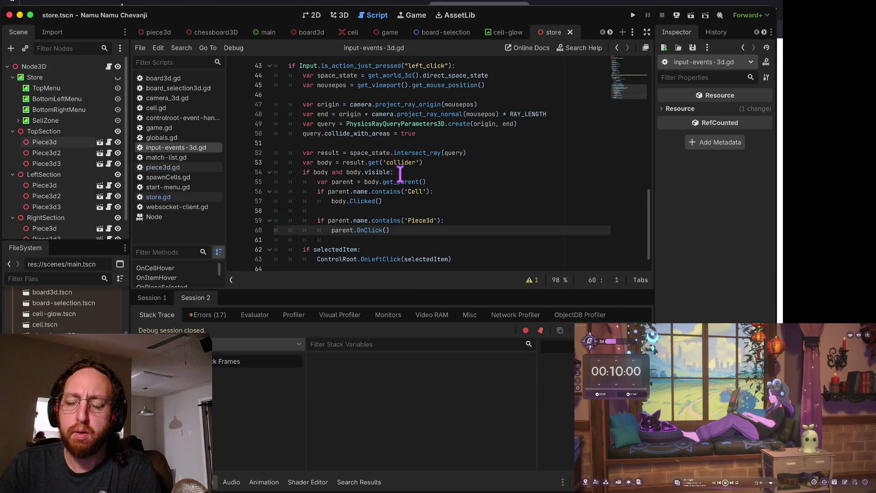
Browse input-events-3d.gd and piece3d.gd, then return to store.gd's getNextItem material and rank code
left_click(428, 206)
scroll(428, 206, "up", 10)
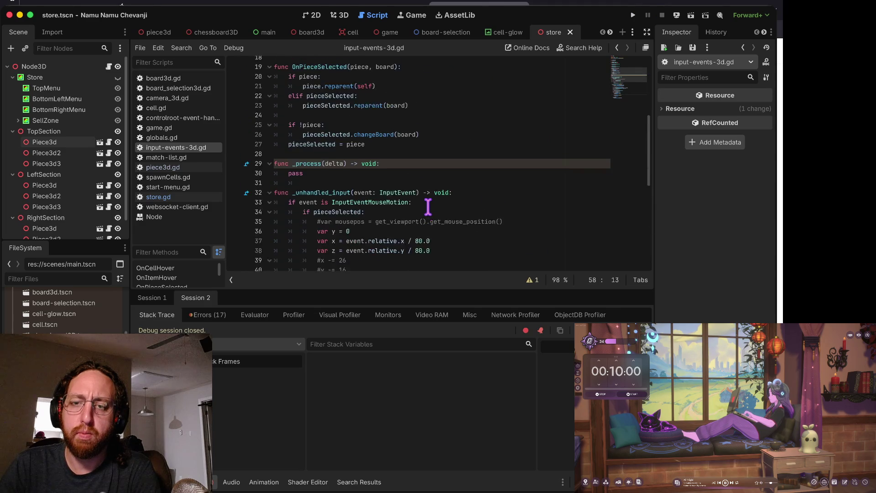
scroll(397, 171, "up", 4)
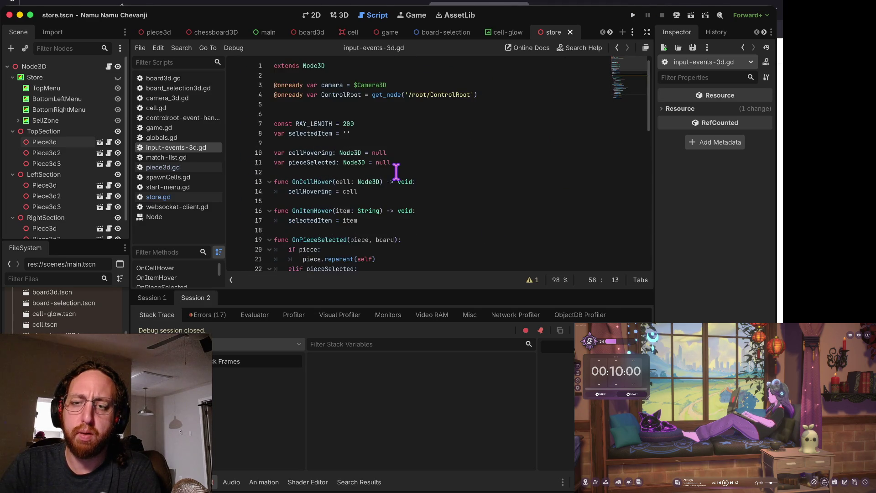
scroll(396, 172, "down", 14)
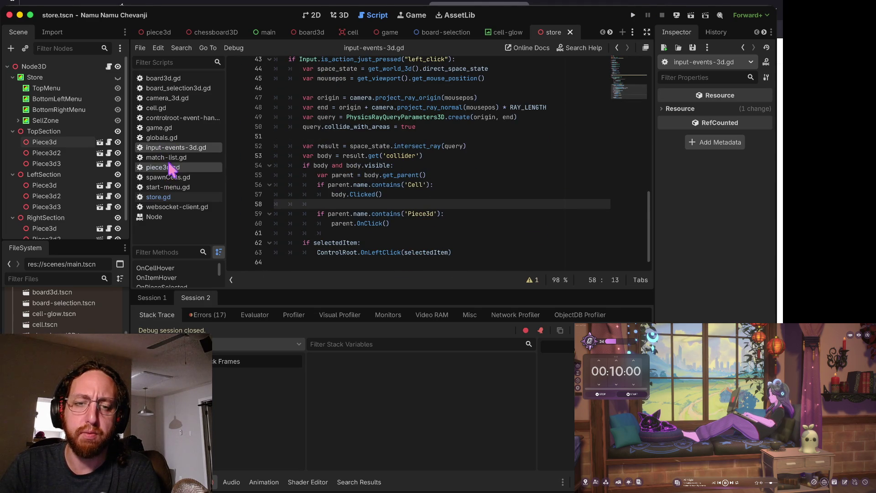
left_click(168, 198)
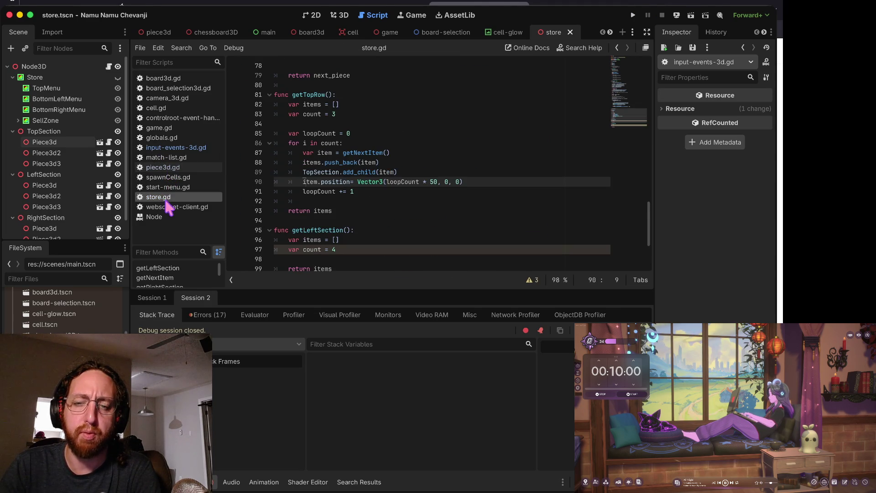
left_click(179, 170)
scroll(410, 124, "down", 8)
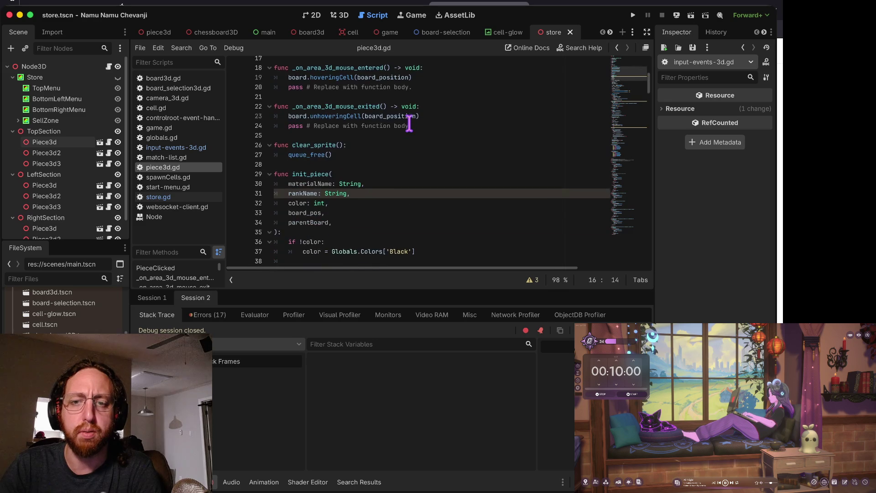
scroll(410, 124, "up", 1)
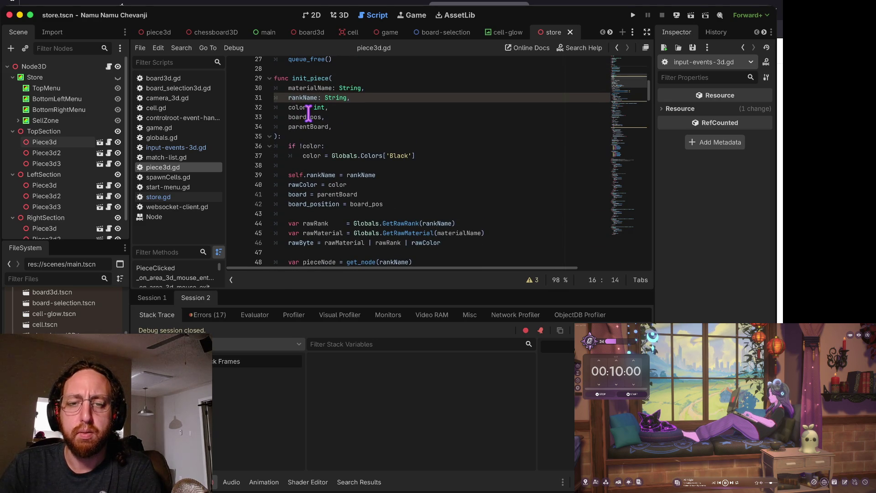
left_click(174, 197)
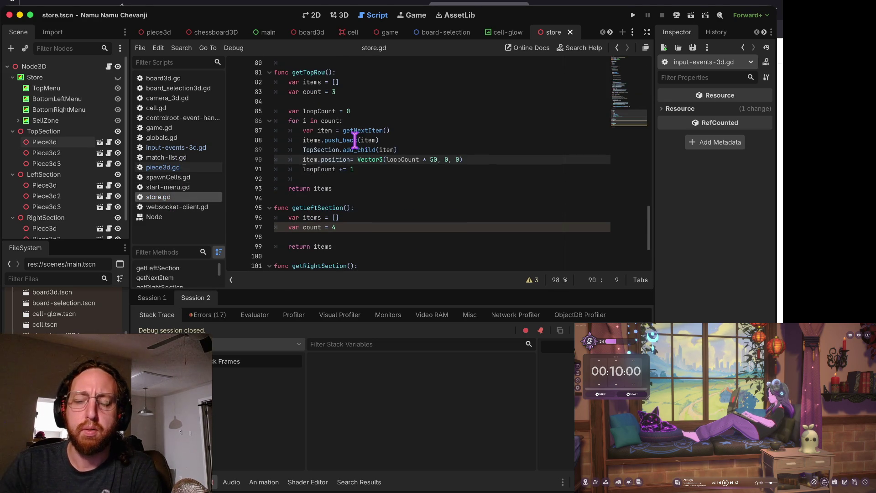
scroll(488, 150, "up", 9)
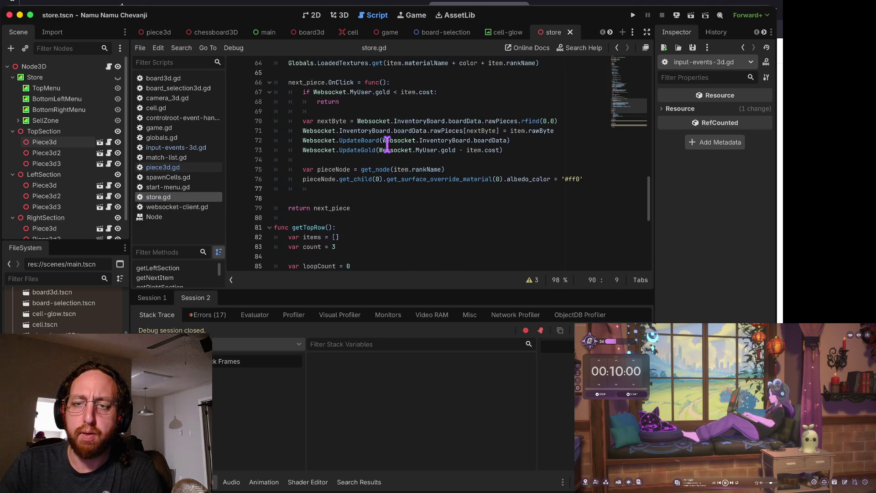
scroll(387, 145, "up", 4)
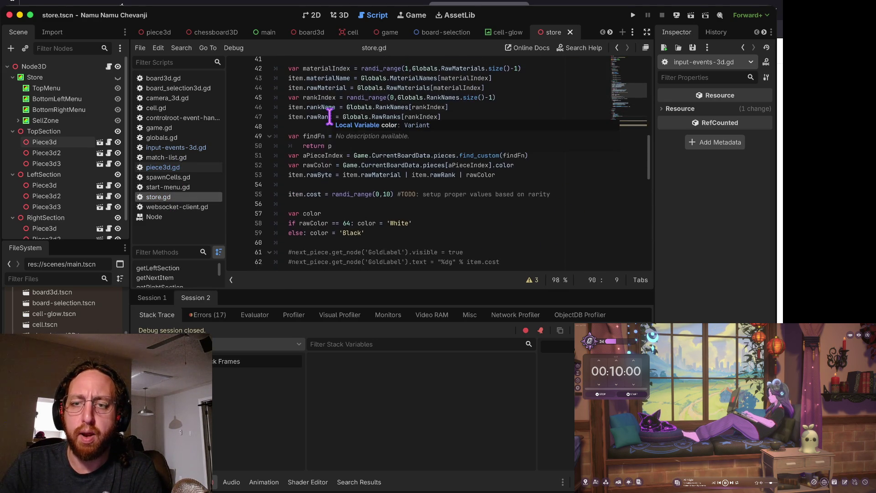
Review the rank-name expression in store.gd and the piece3d scene's child nodes
left_click(313, 112)
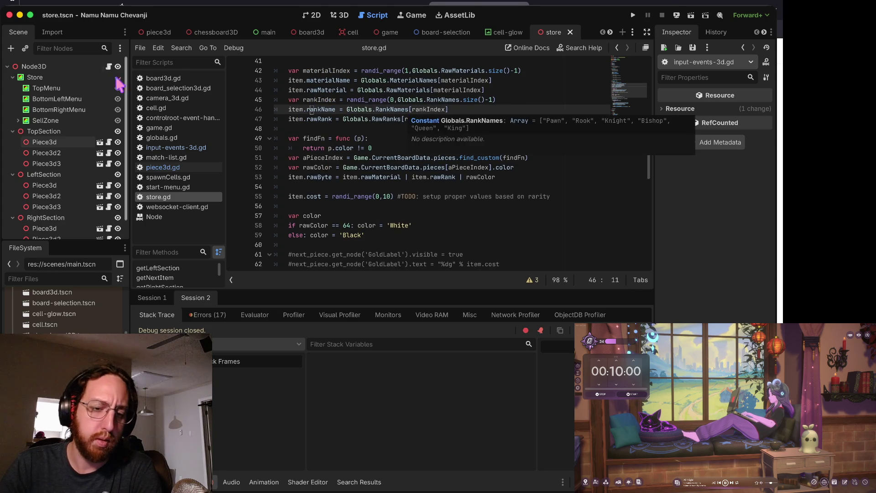
left_click(100, 142)
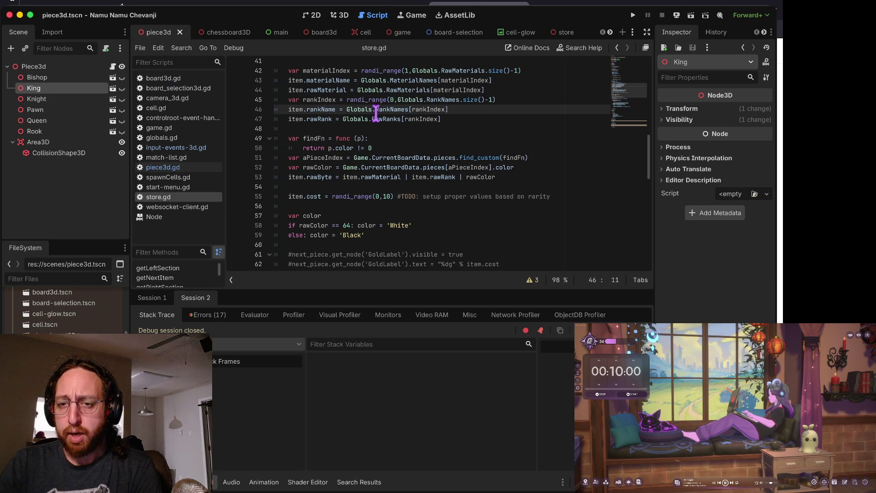
scroll(365, 112, "up", 1)
mouse_move(345, 113)
left_mouse_down()
mouse_move(525, 121)
mouse_move(495, 110)
left_mouse_up()
left_click(394, 108)
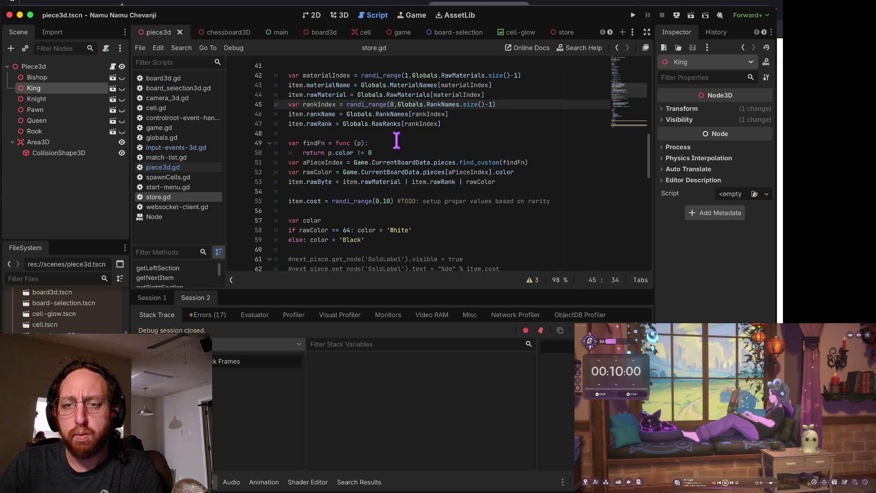
scroll(396, 140, "down", 2)
Add item.get_child(rankName).visible = true on line 49 and run the game
left_click(325, 113)
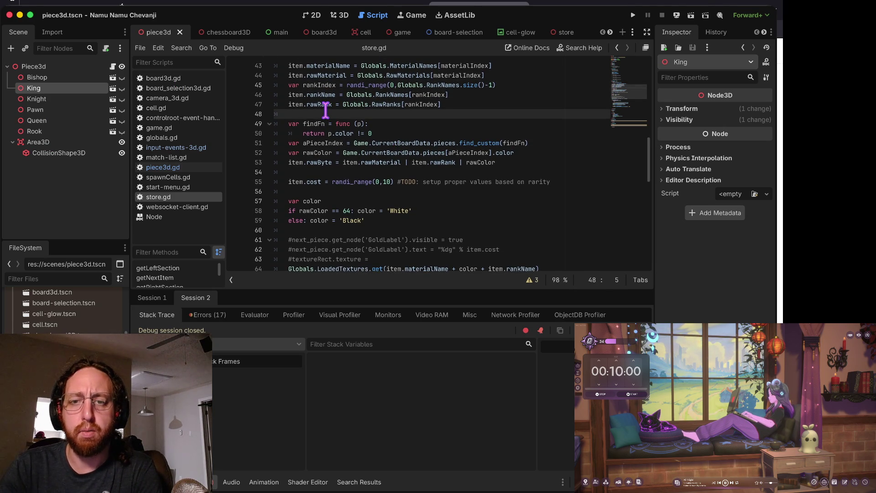
key("Return")
type("_ho")
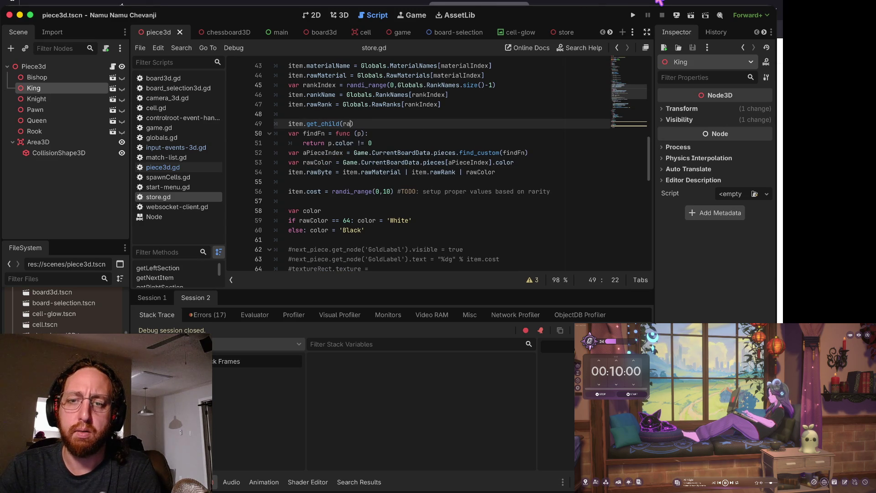
type("nkName)")
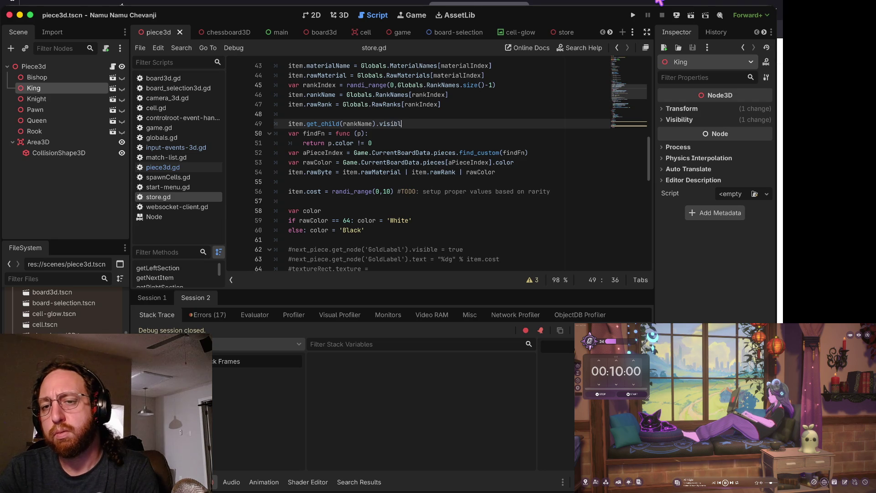
key("Return")
key("Up")
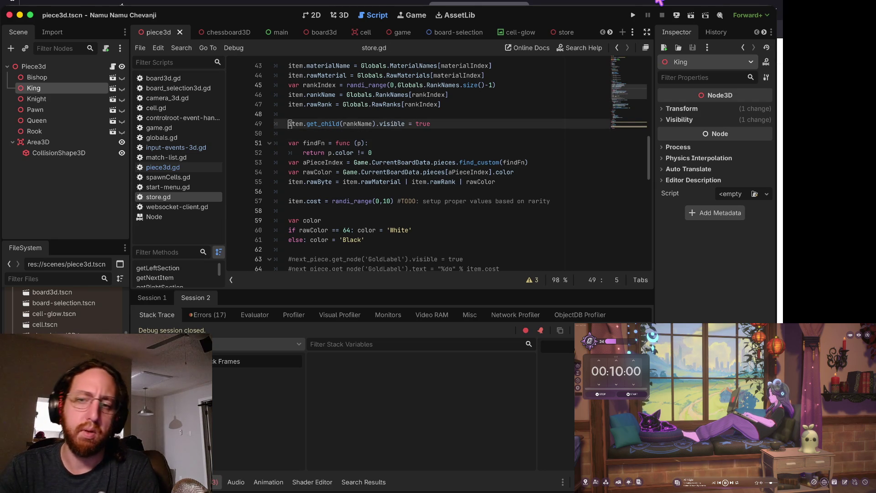
key("super+b")
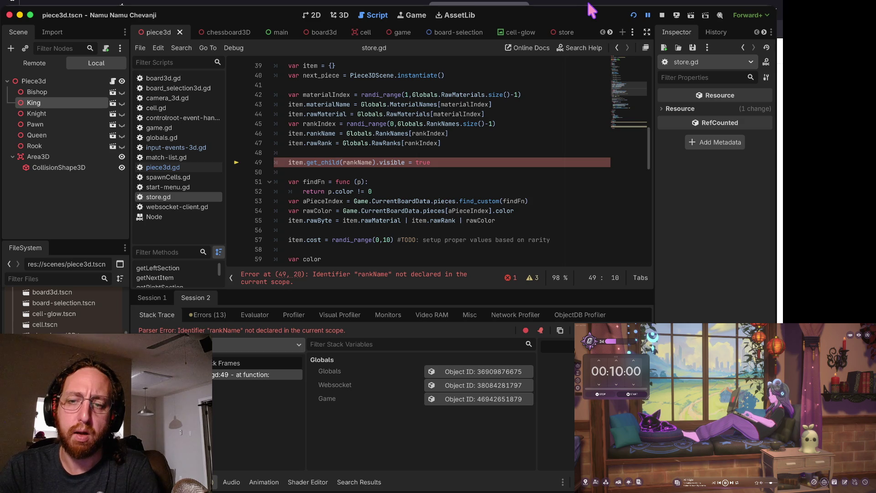
Change the reference to item.rankName and test the Store in the running game
type("item.")
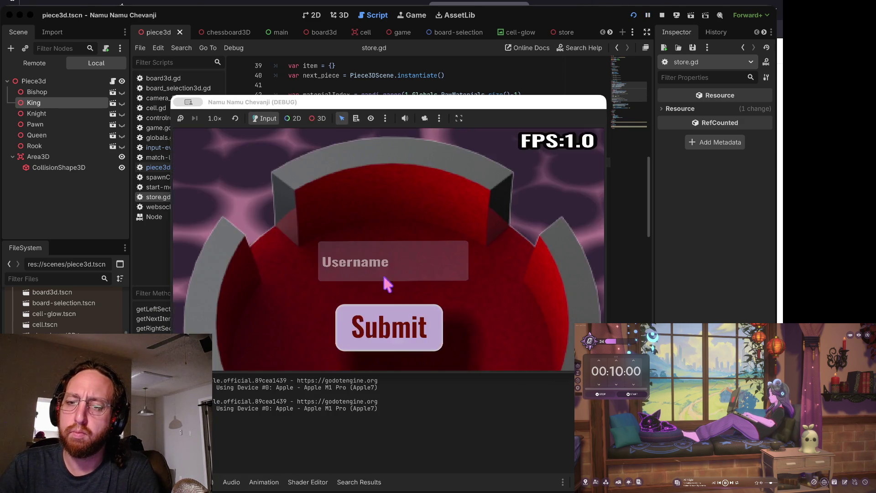
left_click(382, 322)
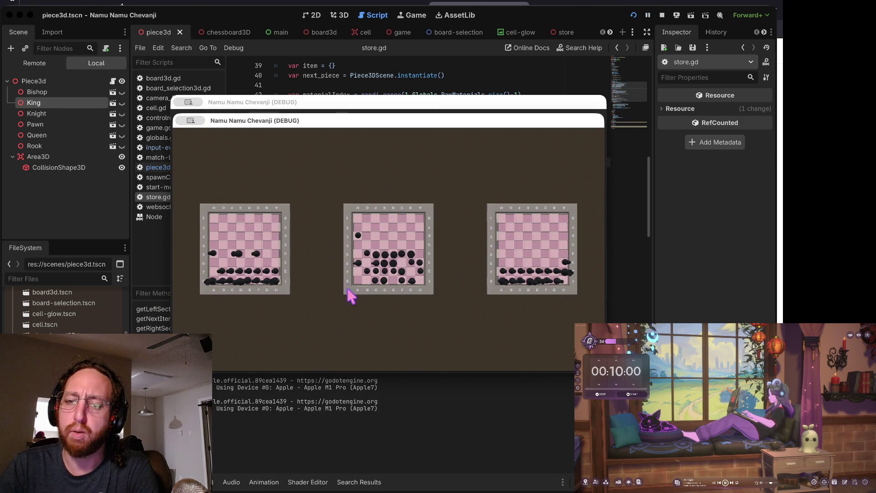
left_click(349, 276)
left_click(273, 343)
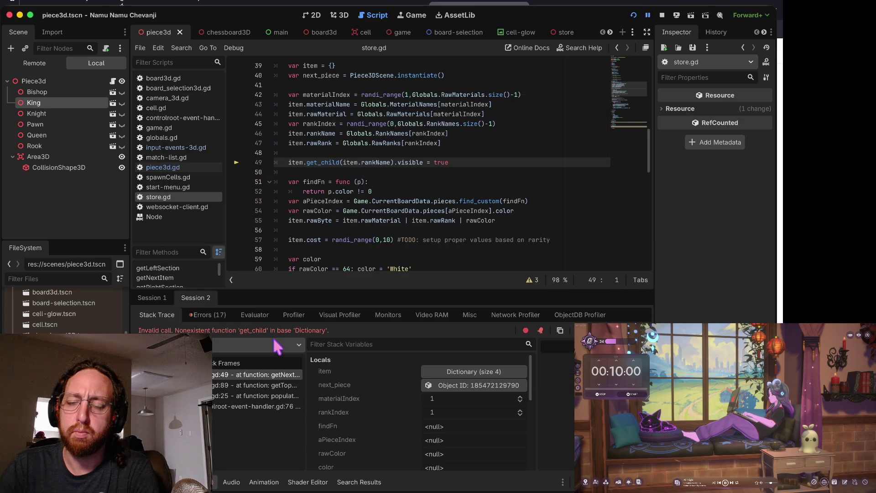
mouse_move(402, 127)
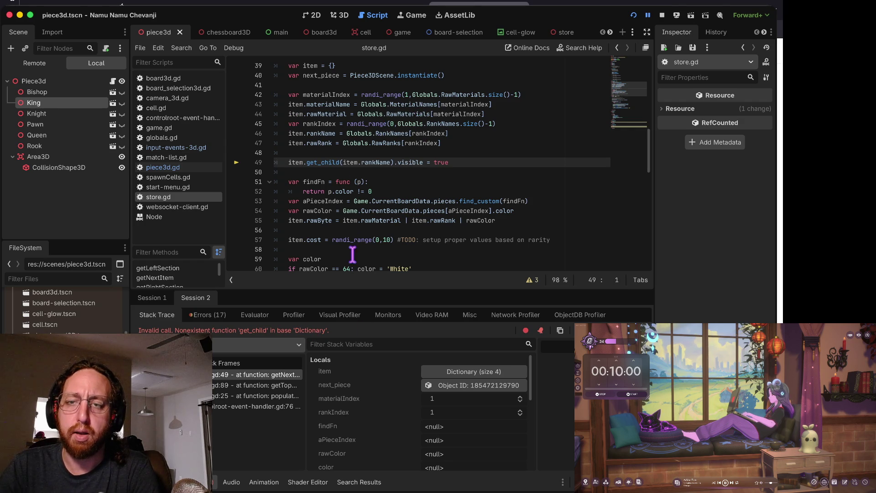
Stop the game, replace item with next_piece on line 49, and relaunch
left_click(333, 65)
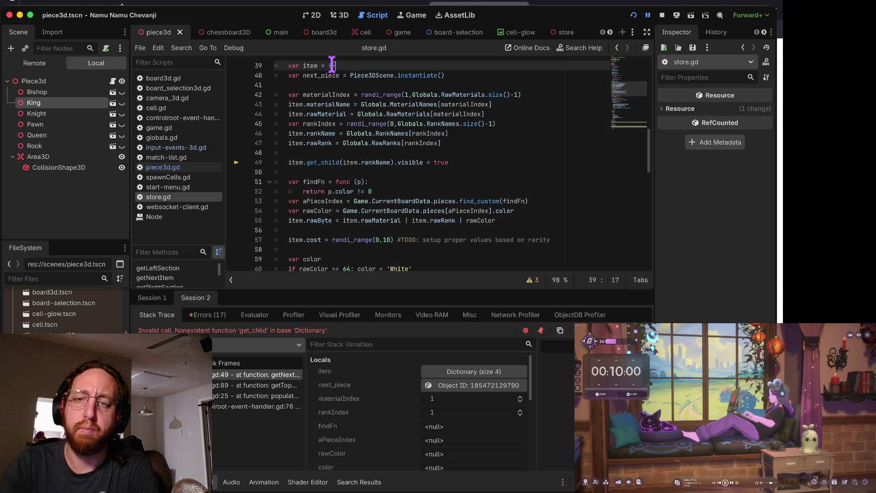
key("Down")
key("Down")
key("Down")
key("Up")
key("Up")
key("Up")
key("Up")
key("Down")
key("Down")
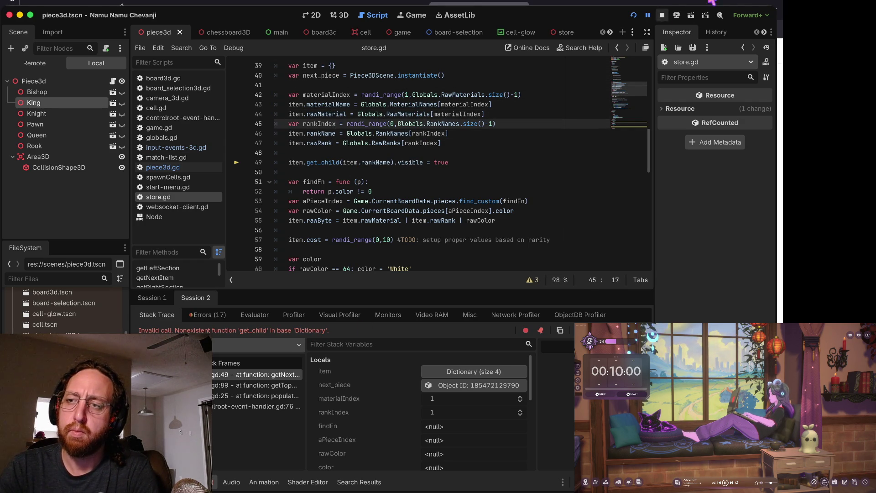
left_click(663, 15)
key("Down")
key("Down")
key("Down")
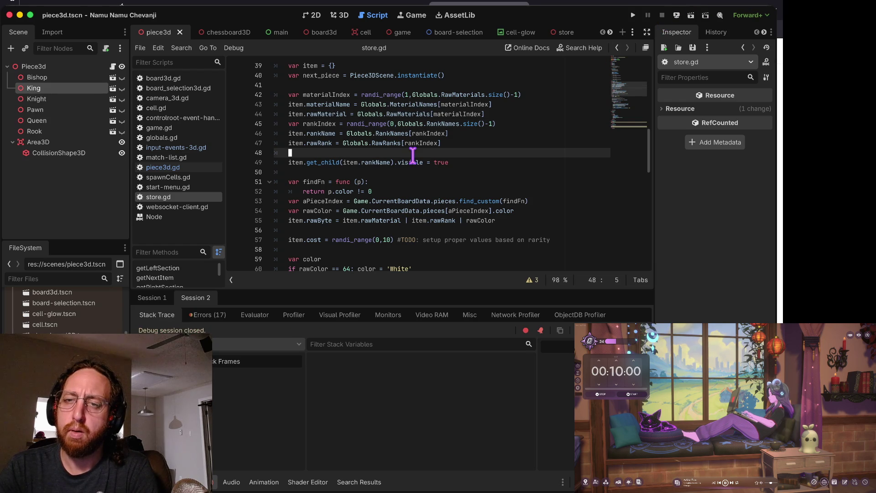
key("Delete")
key("Delete")
key("Delete")
type("next_piece")
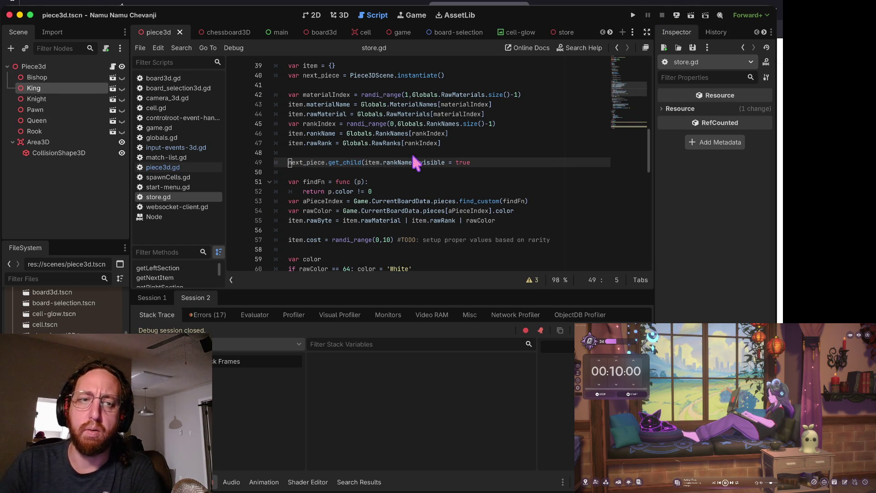
key("super+b")
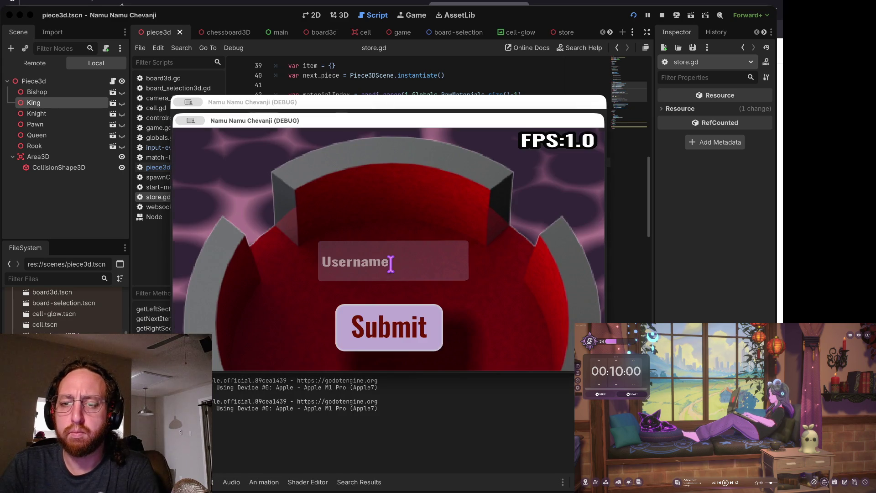
Test the Store again, then change get_child to get_node on line 49 and relaunch
left_click(383, 315)
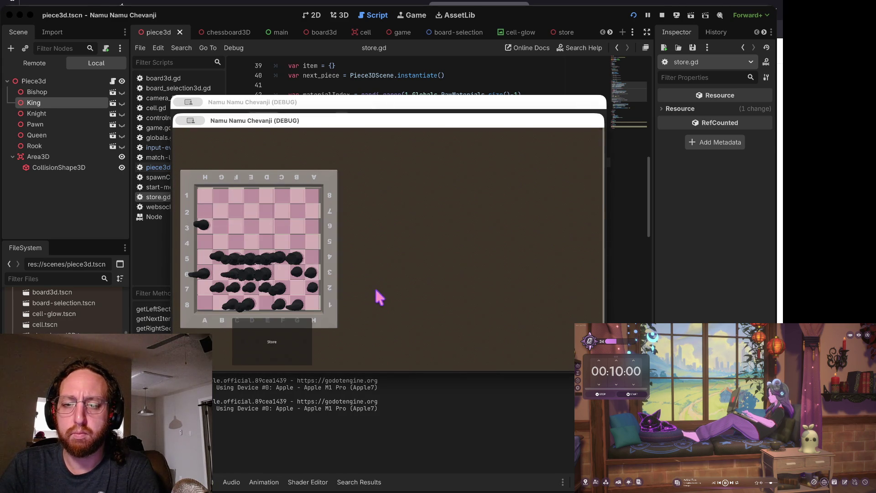
left_click(284, 338)
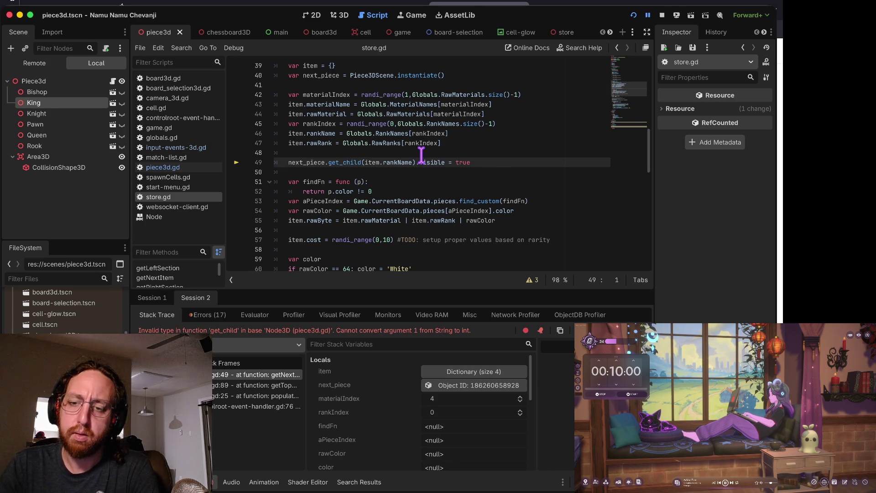
left_click(366, 162)
key("Left")
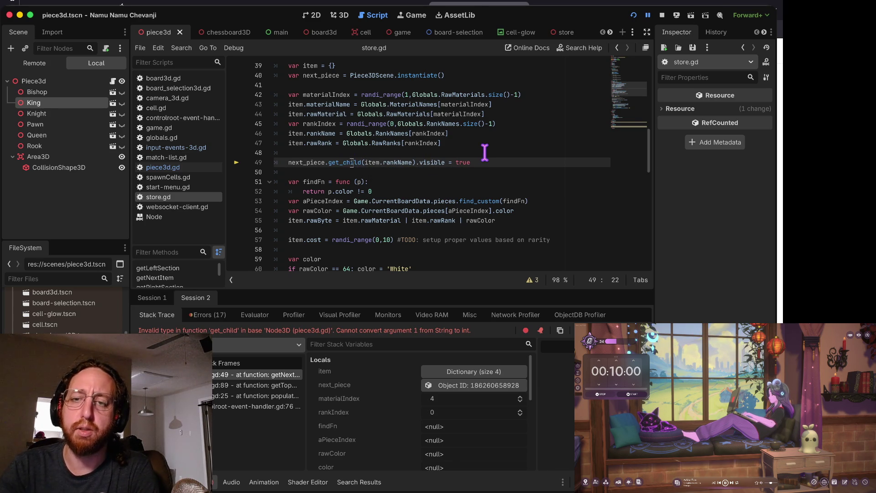
key("BackSpace")
key("BackSpace")
key("BackSpace")
key("BackSpace")
type("node")
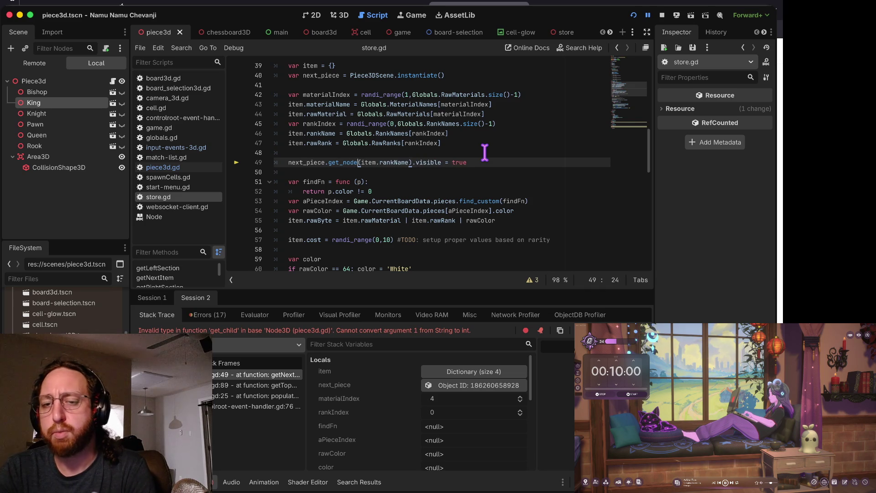
key("super+b")
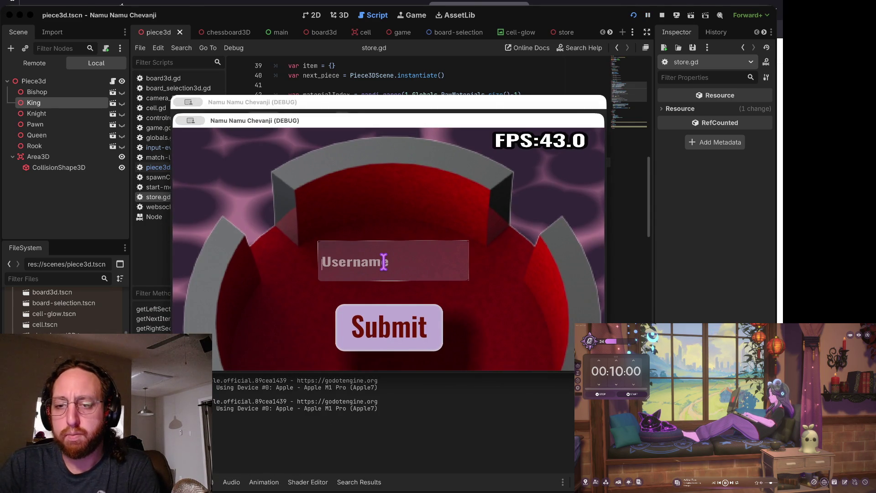
Log in, click the boards while resuming each debugger break, open the Store, then stop the game
left_click(388, 320)
left_click(352, 224)
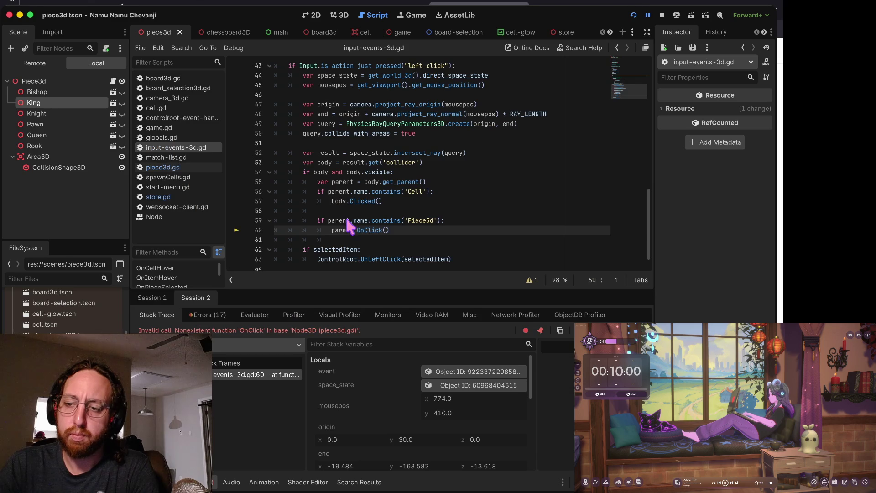
key("F12")
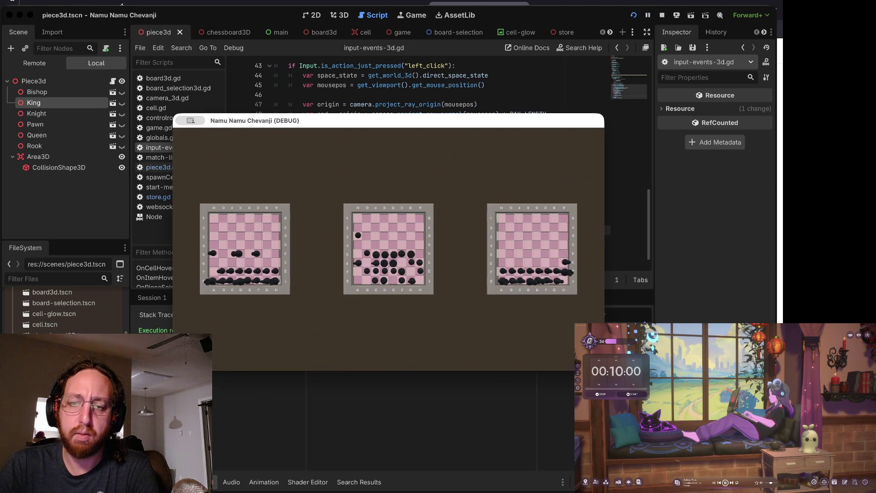
left_click(346, 217)
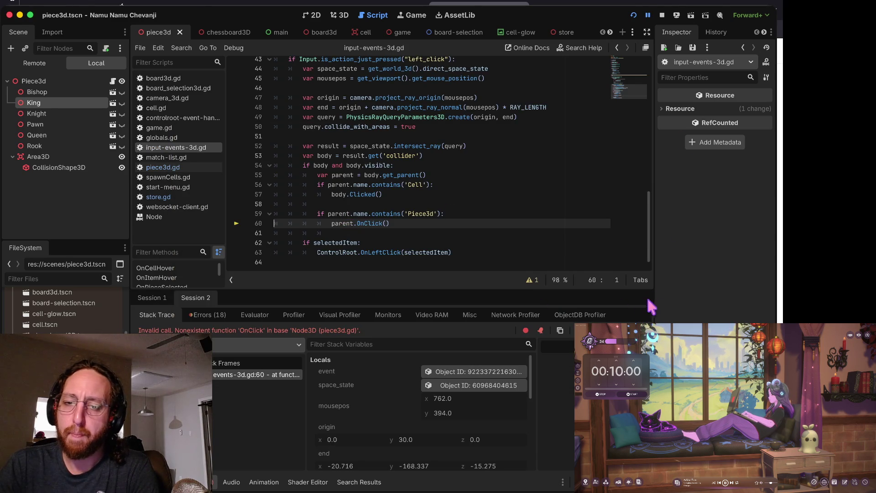
key("F12")
left_click(347, 278)
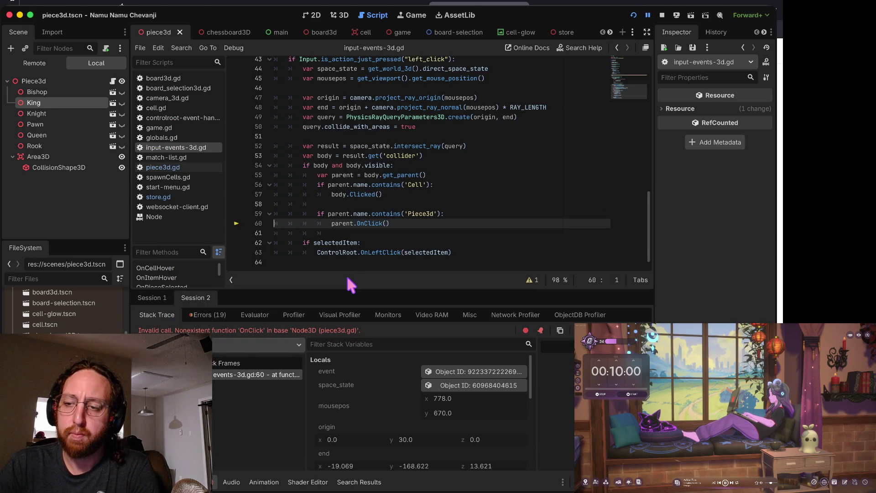
key("F12")
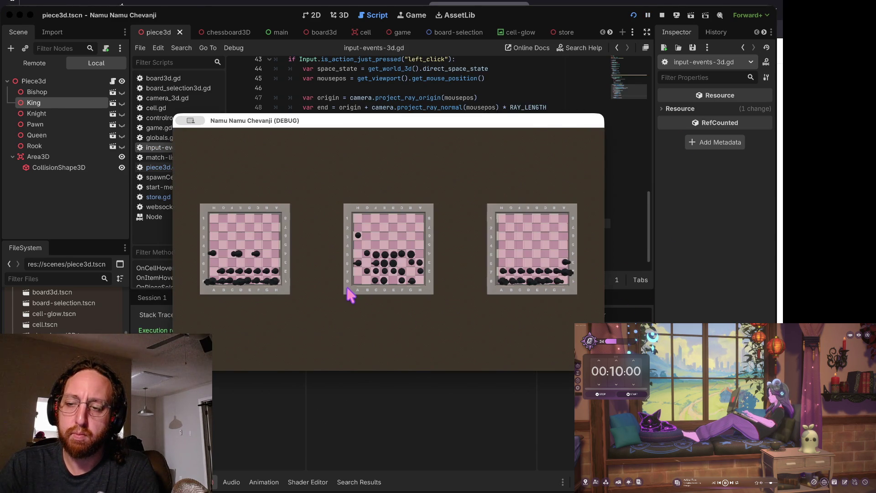
left_click(349, 294)
key("F12")
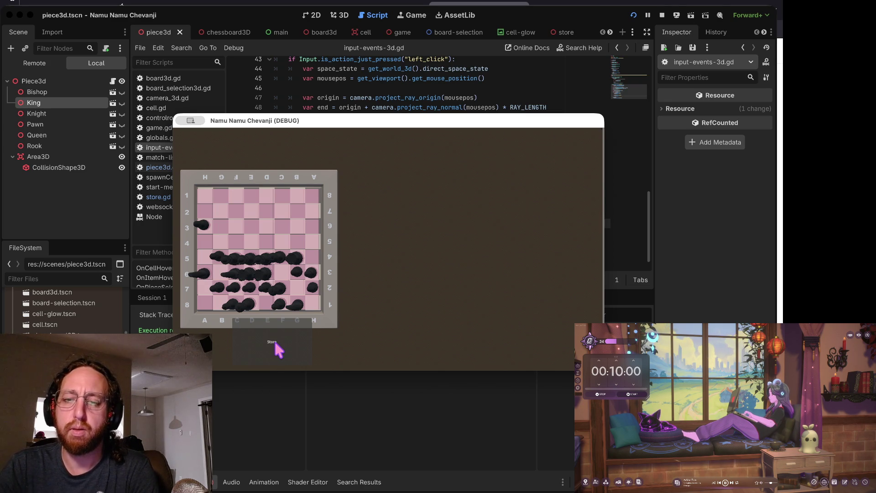
left_click(275, 343)
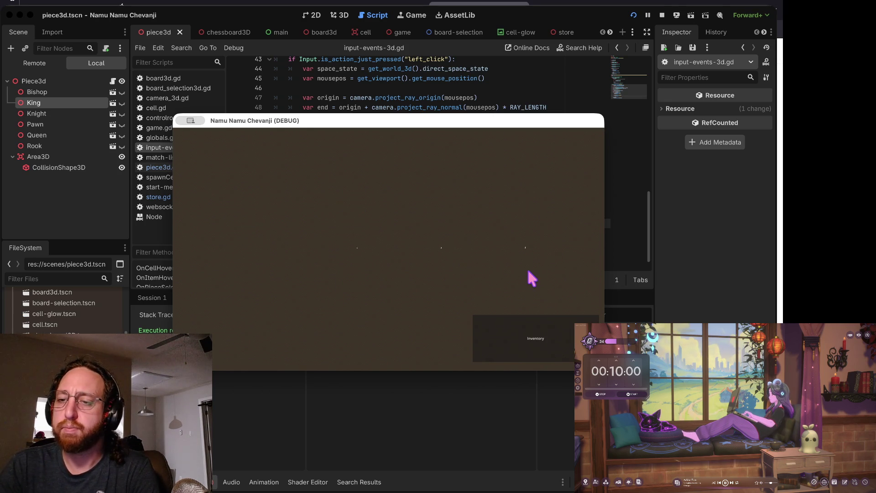
left_click(664, 15)
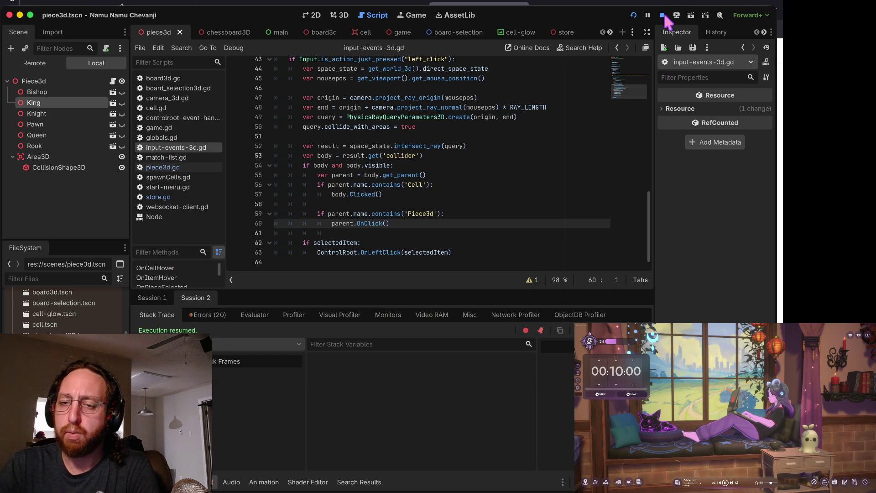
Scroll the script list and open board3d.gd
scroll(385, 178, "up", 2)
scroll(385, 182, "down", 2)
scroll(382, 186, "up", 2)
scroll(384, 183, "up", 10)
scroll(313, 120, "down", 1)
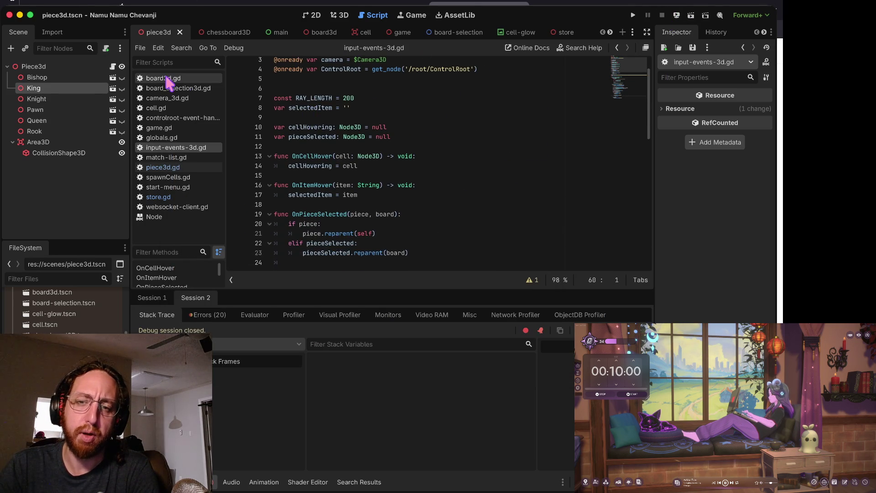
left_click(167, 79)
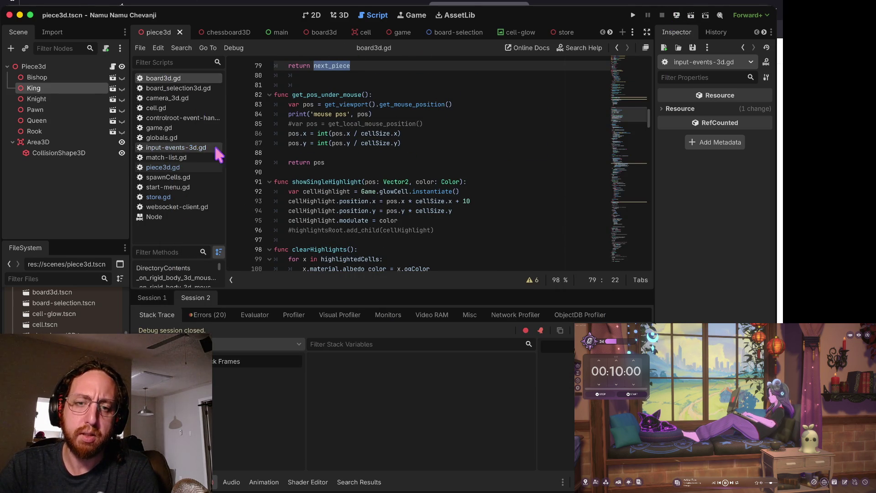
Open store.gd and scroll through its OnClick purchase code, clearing a stray selection
left_click(182, 196)
scroll(336, 161, "down", 3)
mouse_move(336, 161)
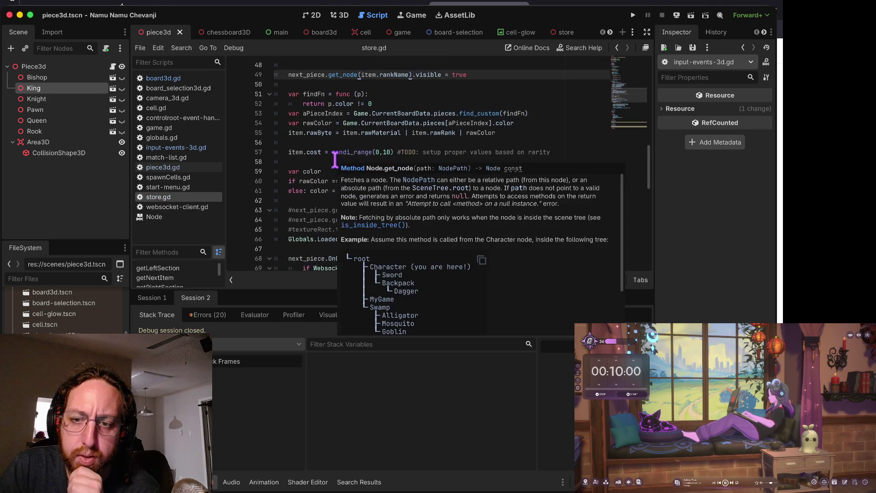
scroll(381, 99, "down", 5)
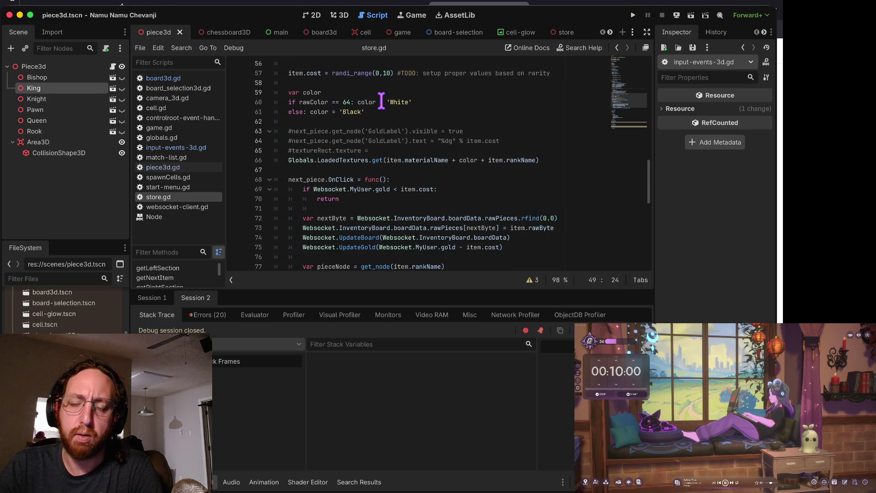
scroll(381, 100, "down", 4)
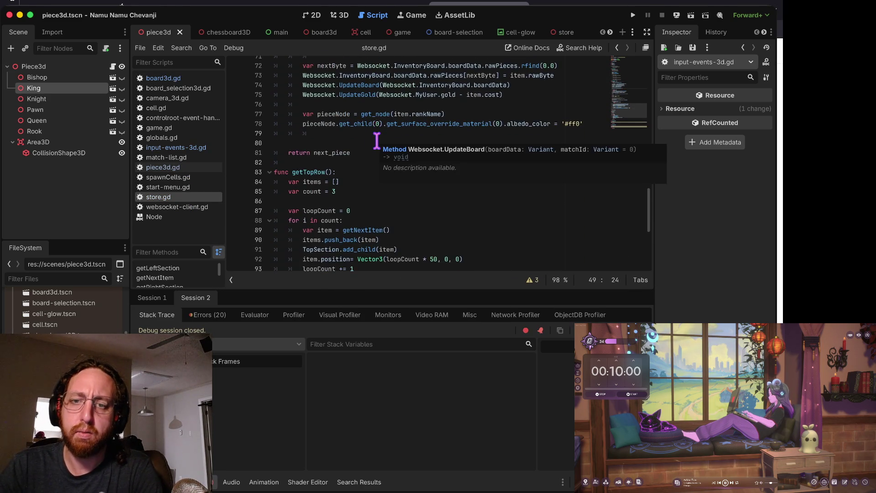
left_click_drag(359, 134, 356, 134)
scroll(356, 133, "up", 1)
key("Right")
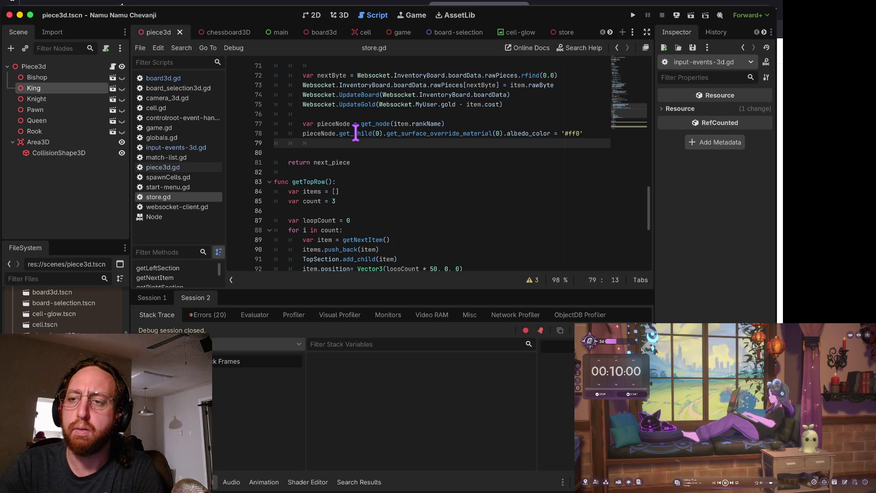
Glance at start-menu.gd, then return to store.gd at getTopRow's positioning loop
scroll(356, 135, "up", 4)
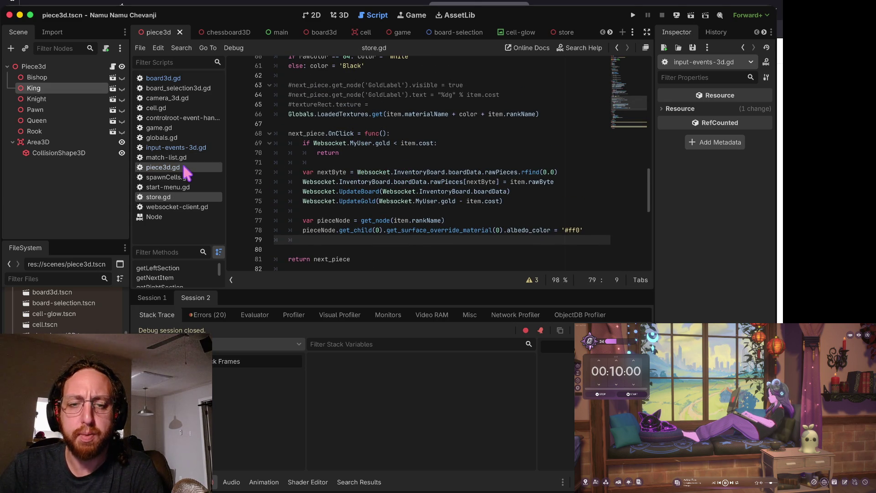
left_click(174, 188)
left_click(174, 196)
scroll(401, 189, "down", 5)
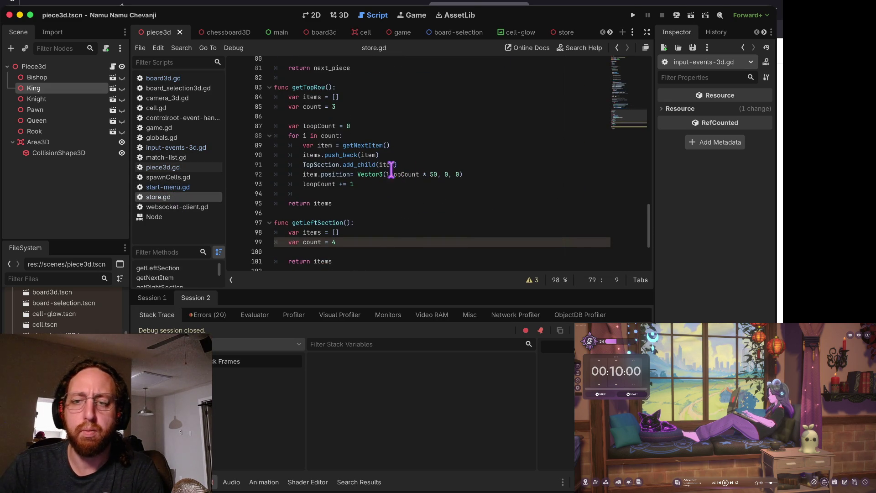
Shrink the item spacing multiplier on line 92 from 50 to 5 and save store.gd
left_click(426, 178)
key("Right")
key("Right")
key("Right")
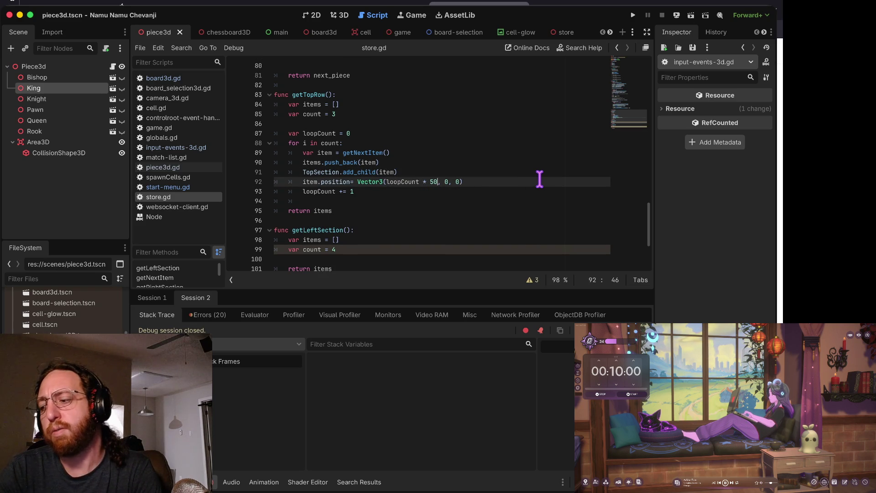
key("BackSpace")
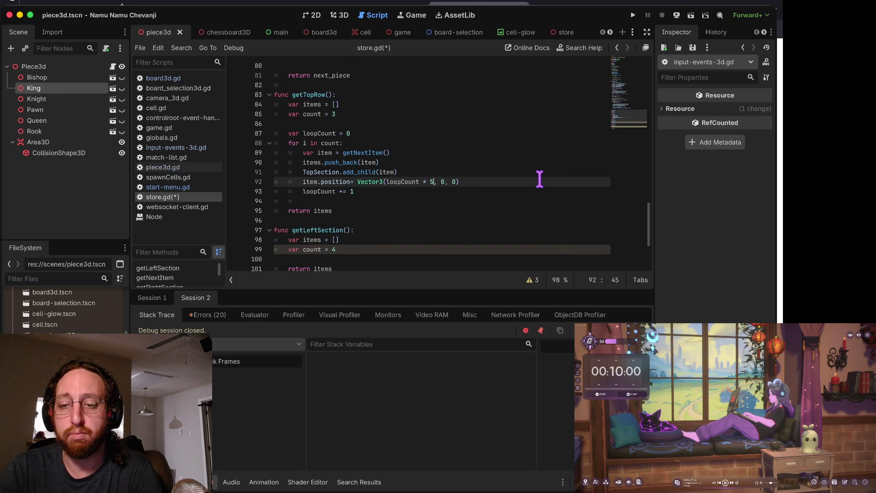
key("ctrl+s")
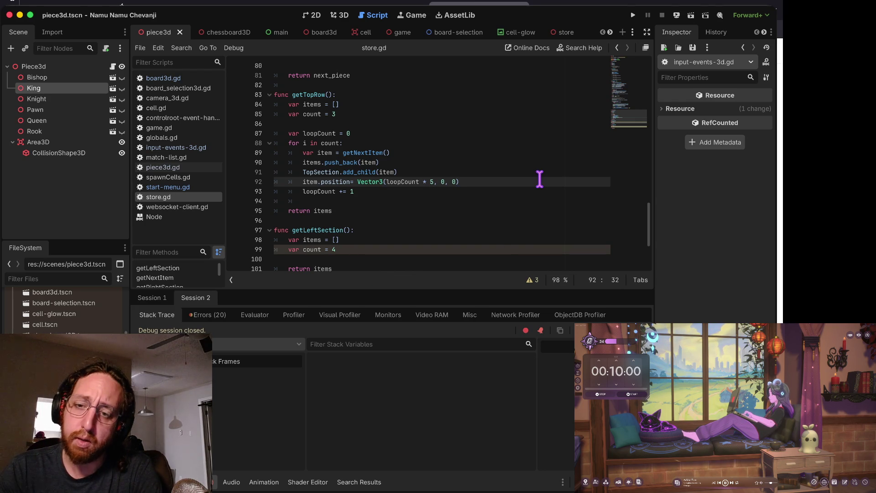
Append ' - 25' to the x position on line 92 and launch the game
key("Right")
key("Right")
key("Right")
type("- ")
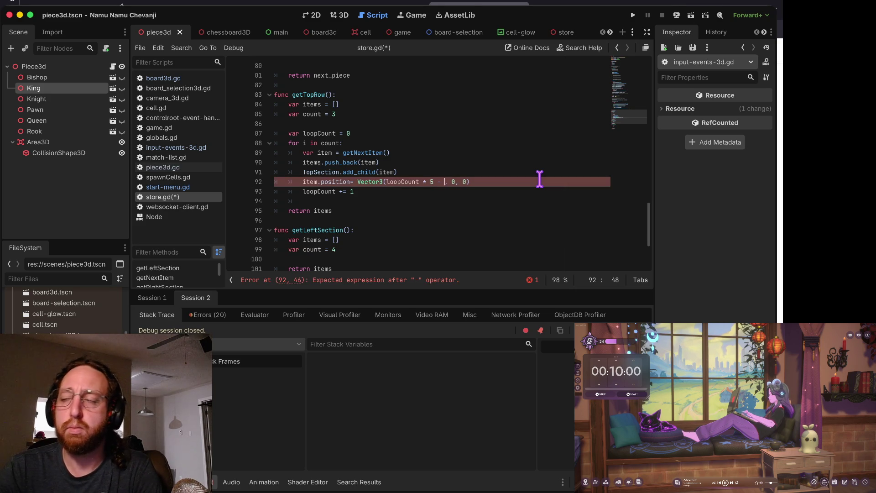
type("25")
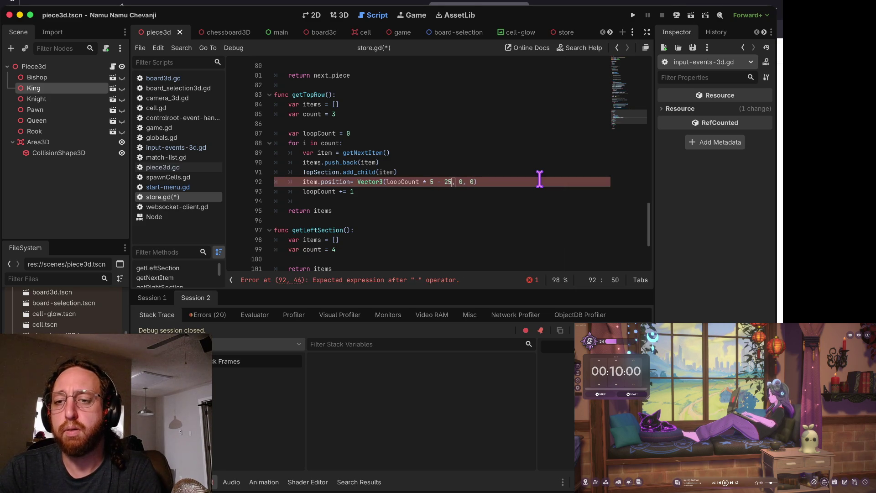
key("super+b")
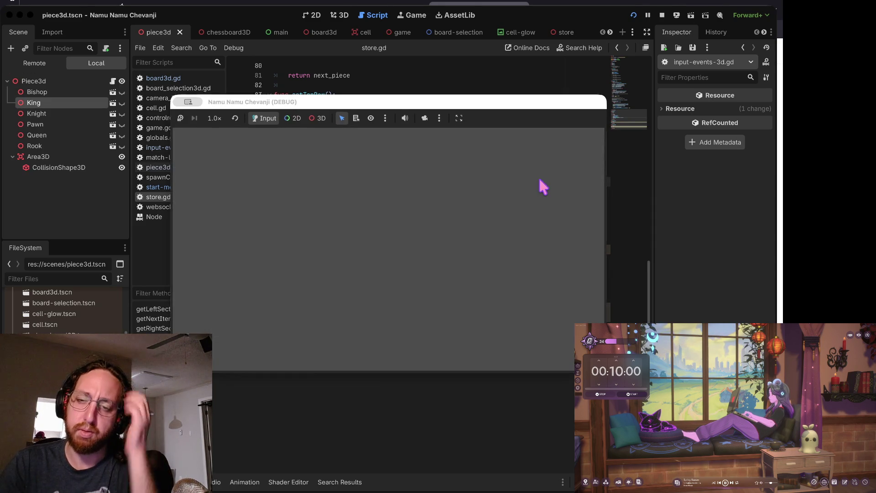
Log in, pick a board, check the store's row of three pieces, then stop the game
type("k")
left_click(385, 313)
left_click(431, 259)
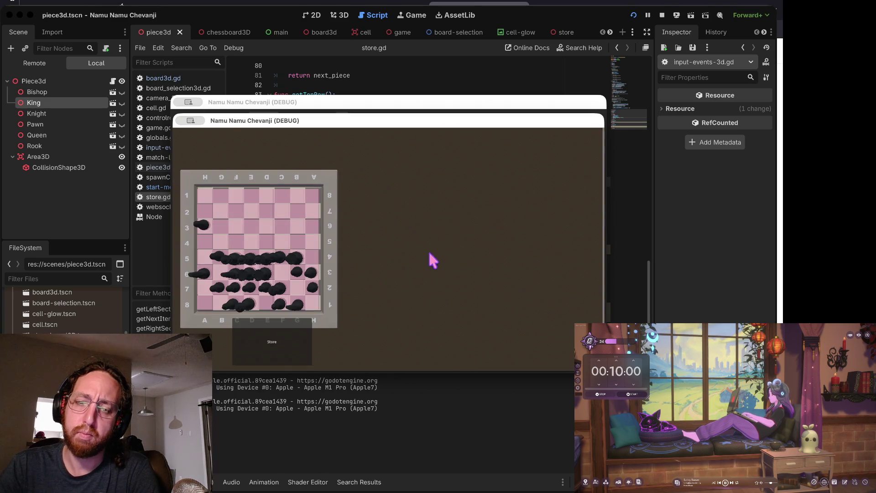
left_click(294, 331)
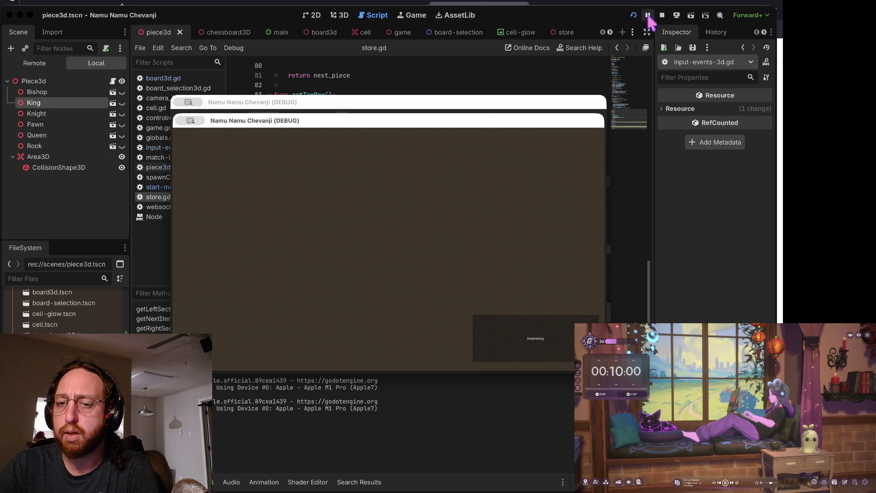
left_click(662, 15)
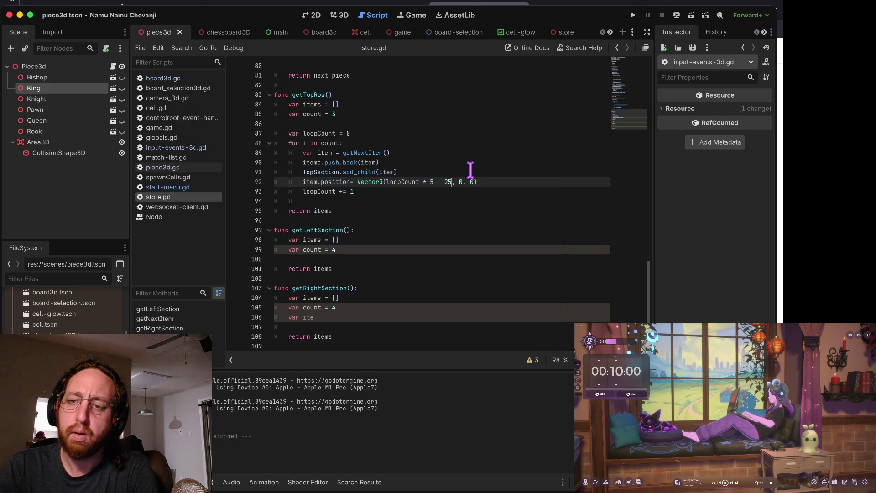
Change line 92 to a multiplier of 2 with a 15 offset, save, and launch
key("BackSpace")
type("2")
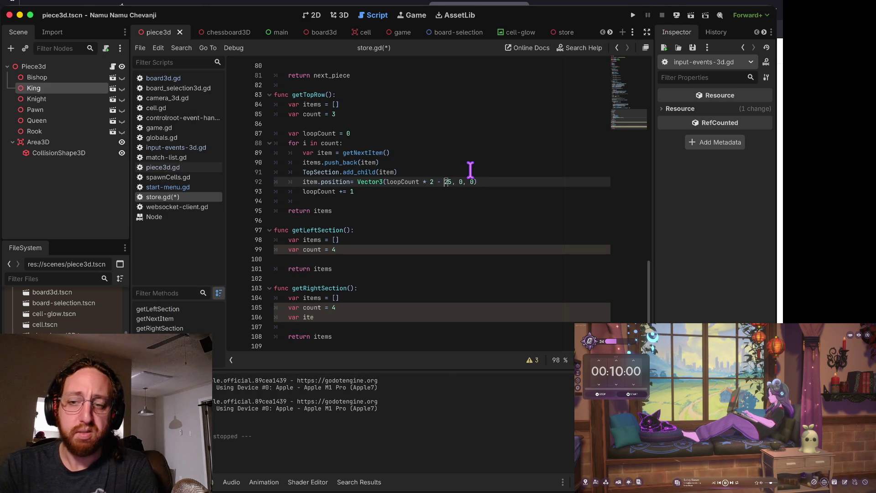
key("BackSpace")
key("BackSpace")
type("15")
key("ctrl+s")
key("super+b")
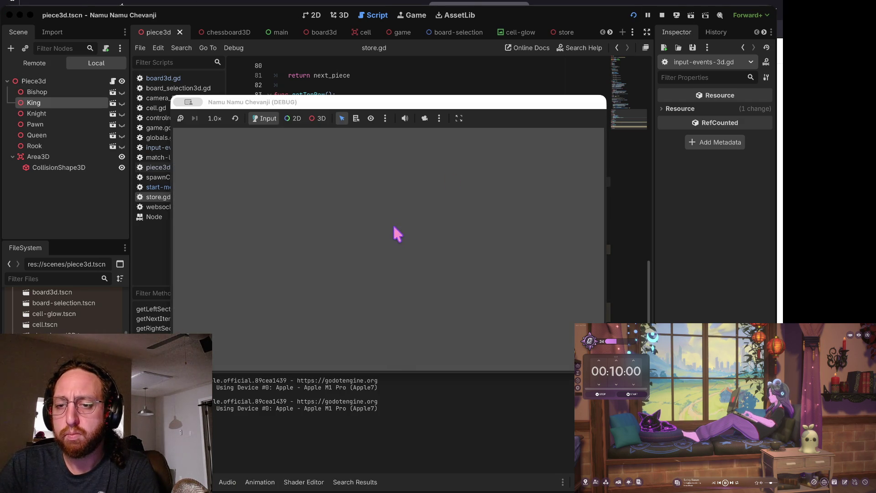
Log in, pick a board, view the store's pieces, and stop the game
left_click(370, 324)
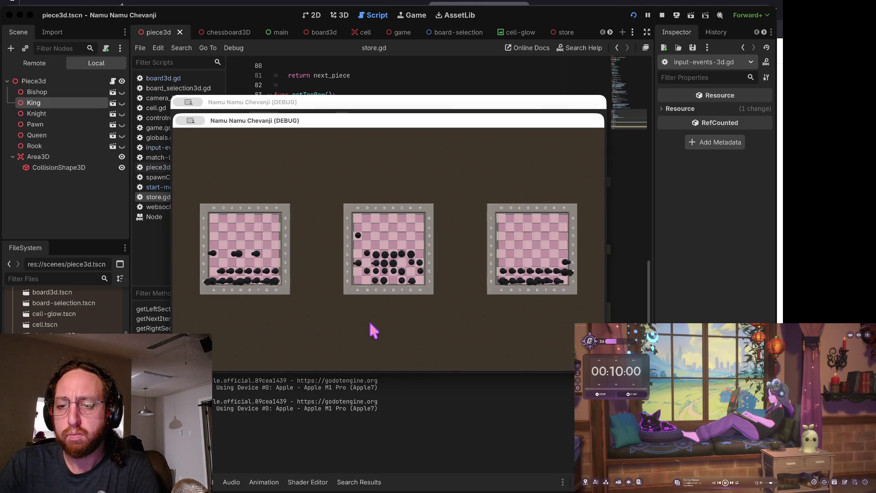
left_click(385, 287)
left_click(292, 343)
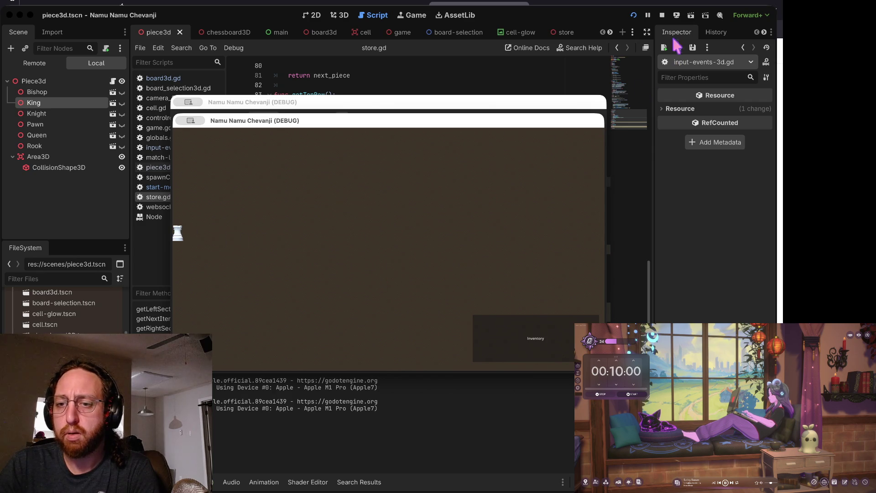
left_click(663, 16)
Adjust the offset on line 92 again, relaunch, check the store spacing, and stop
key("BackSpace")
key("BackSpace")
type("5")
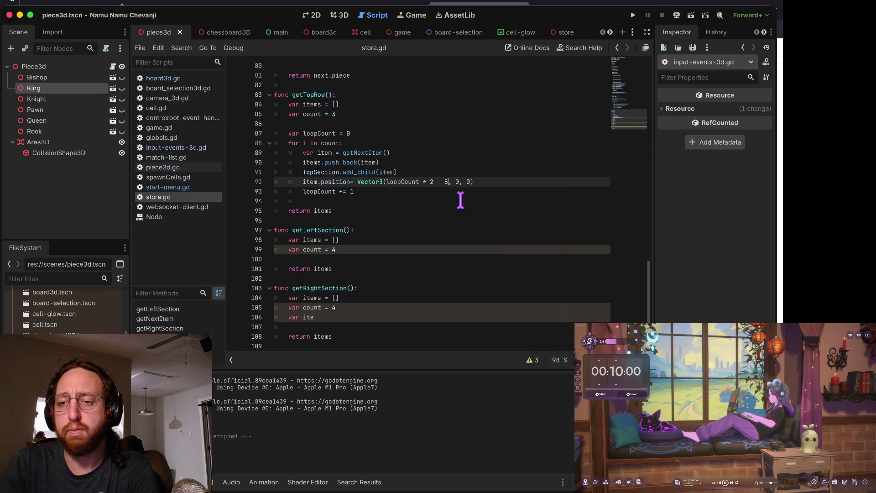
key("super+b")
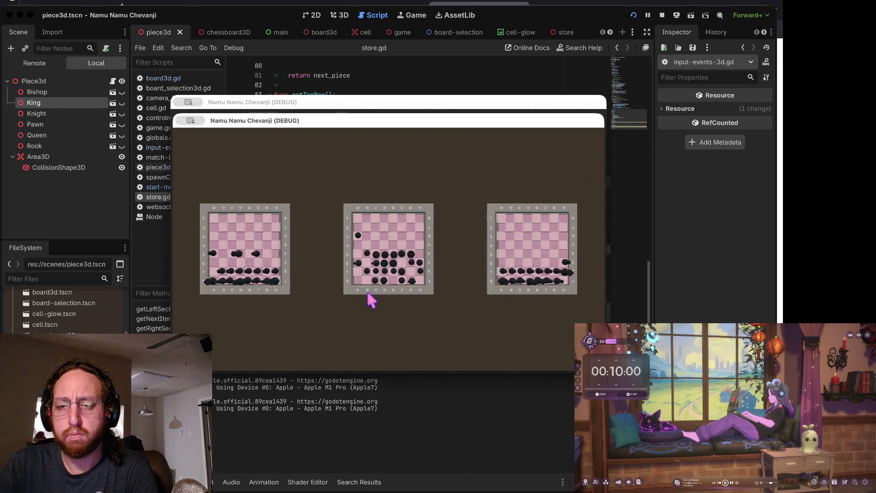
left_click(370, 296)
left_click(280, 338)
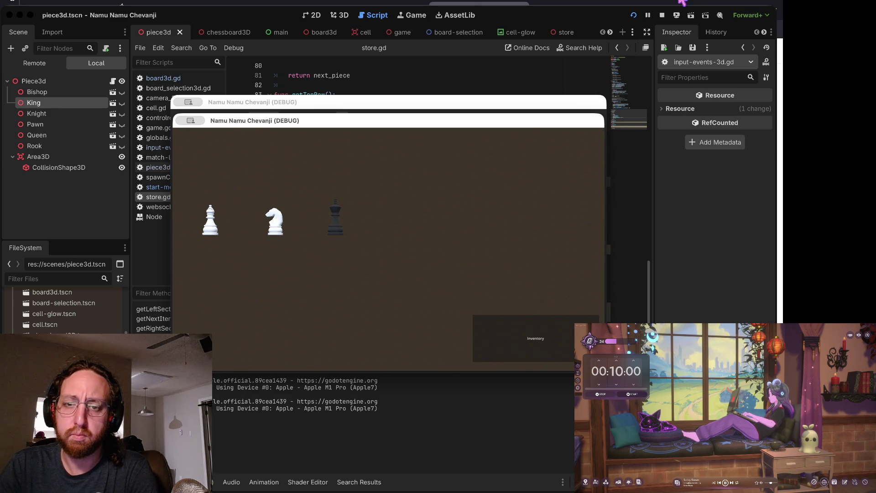
left_click(662, 15)
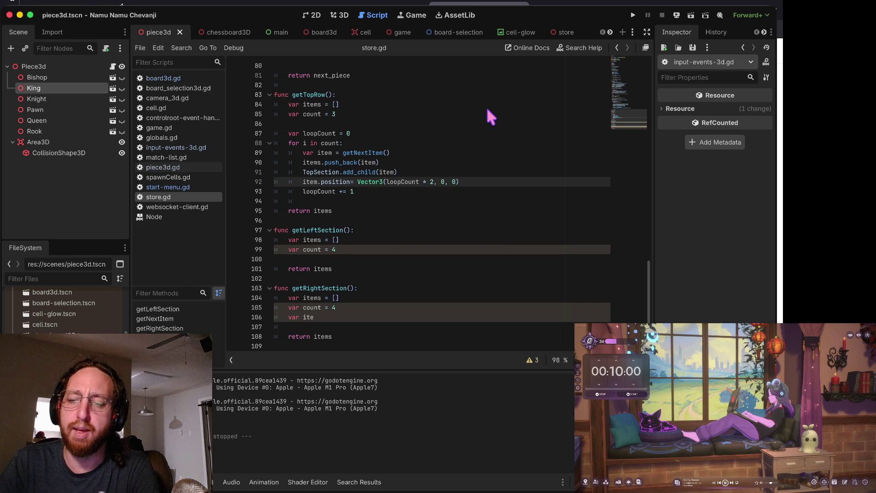
Run the game, log in, open the store to check the pieces, and stop
key("super+b")
left_click(413, 268)
type("b")
left_click(395, 318)
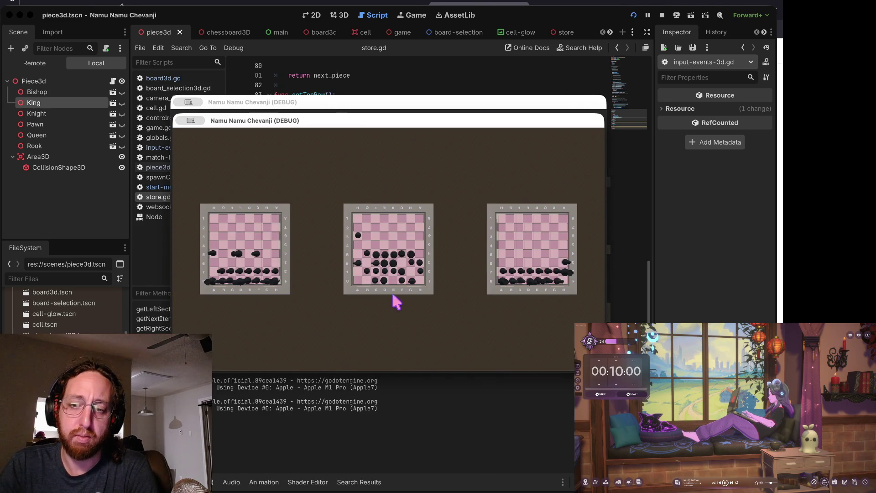
left_click(298, 340)
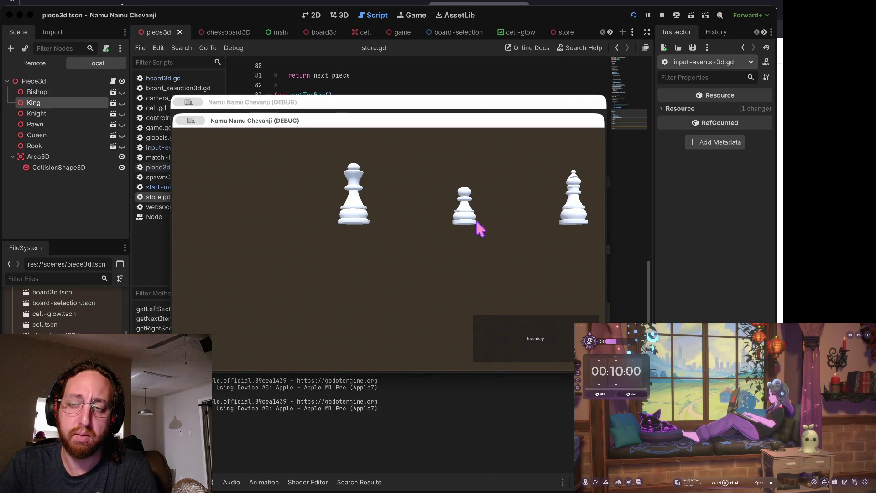
left_click(663, 16)
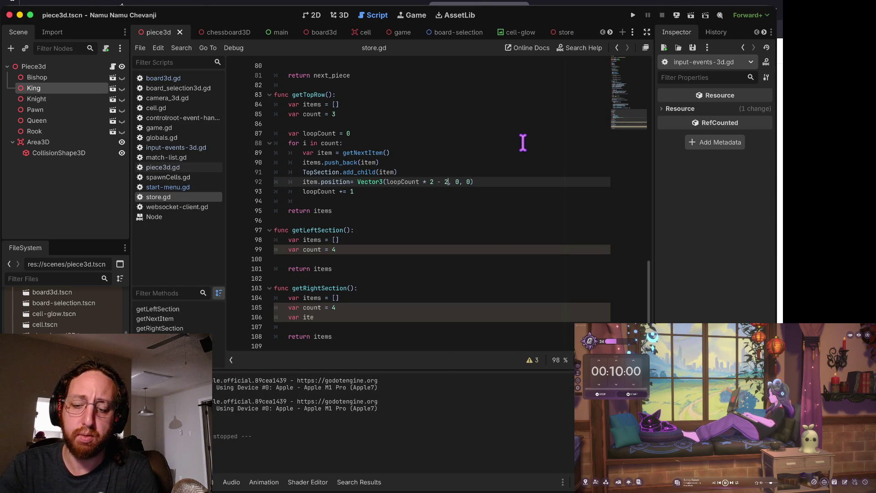
After a brief test run, delete the multiplier from line 92's x position and relaunch
key("super+b")
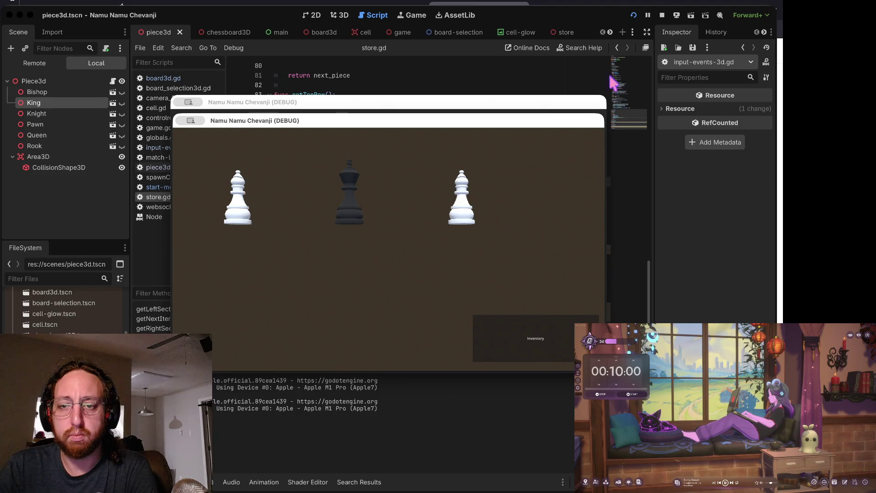
left_click(662, 16)
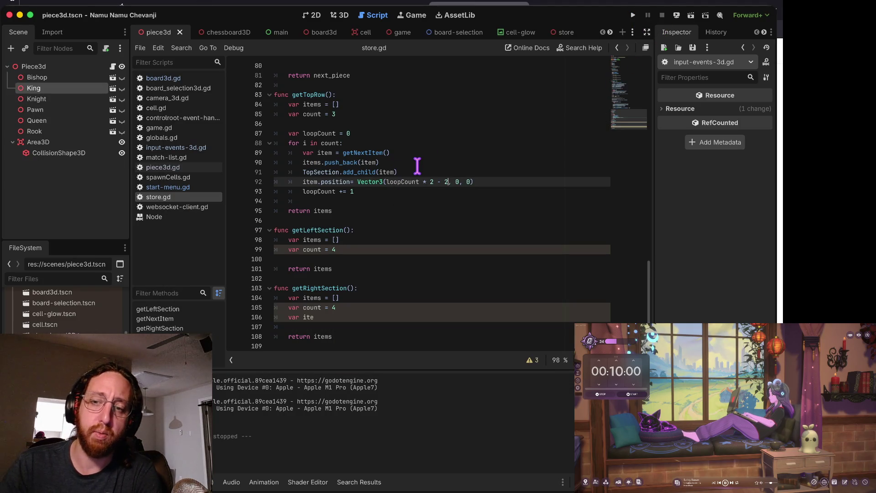
key("BackSpace")
key("BackSpace")
key("BackSpace")
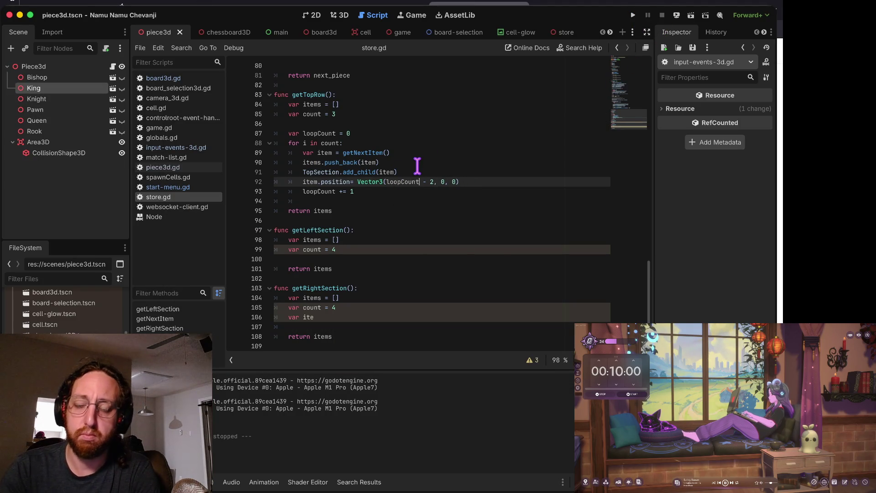
key("super+b")
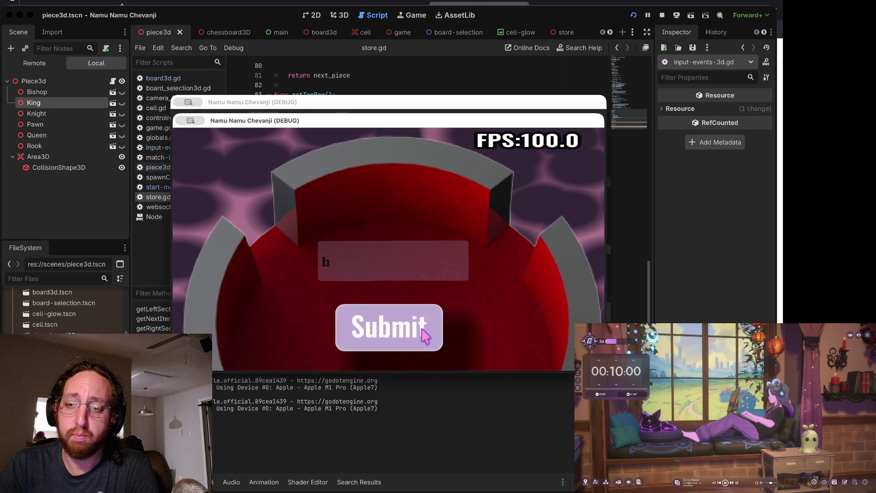
Log in and select the middle board, continuing with F12 past each OnClick error break
left_click(423, 330)
left_click(433, 290)
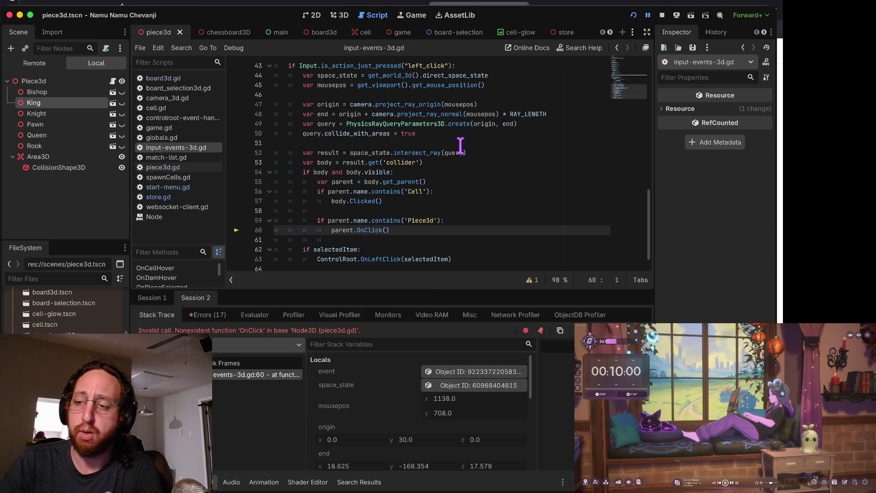
key("F12")
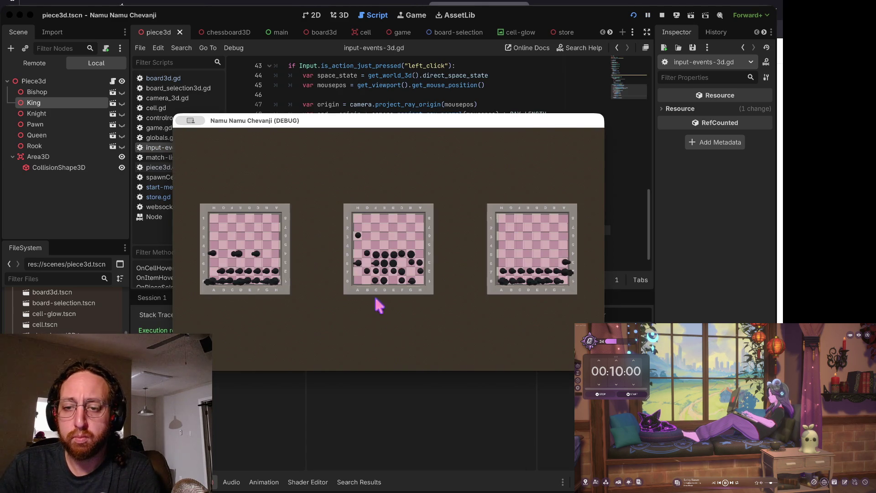
left_click(374, 303)
key("F12")
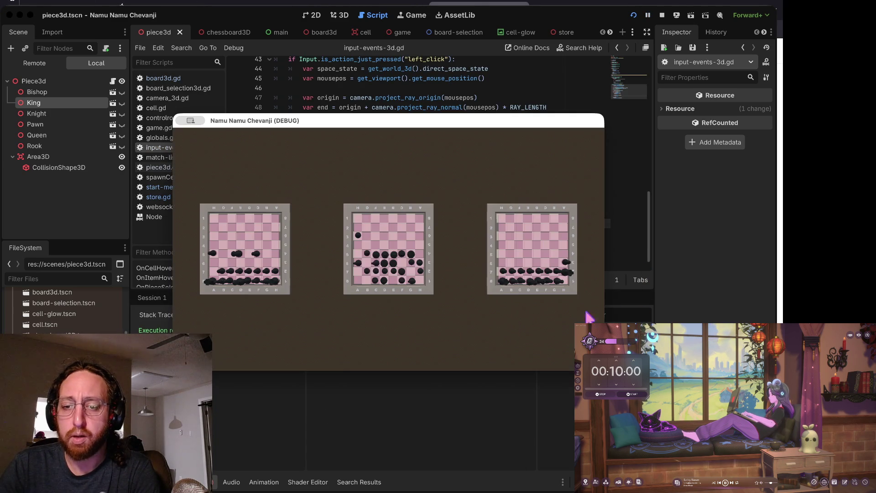
left_click(347, 291)
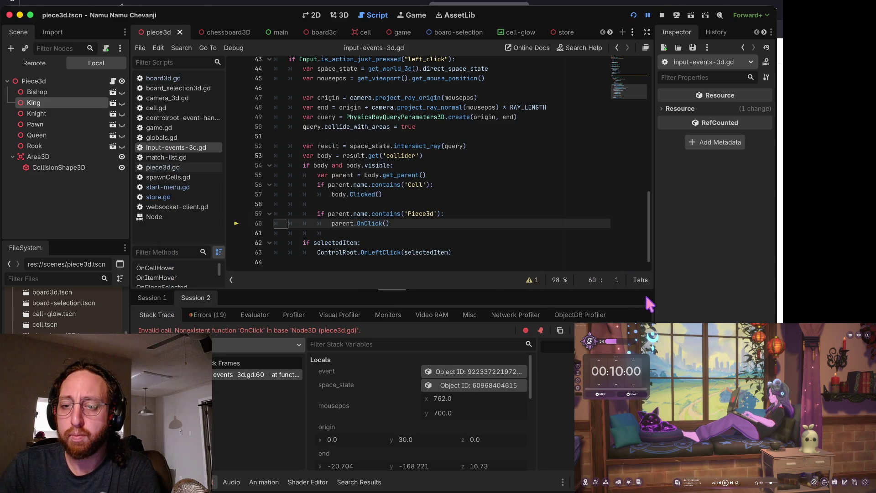
key("F12")
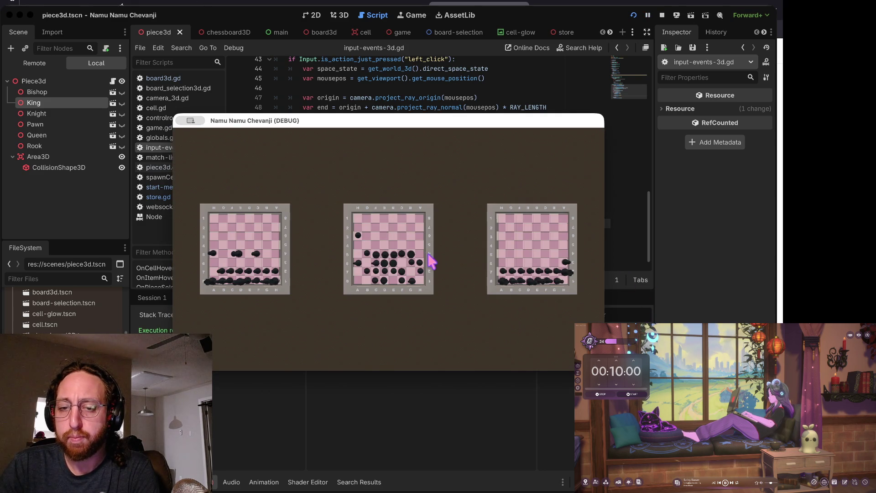
Open the middle board's store to check the piece spacing, then bring the editor forward
left_click(431, 261)
left_click(277, 333)
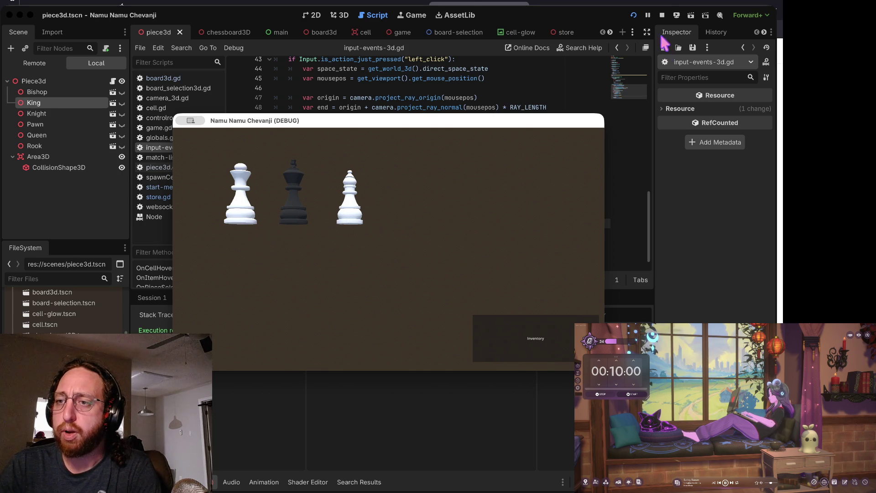
left_click(648, 15)
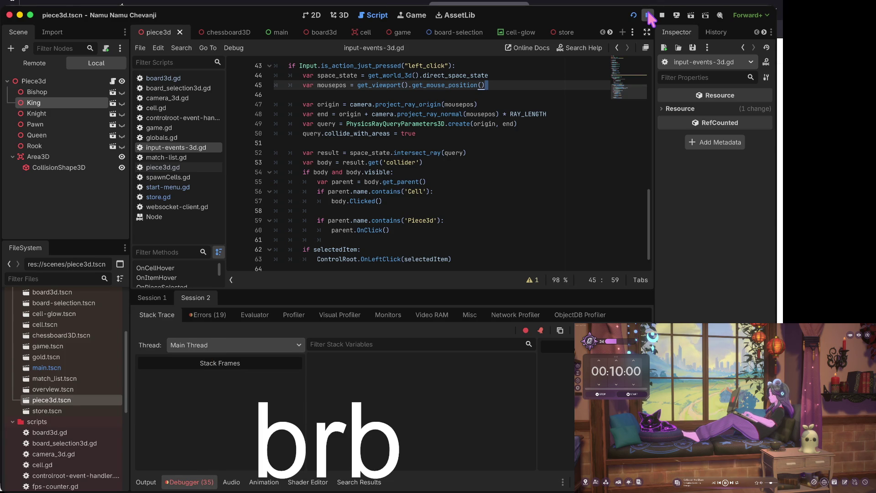
Pause the game, put the caret in the raycast result code, and switch between game and editor
left_click(648, 14)
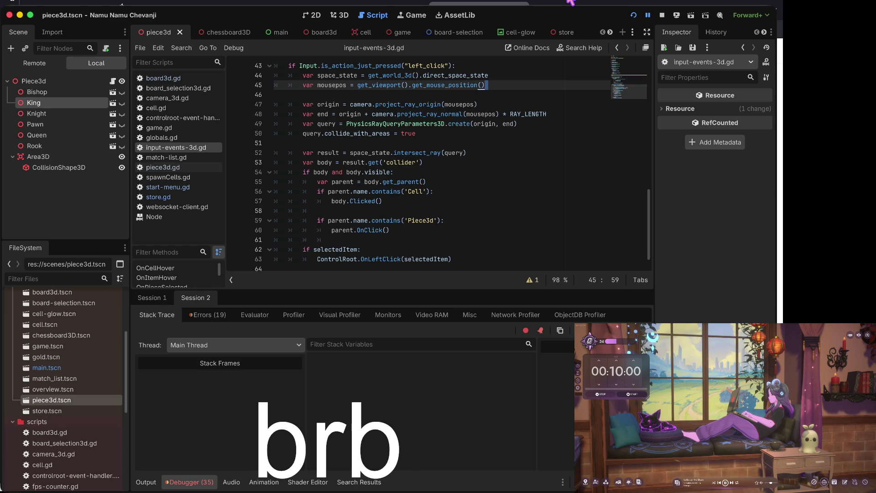
left_click(500, 165)
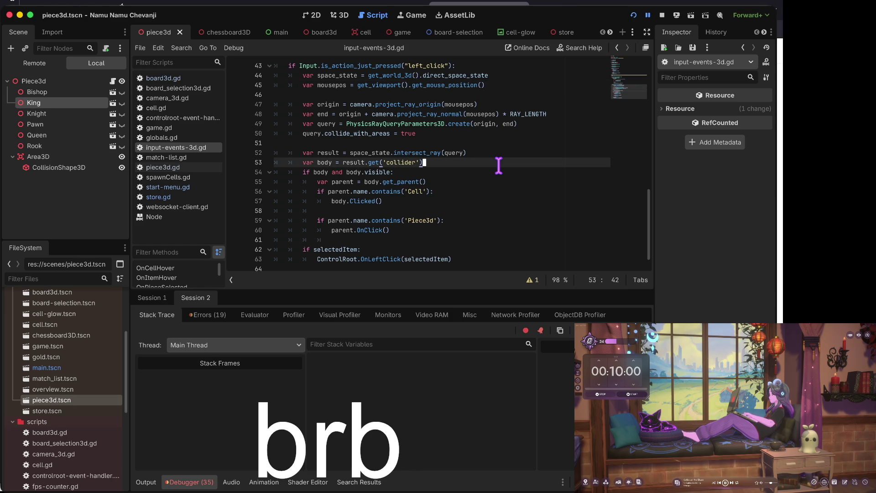
key("Up")
key("Up")
key("super+Tab")
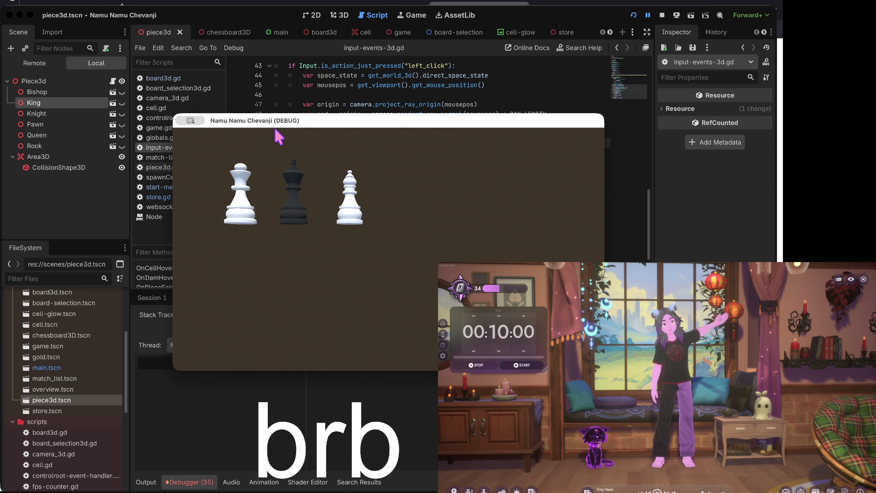
key("super+Tab")
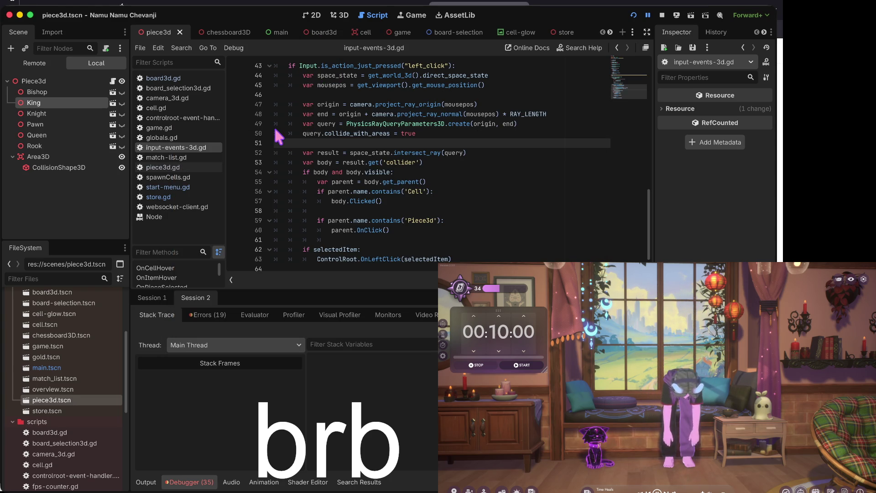
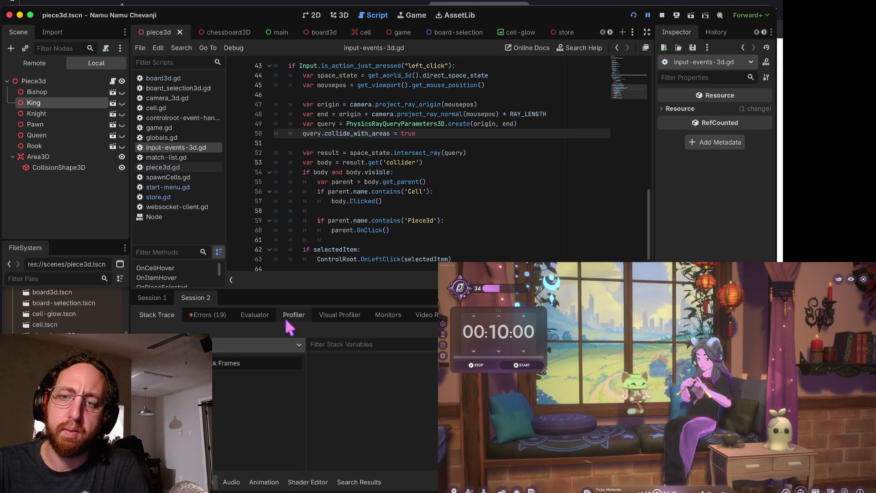
Switch from Godot to the Neovim workspace and focus the code editor pane
key("super+Tab")
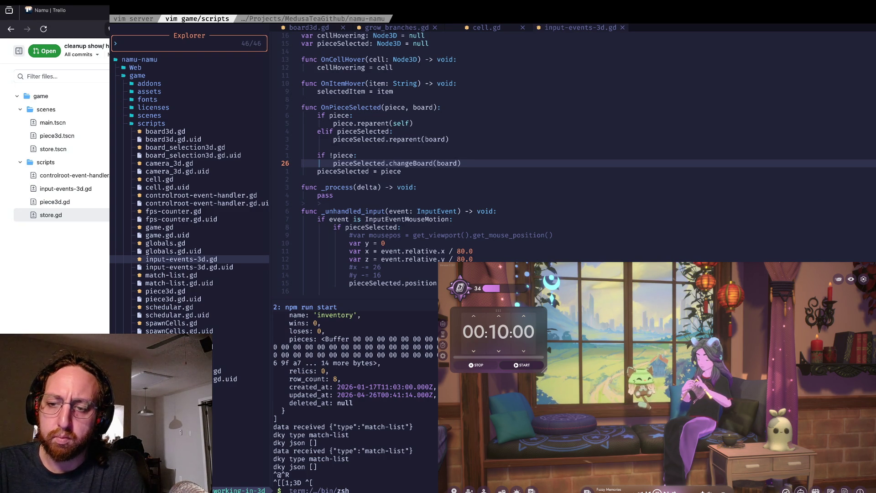
key("ctrl+k")
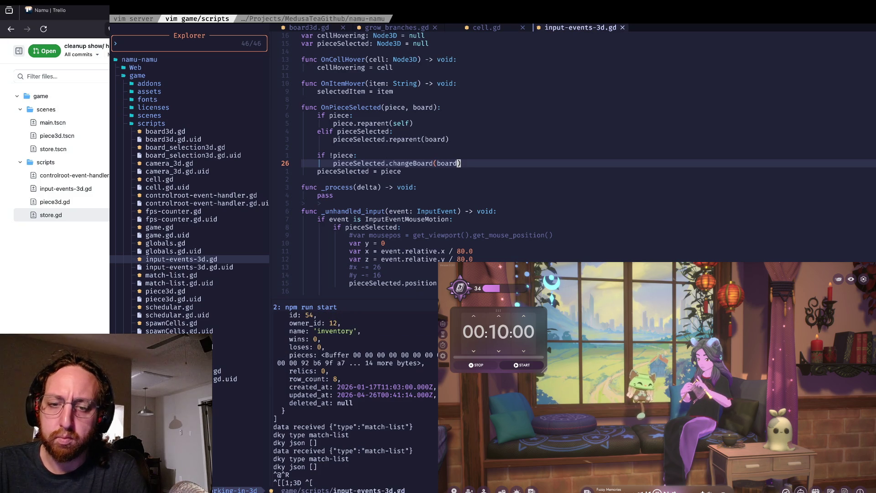
Move through input-events-3d.gd's y offset lines and the empty line in OnPieceSelected
left_click(532, 243)
key("j")
key("j")
key("j")
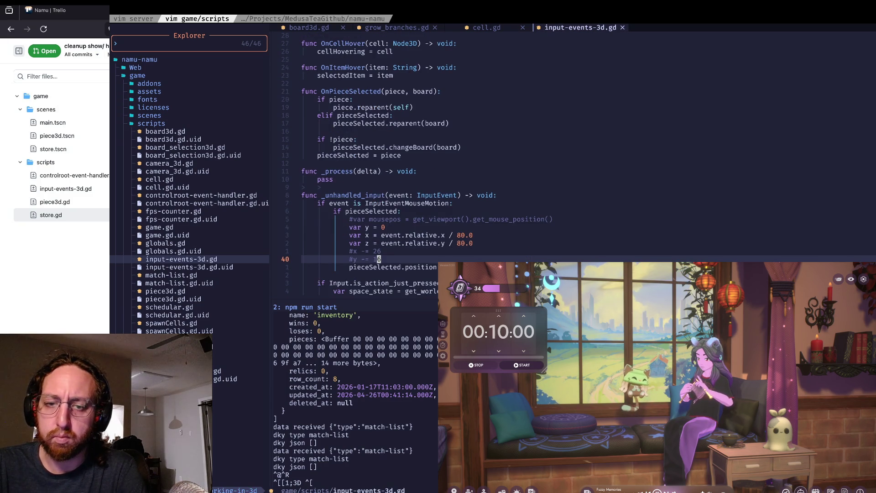
key("h")
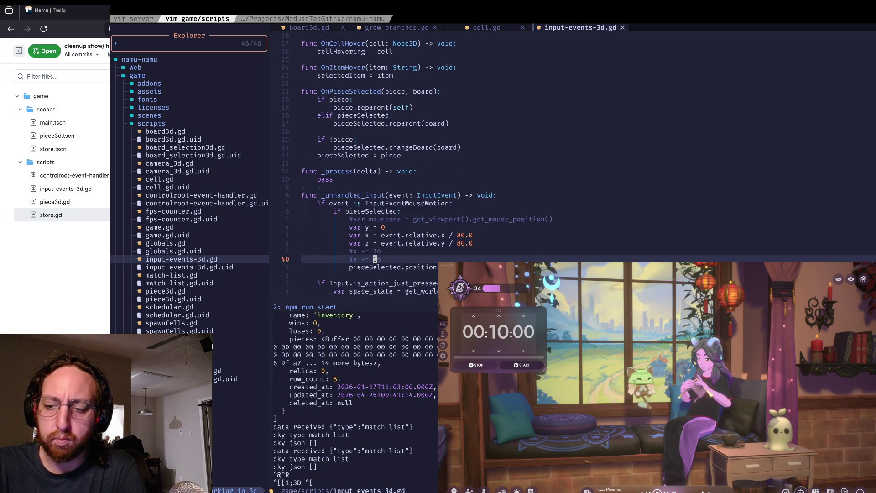
left_click(671, 129)
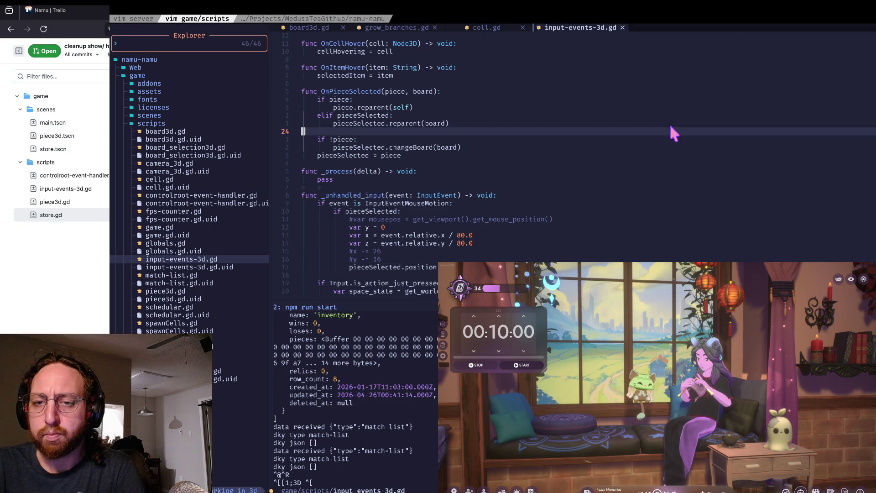
Glance at the Godot editor, then bring the GitHub pull request diff forward
key("ctrl+Left")
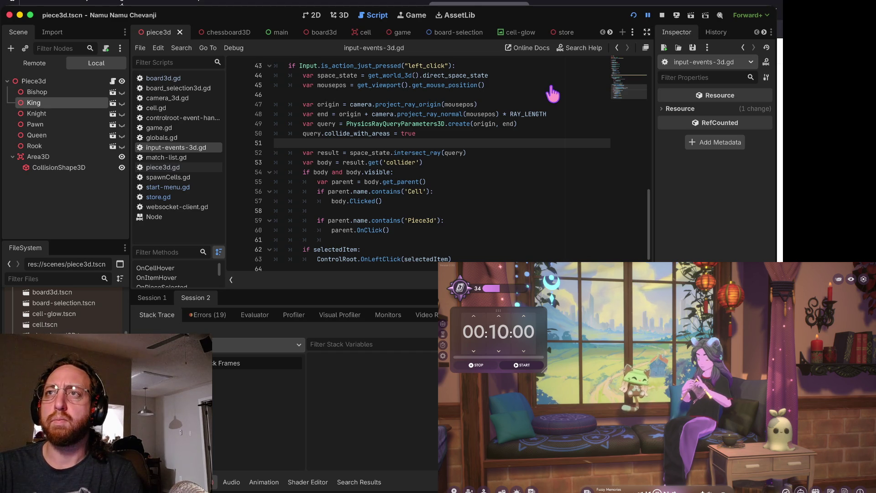
key("ctrl+Right")
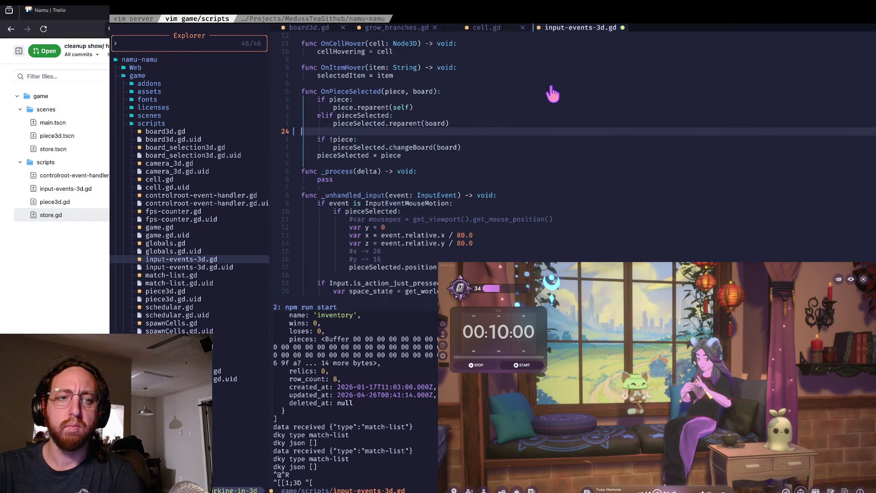
key("alt+Tab")
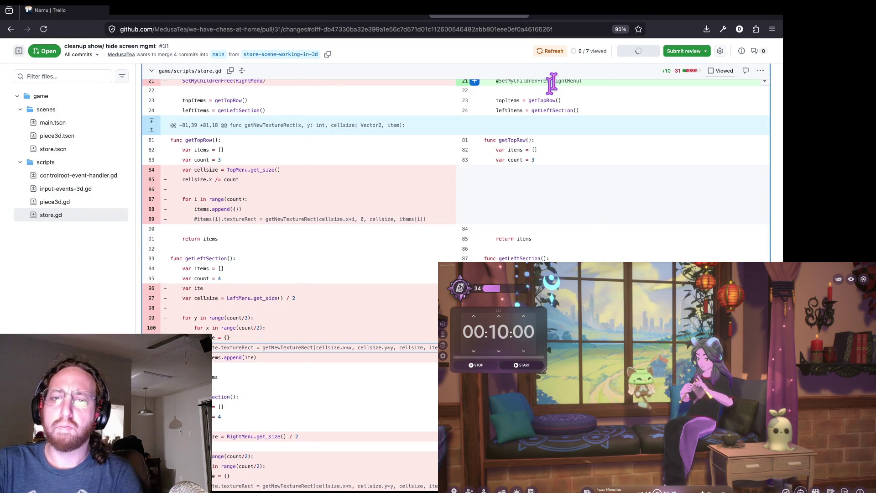
Reload the PR's changed-files page, scroll through the diffs, then return to Godot
key("ctrl+r")
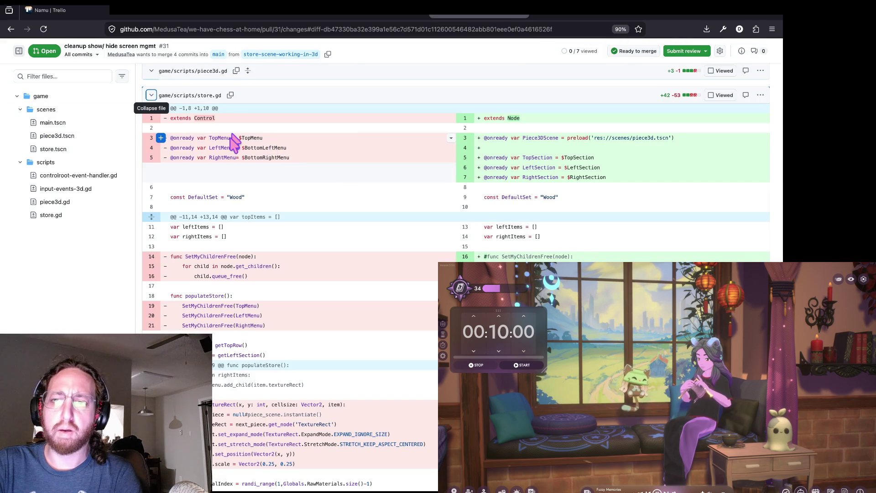
scroll(301, 114, "up", 10)
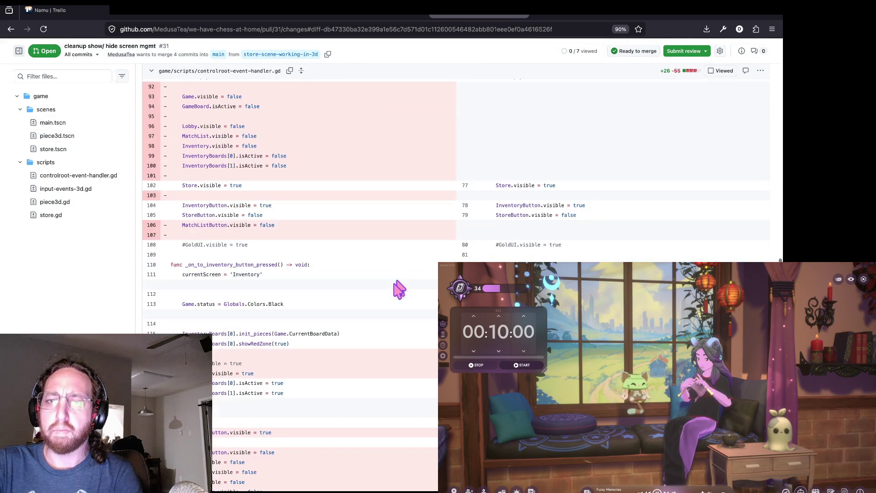
scroll(396, 283, "up", 15)
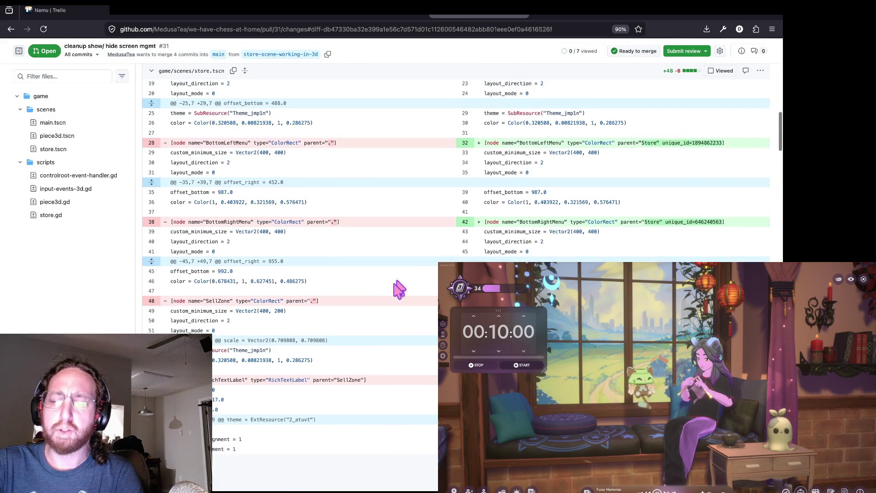
key("super+Tab")
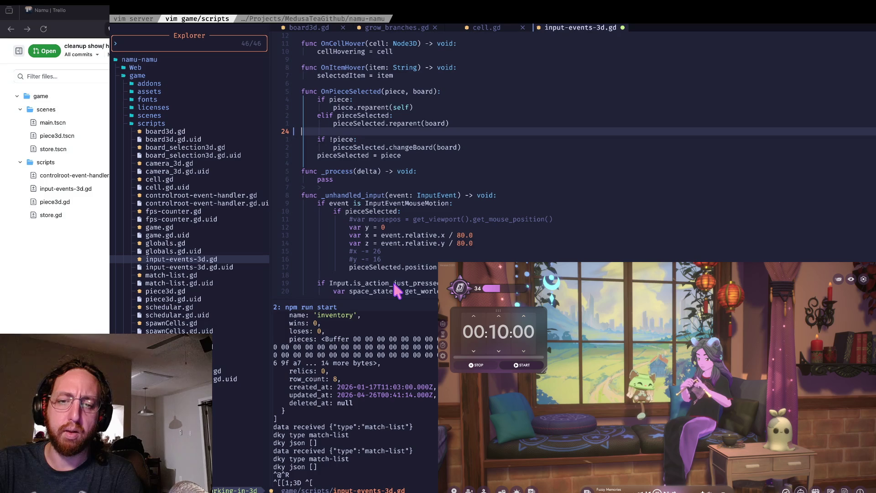
key("super+Tab")
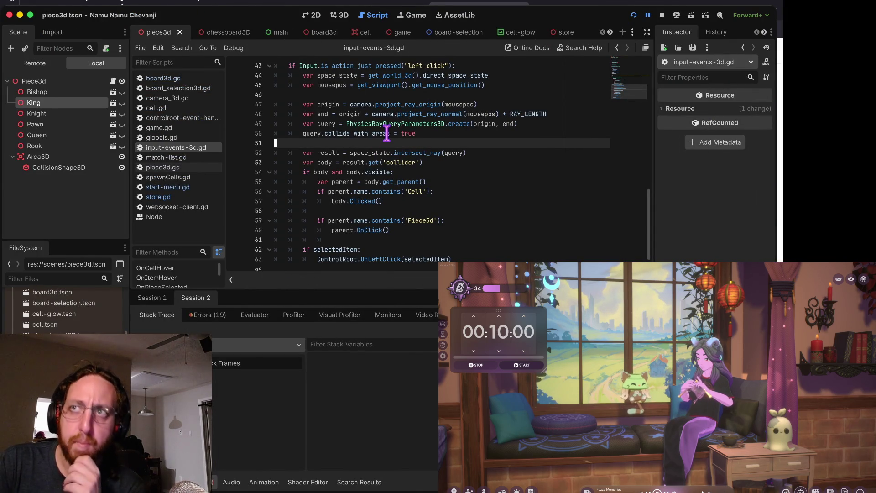
Run the chess game, pick the middle board and open the store with two black kings and a white pawn
key("super+b")
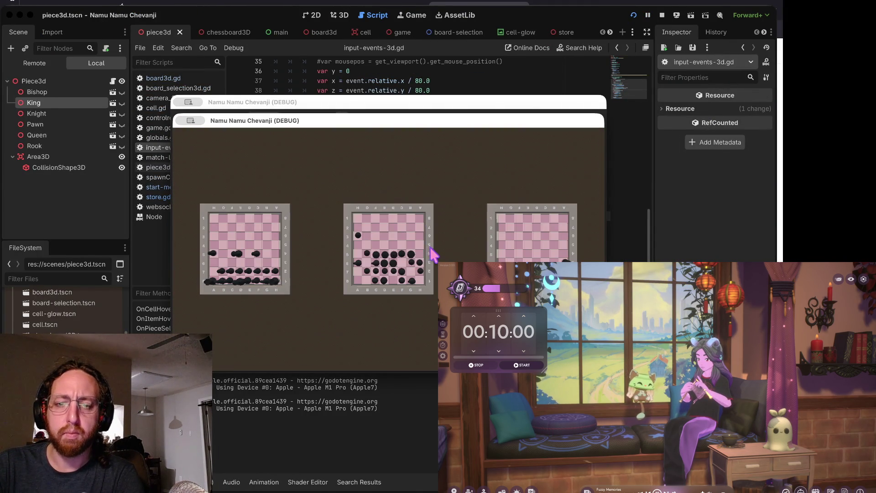
left_click(428, 248)
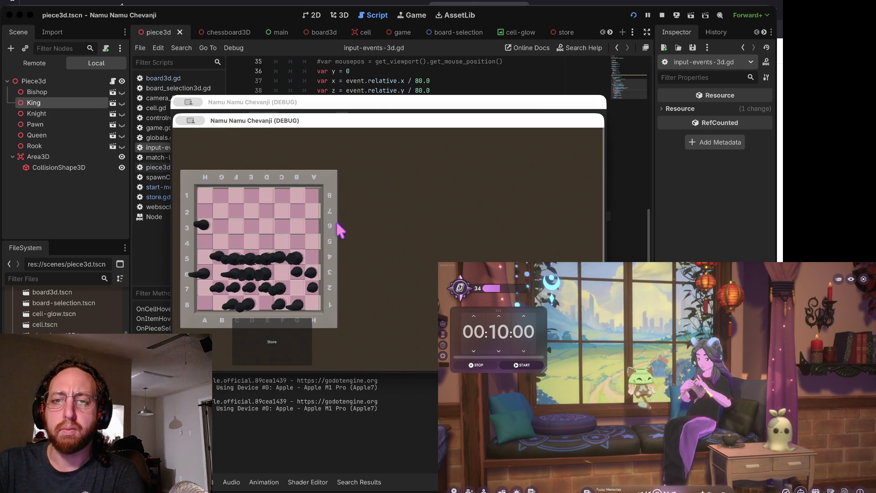
left_click(277, 347)
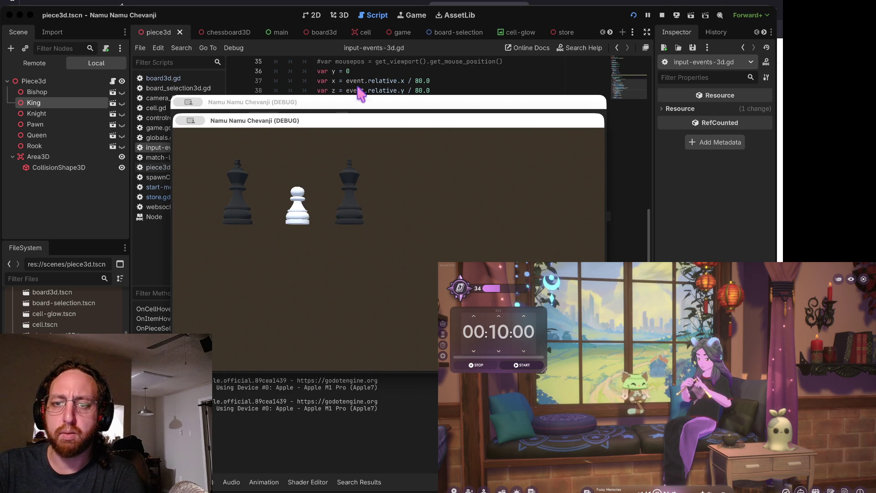
left_click(374, 78)
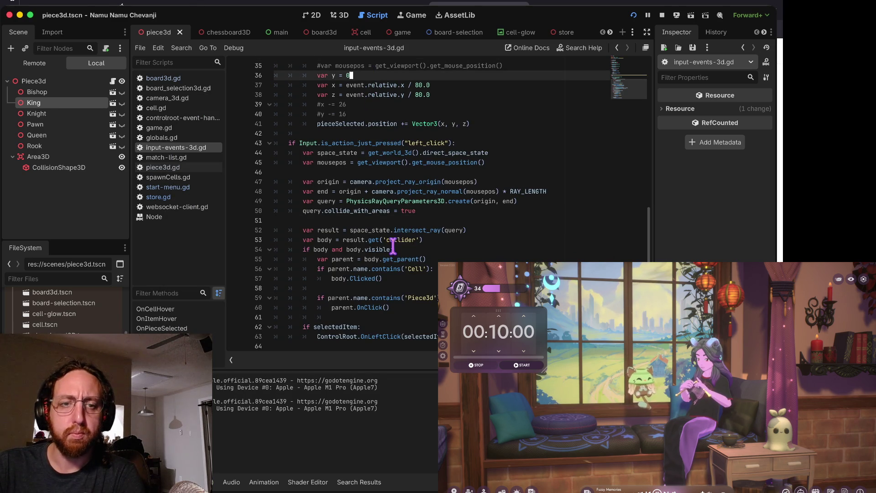
In the Remote scene tree, expand ControlRoot > Store > Store > TopSection
left_click(45, 64)
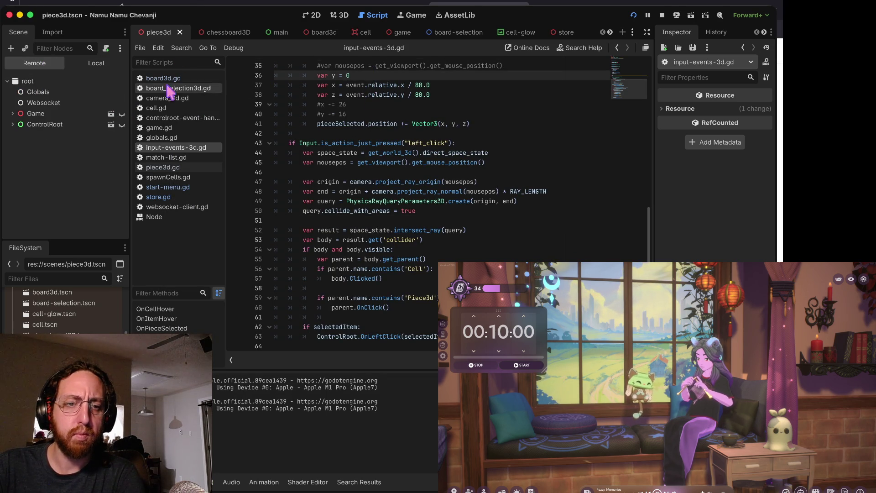
left_click(12, 124)
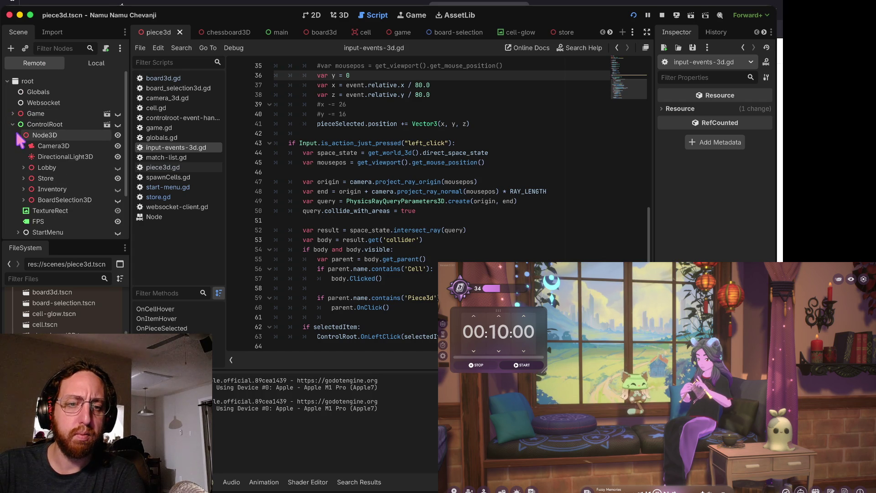
left_click(23, 177)
scroll(59, 160, "down", 2)
left_click(28, 170)
scroll(30, 174, "down", 2)
left_click(35, 165)
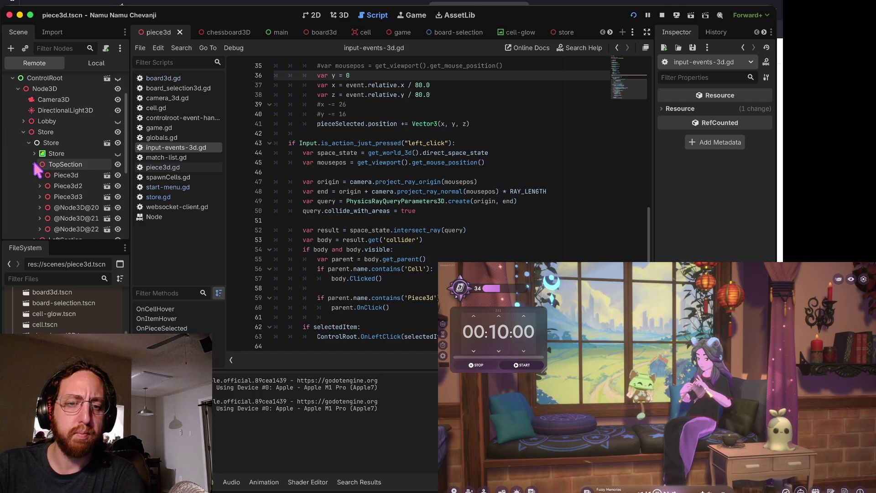
scroll(45, 174, "down", 3)
Inspect the live Piece3d and Piece3d3 nodes and their piece children
left_click(69, 143)
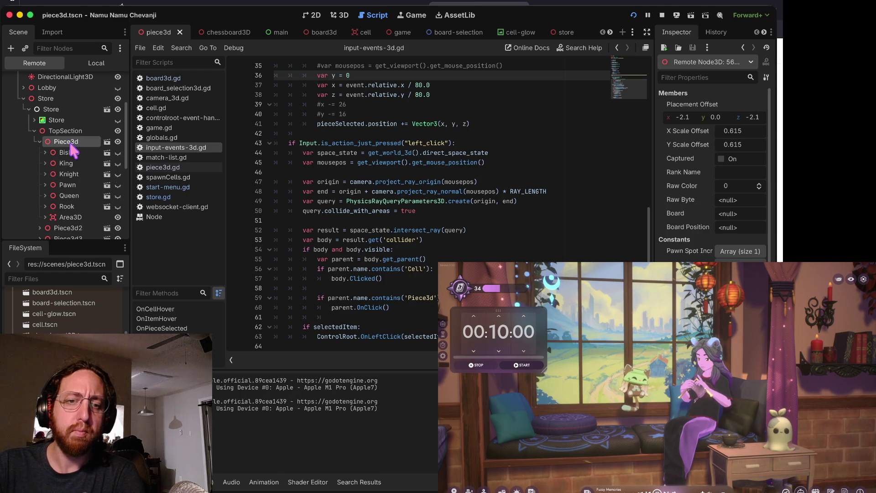
left_click(41, 141)
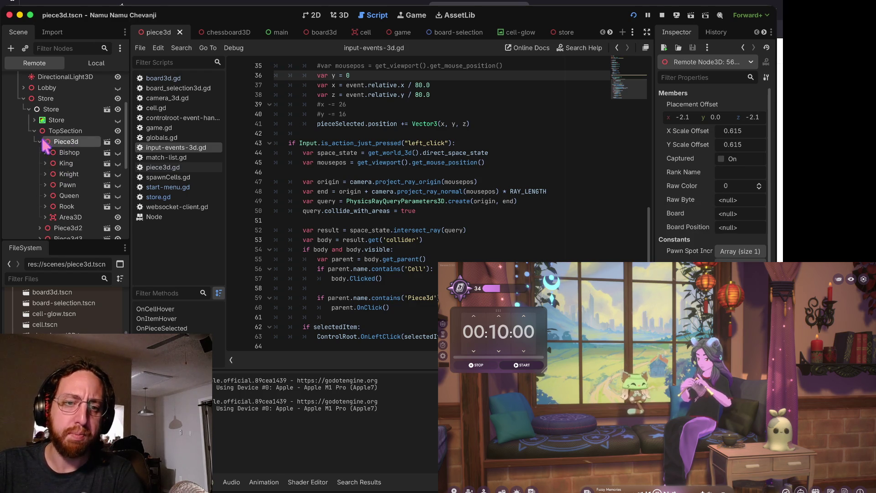
left_click(41, 141)
left_click(40, 163)
left_click(68, 163)
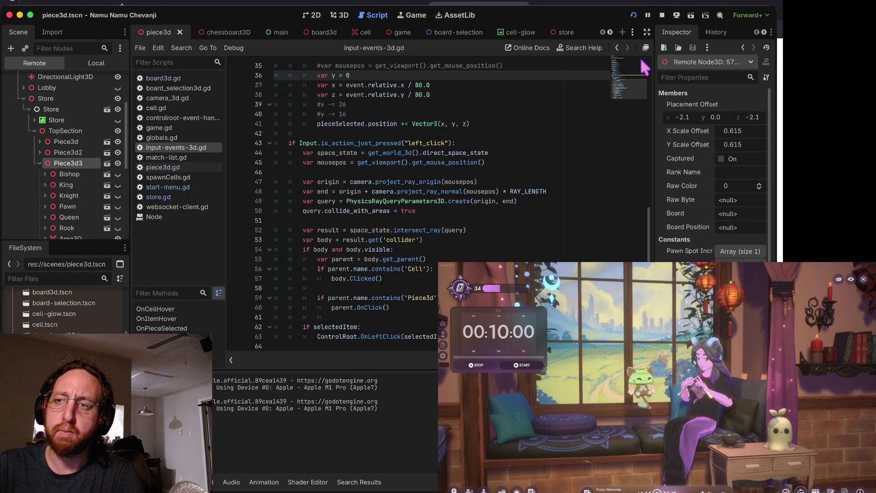
Stop the running game and open the store.tscn scene
left_click(662, 15)
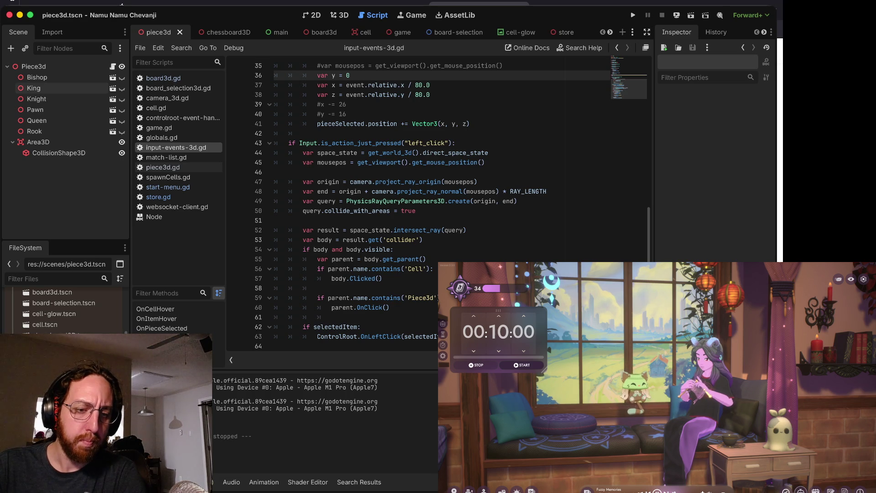
scroll(64, 310, "up", 3)
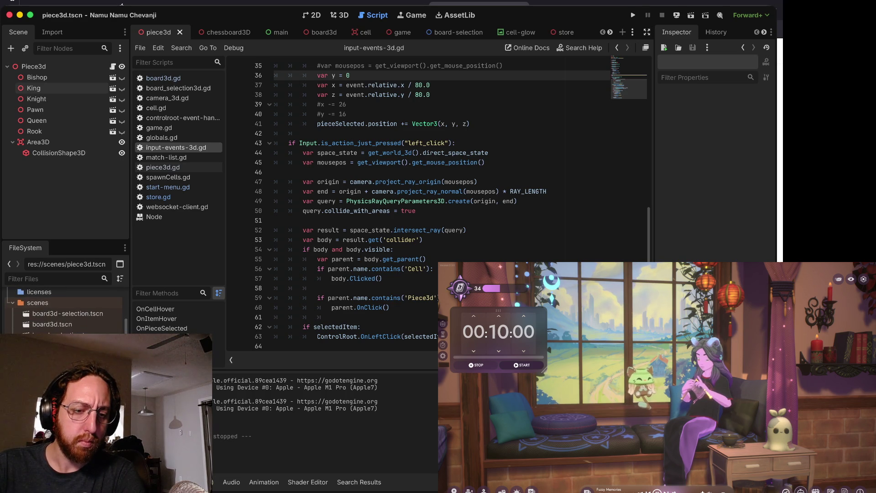
left_click(564, 32)
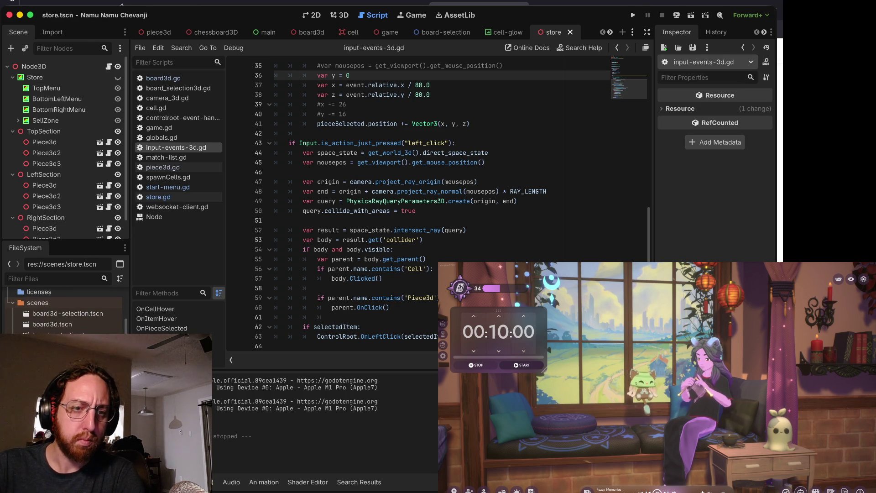
Delete the three placeholder Piece3d nodes under TopSection
left_click(66, 142)
left_click(65, 161, "shift")
right_click(65, 159)
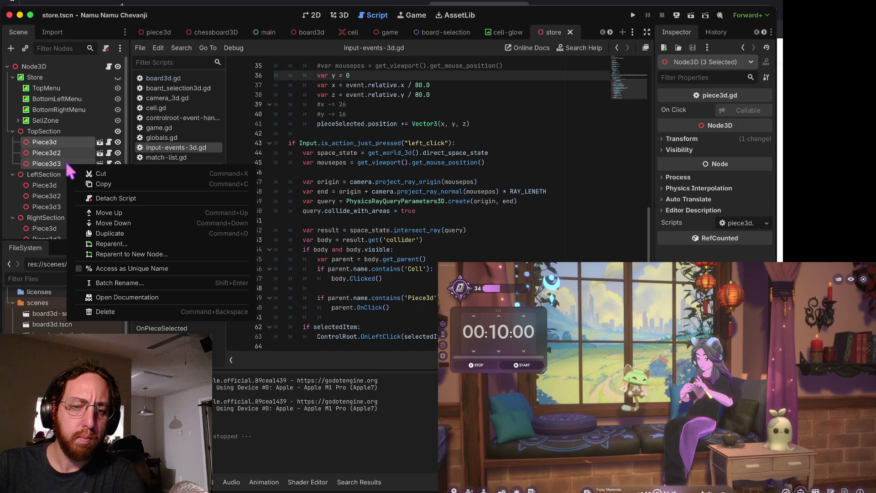
left_click(137, 312)
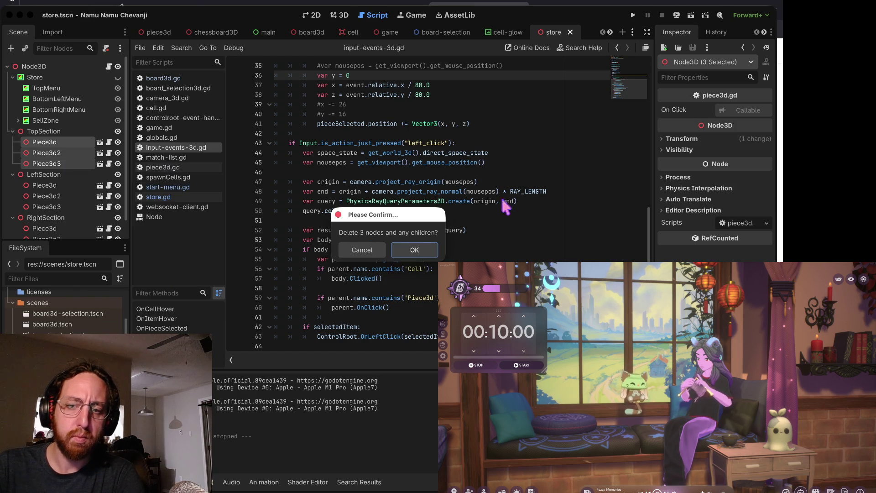
left_click(404, 248)
Delete the three Piece3d nodes under LeftSection
left_click(66, 153)
left_click(62, 185, "shift")
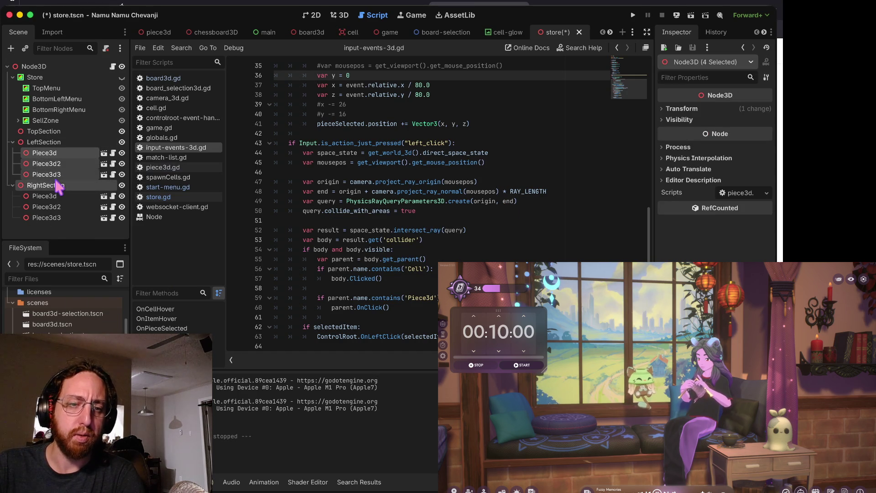
left_click(62, 185, "ctrl")
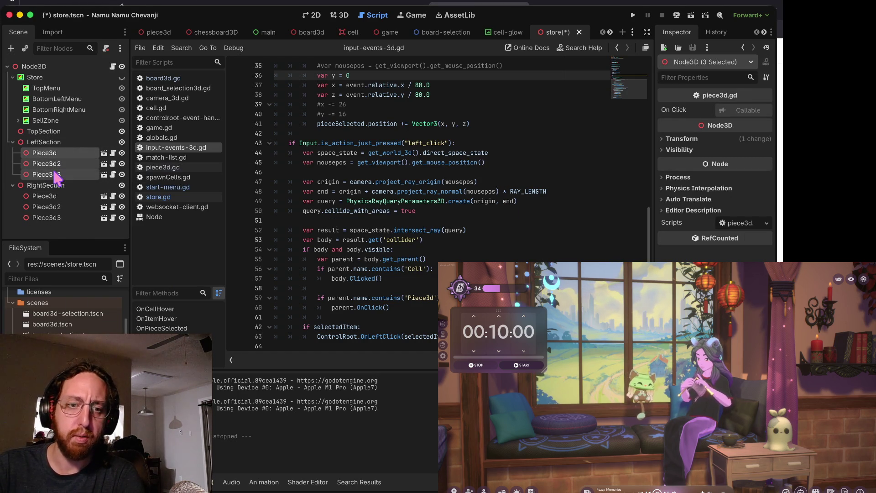
right_click(56, 175)
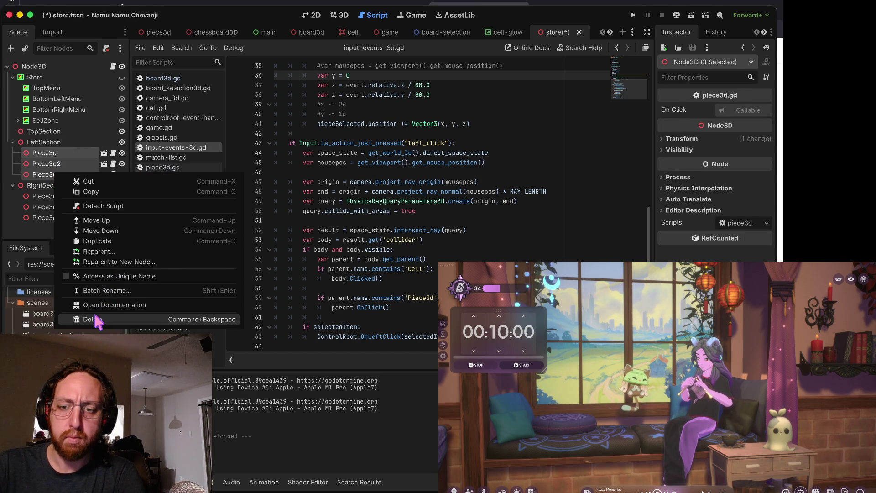
left_click(98, 318)
left_click(414, 249)
Delete the three RightSection Piece3d nodes, save store.tscn, and run the game
left_click(58, 163)
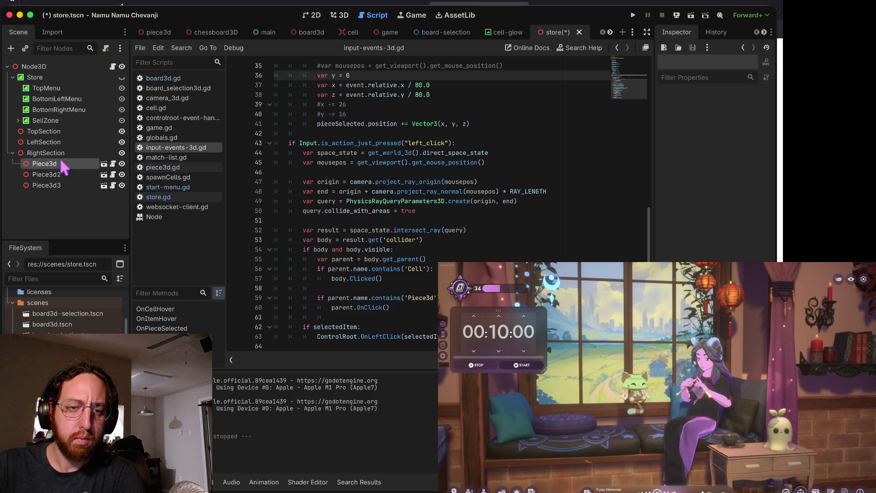
left_click(57, 187, "shift")
right_click(56, 185)
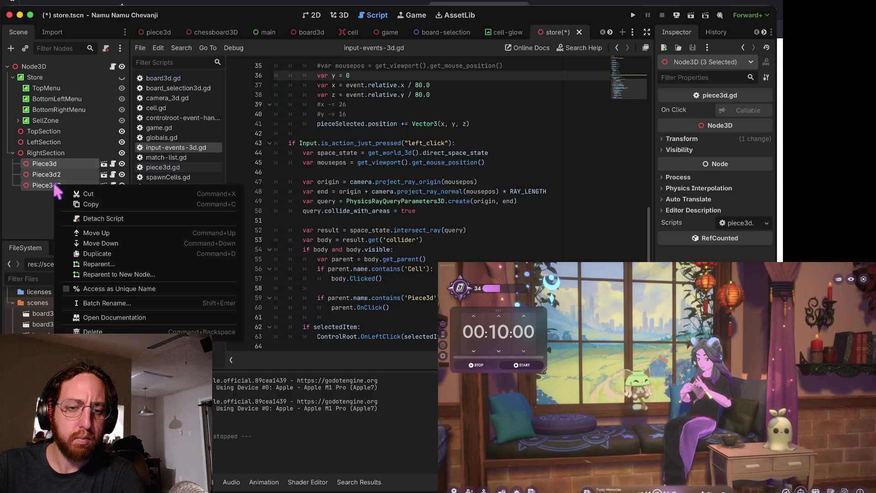
left_click(129, 331)
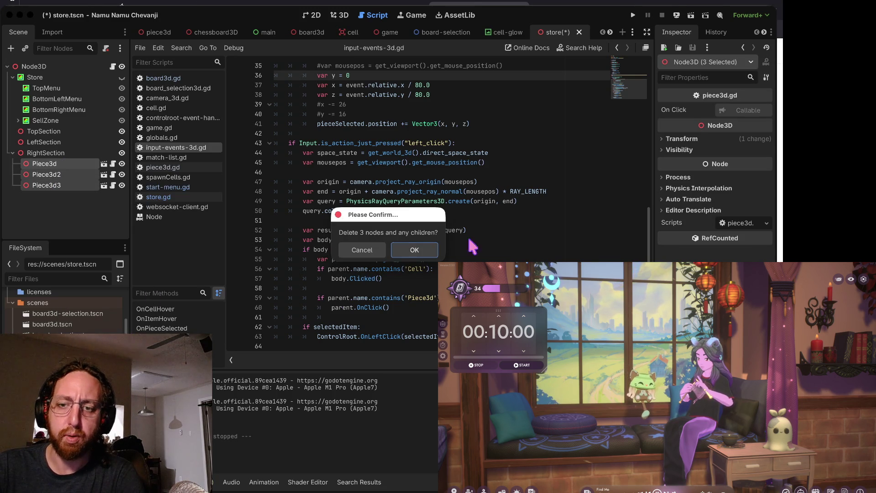
left_click(416, 250)
key("super+s")
key("super+b")
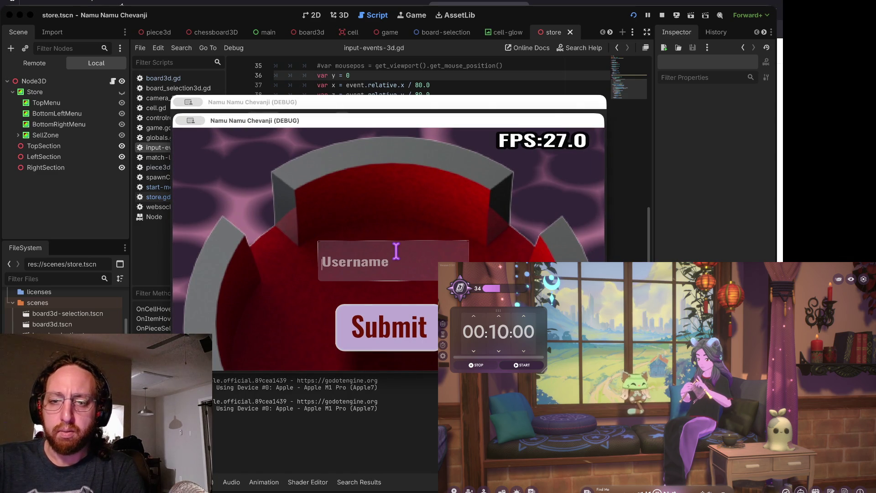
Submit the username, pick the middle chessboard and open the store showing king, bishop and knight
left_click(396, 253)
left_click(393, 320)
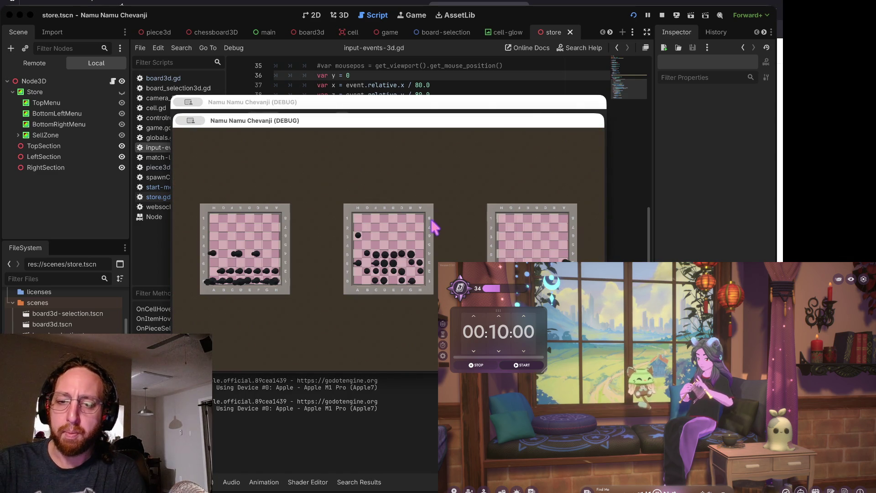
left_click(433, 228)
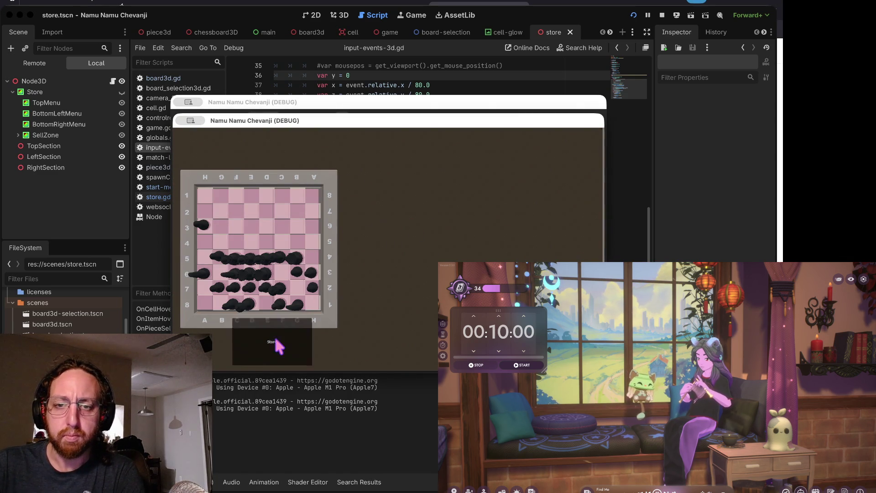
left_click(274, 338)
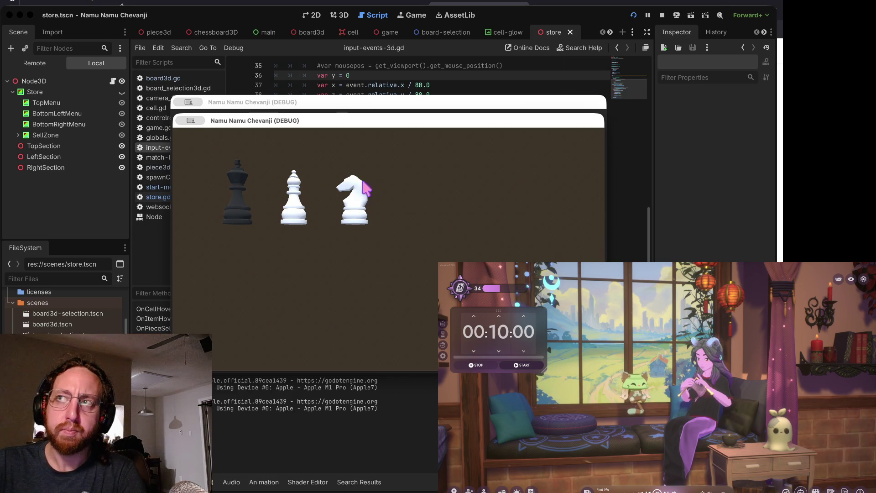
mouse_move(370, 86)
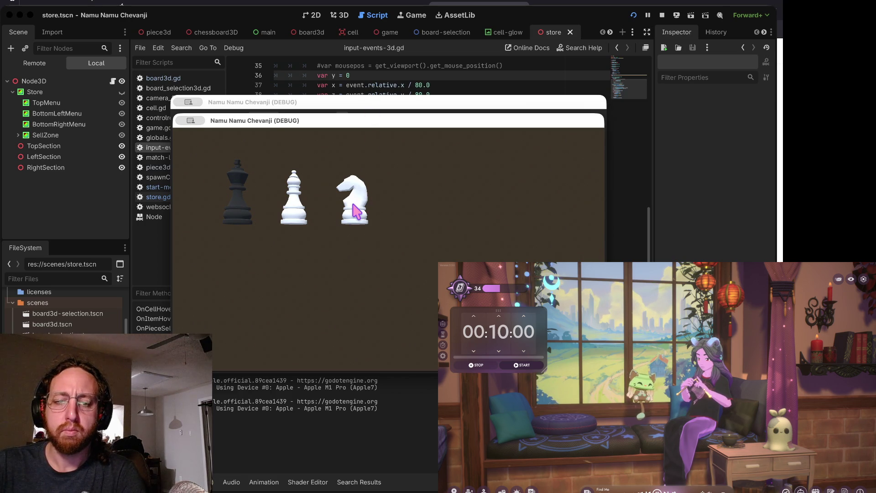
Show the running game's Remote tree and inspect the Game node and its Websocket child
left_click(84, 185)
left_click(46, 59)
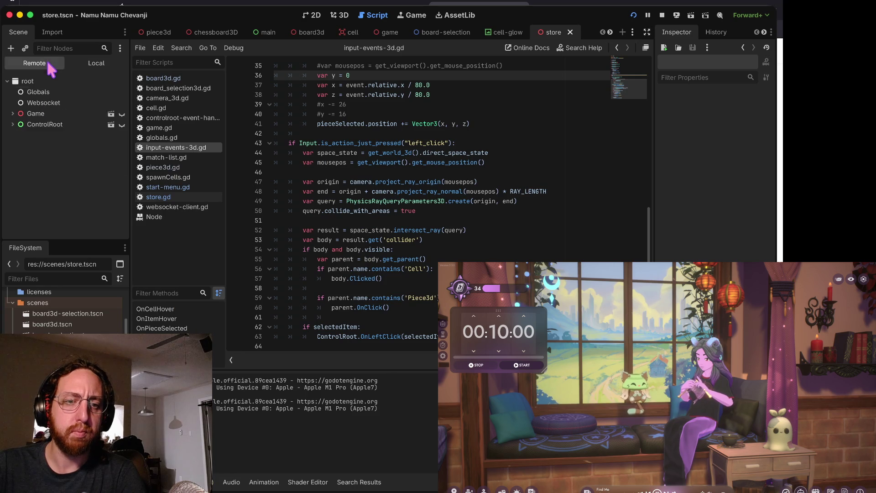
left_click(13, 113)
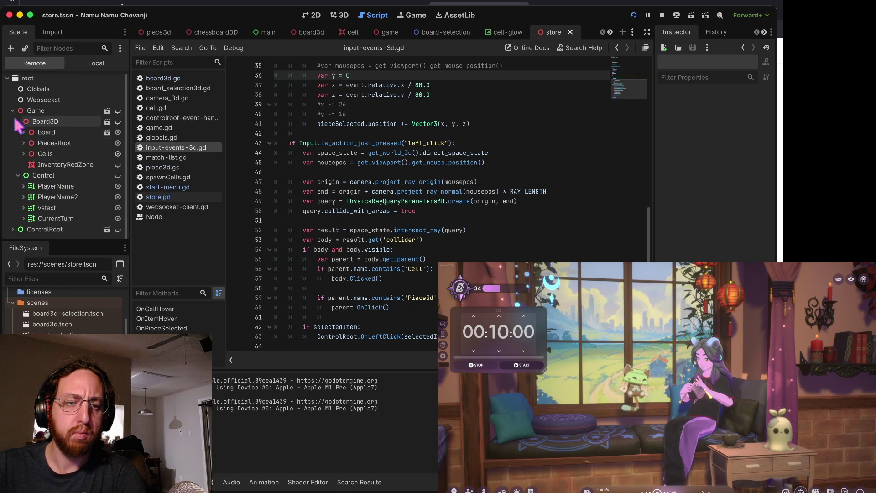
left_click(13, 101)
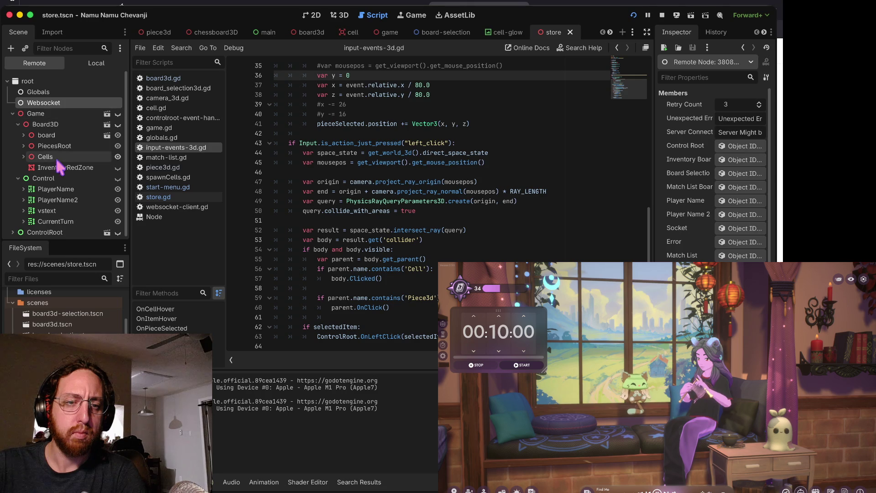
left_click(12, 113)
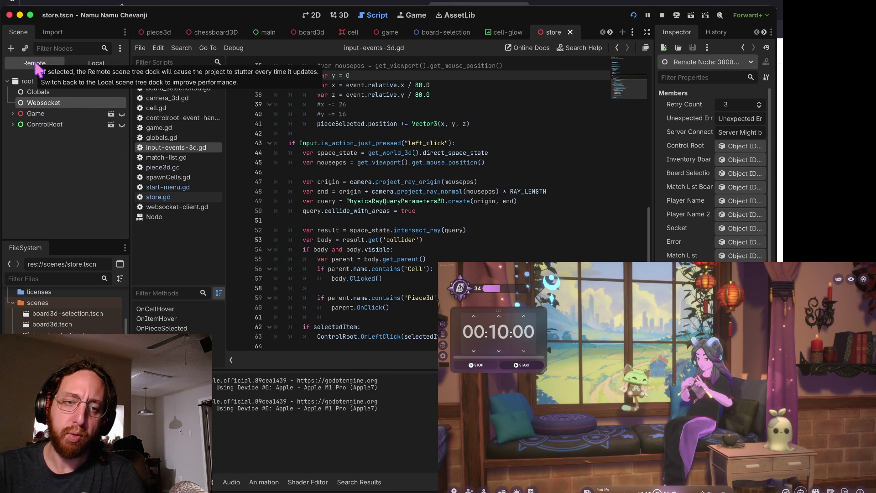
left_click(12, 113)
left_click(17, 124)
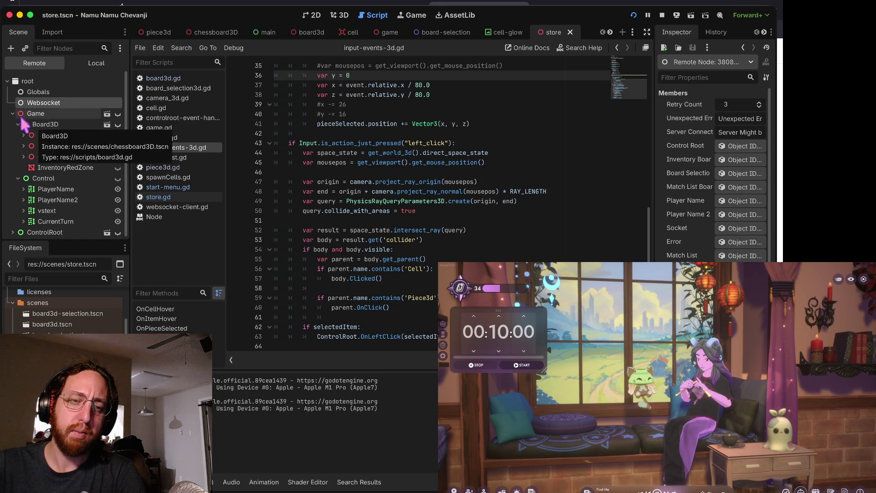
left_click(13, 113)
Expand ControlRoot and its Node3D to reveal Camera3D, Lobby, Store and Inventory
left_click(12, 124)
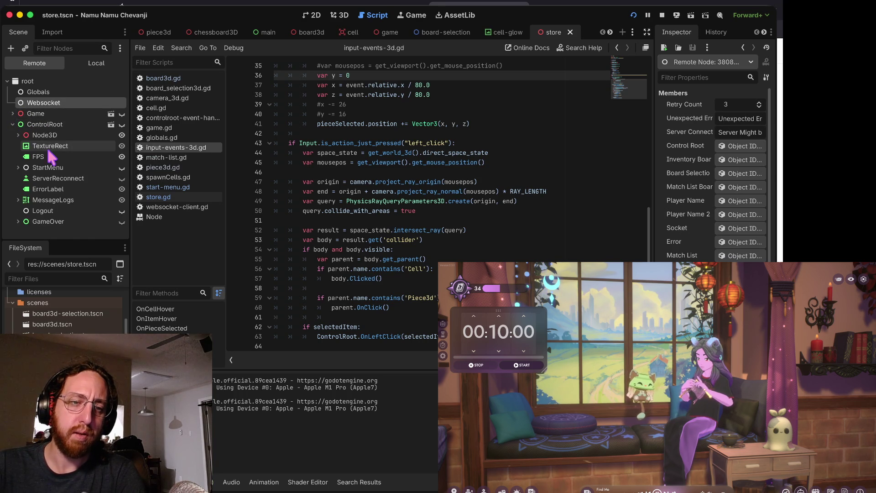
left_click(18, 135)
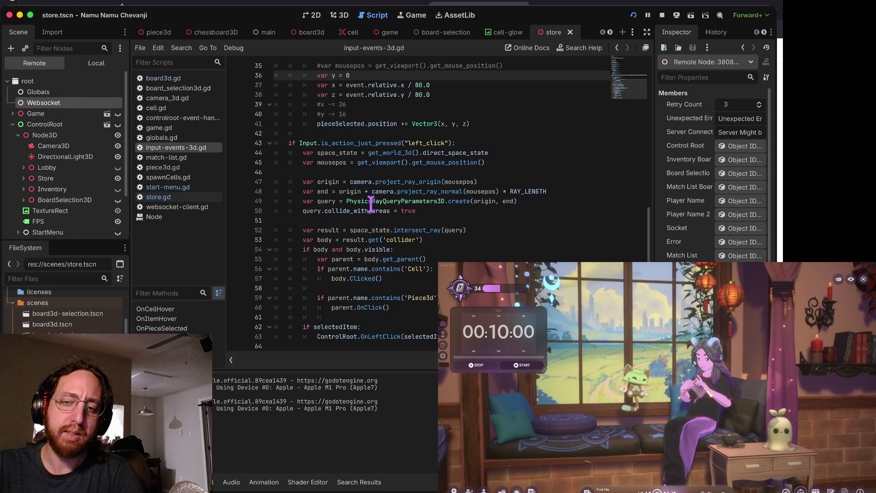
scroll(423, 113, "up", 10)
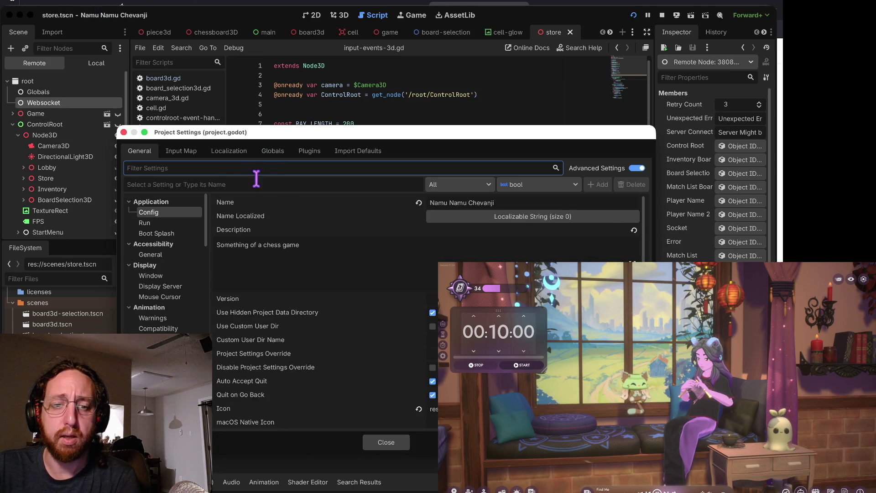
left_click(269, 151)
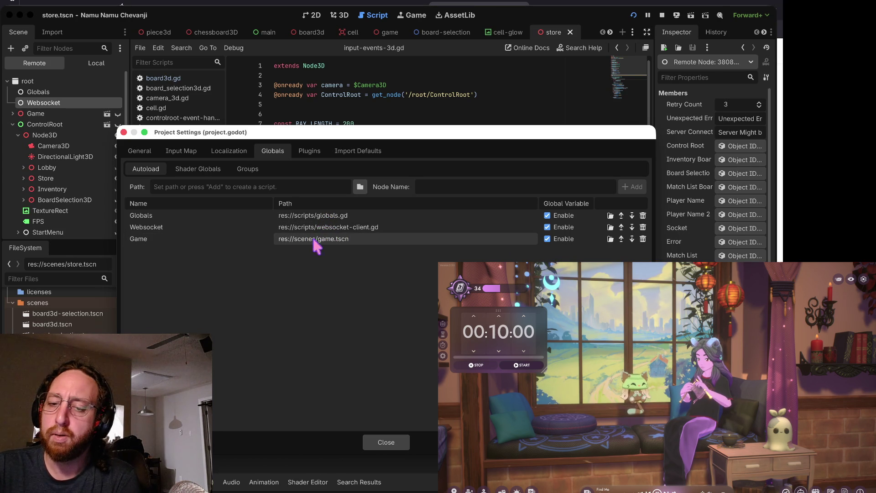
left_click(383, 441)
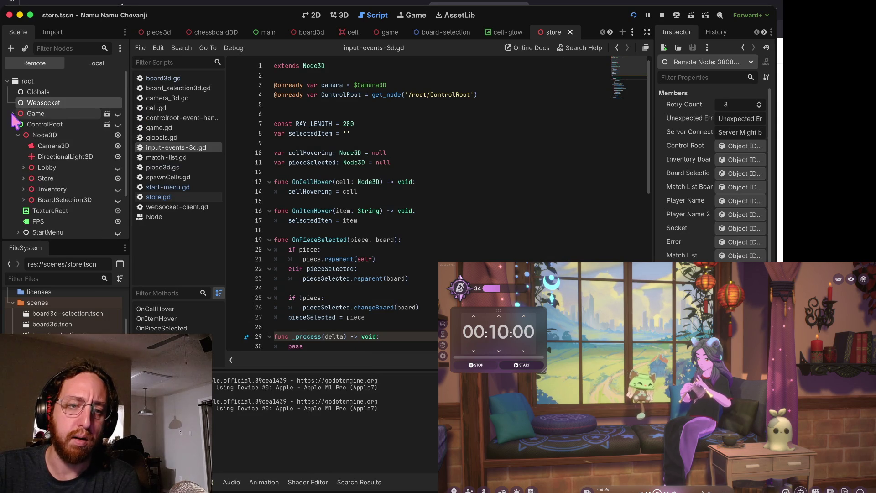
Select the live ControlRoot in the Remote tree to list its Store, Lobby and Inventory members
scroll(33, 164, "down", 2)
scroll(46, 157, "down", 1)
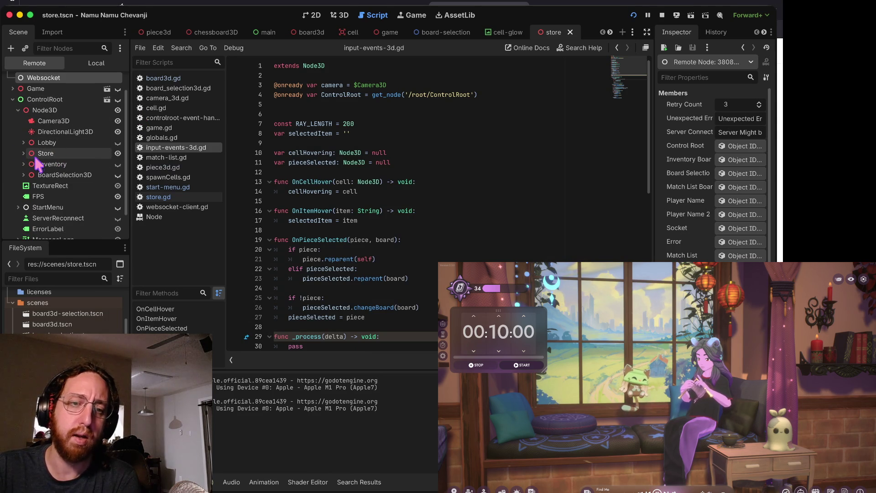
scroll(28, 137, "up", 3)
left_click(12, 113)
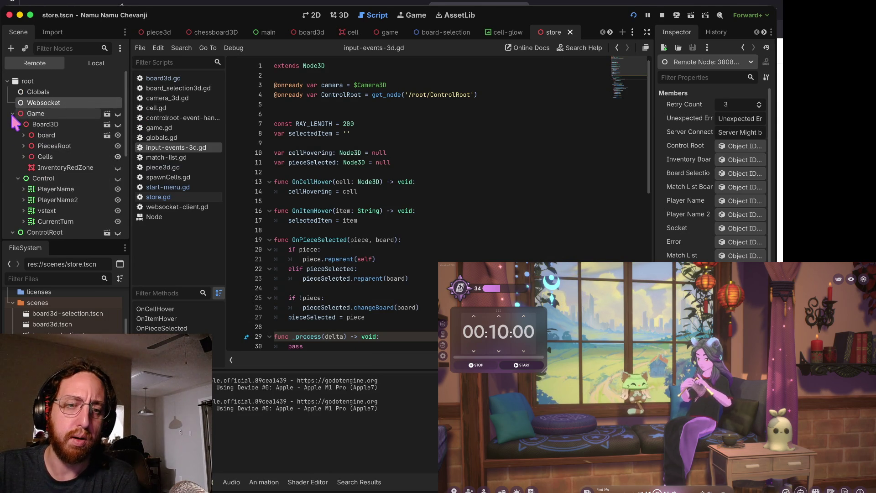
left_click(13, 113)
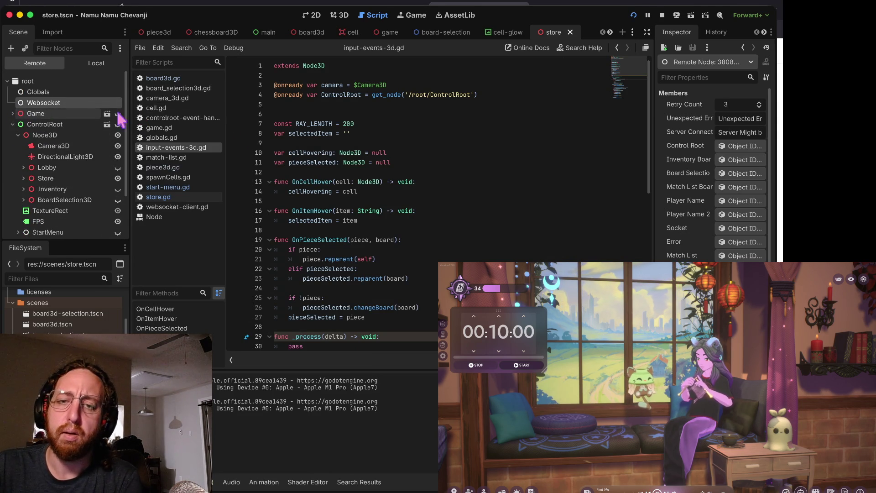
left_click(391, 142)
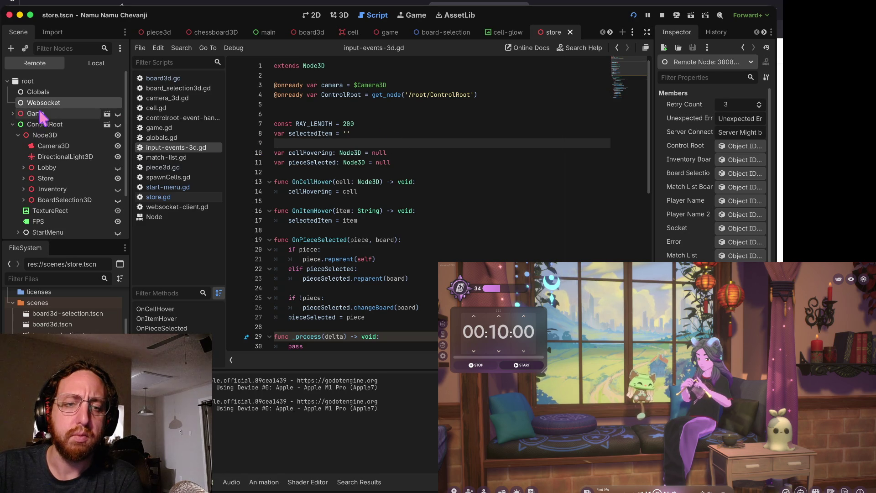
left_click(50, 124)
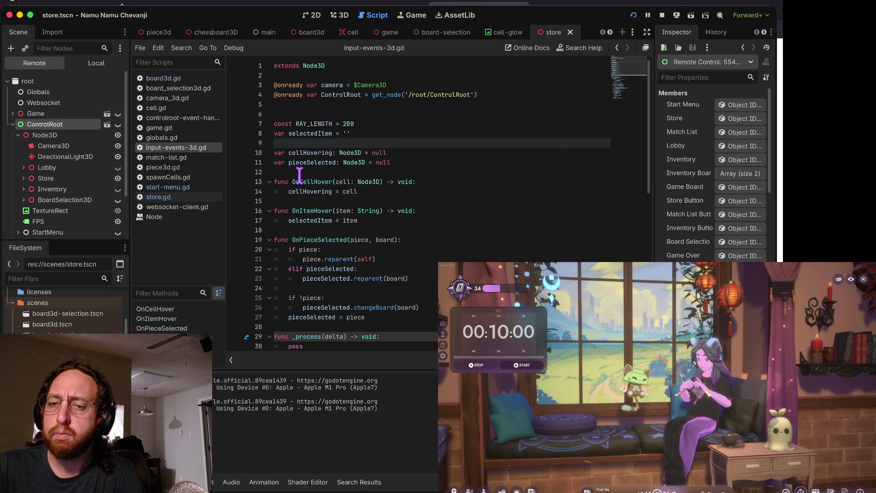
scroll(482, 240, "down", 6)
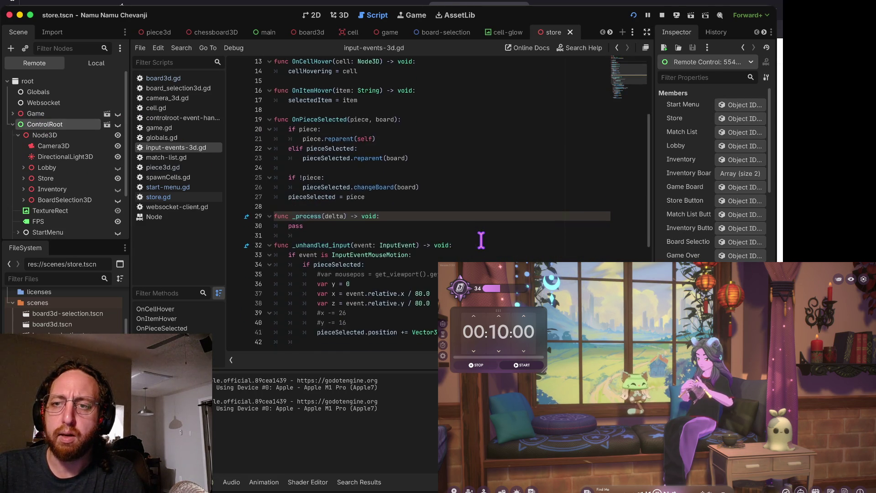
scroll(482, 240, "down", 5)
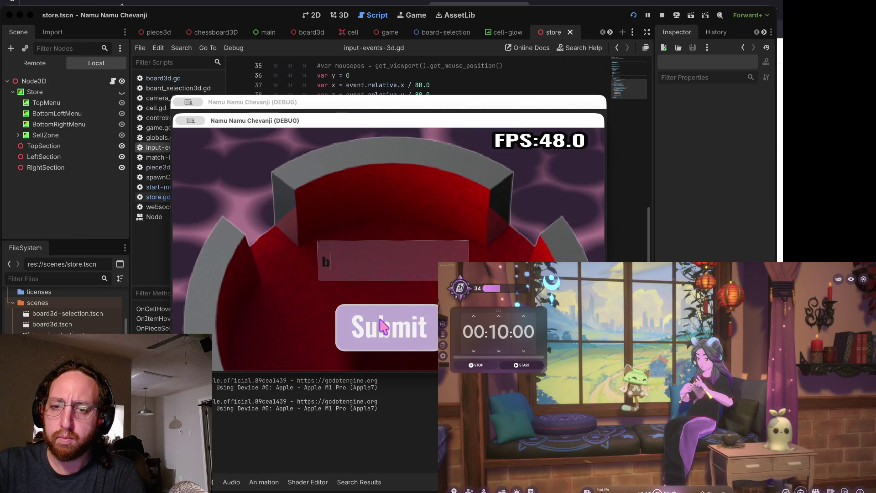
In the game, submit the username, pick the middle chessboard and open the store
left_click(383, 324)
left_click(387, 293)
left_click(290, 345)
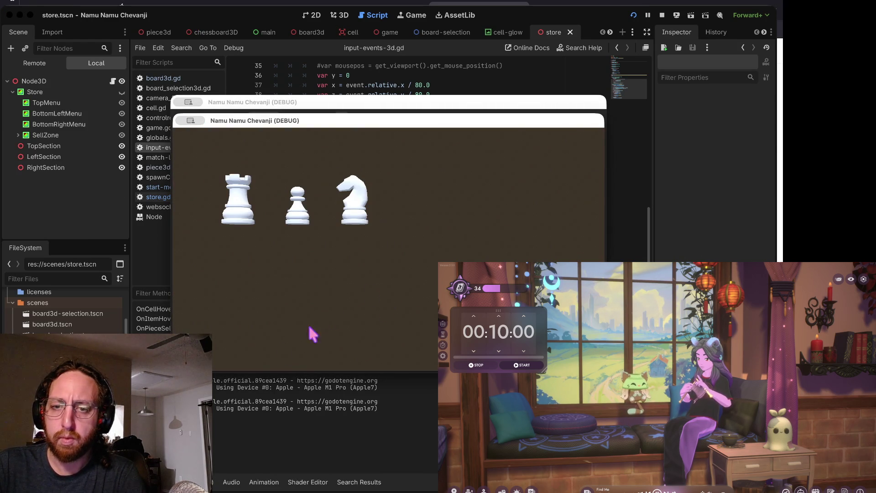
Expand the Remote tree down to the store's TopSection Piece3d and inspect it
left_click(56, 188)
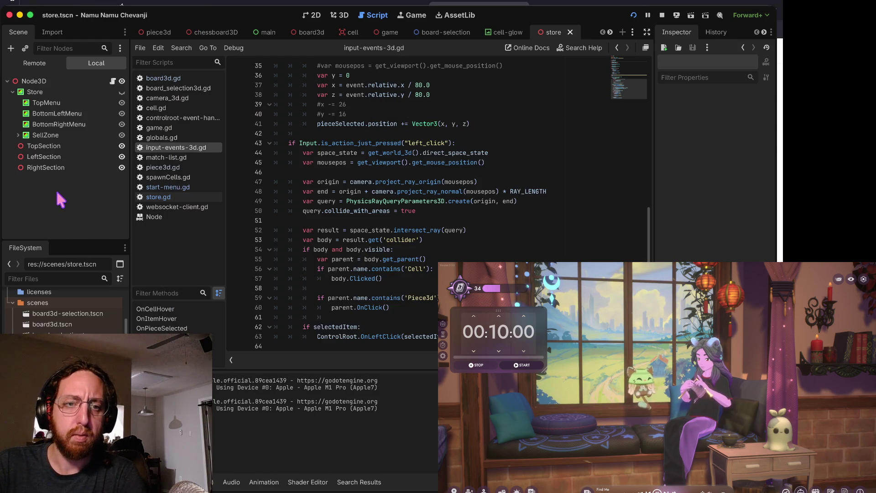
left_click(41, 63)
scroll(28, 146, "down", 2)
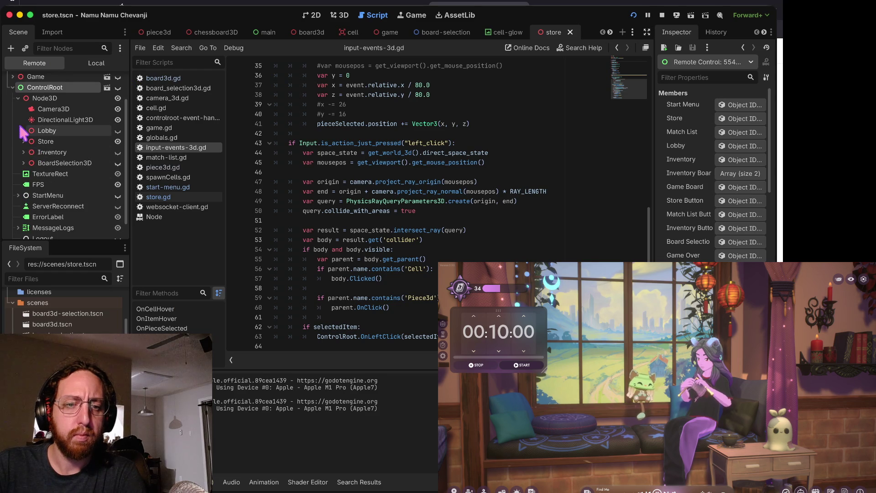
left_click(24, 142)
left_click(28, 152)
left_click(35, 173)
left_click(39, 185)
left_click(45, 187)
scroll(38, 178, "down", 3)
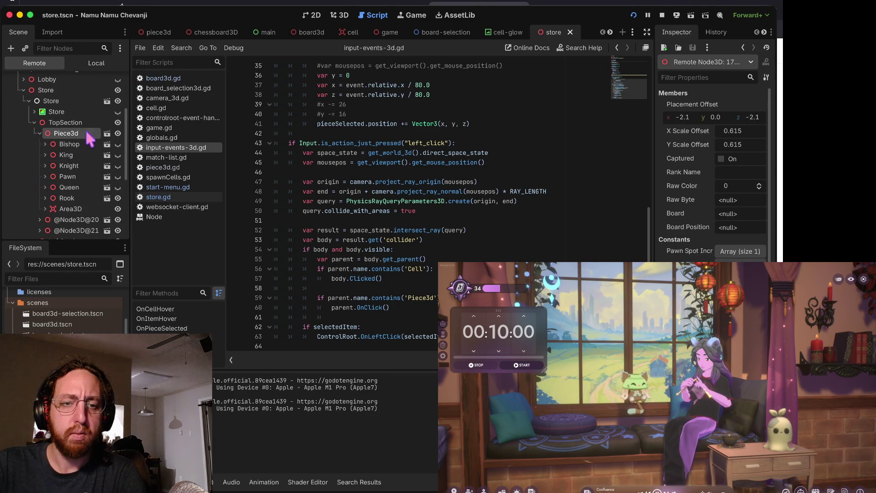
Compare against the PR diff, then expand the live Rook node and open rook.tscn in its own tab
key("super+Tab")
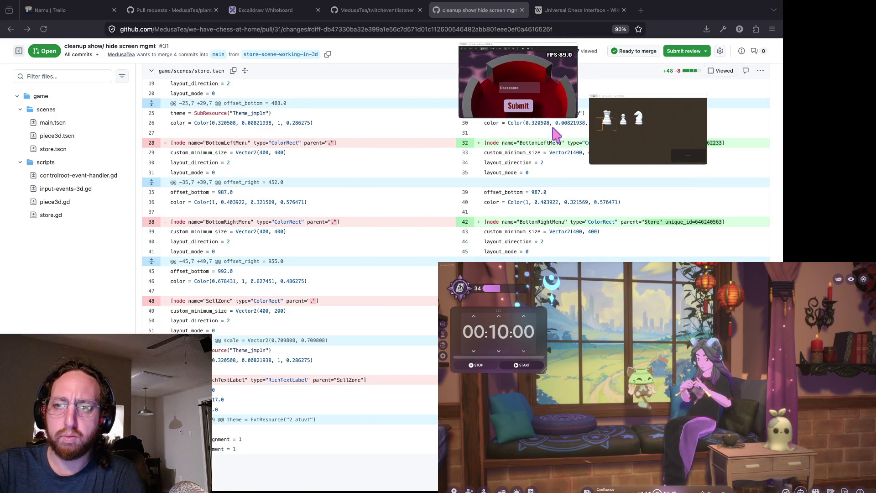
key("super+Tab")
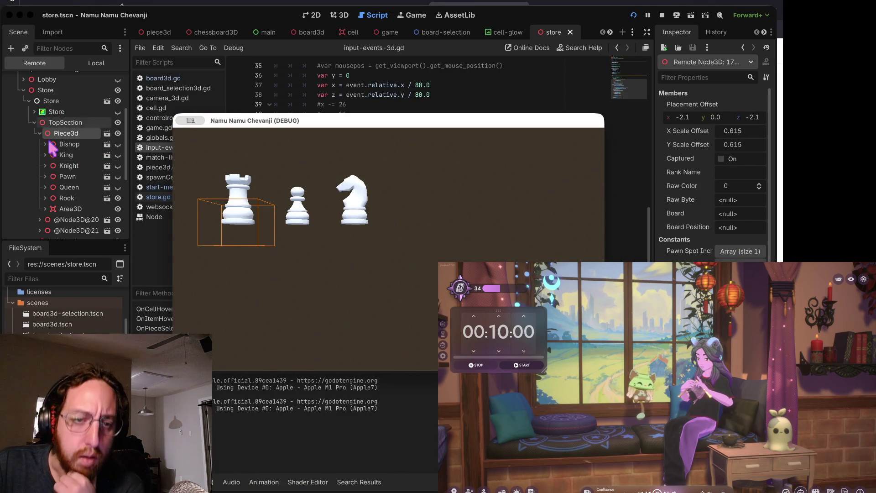
scroll(73, 146, "up", 2)
scroll(91, 137, "down", 3)
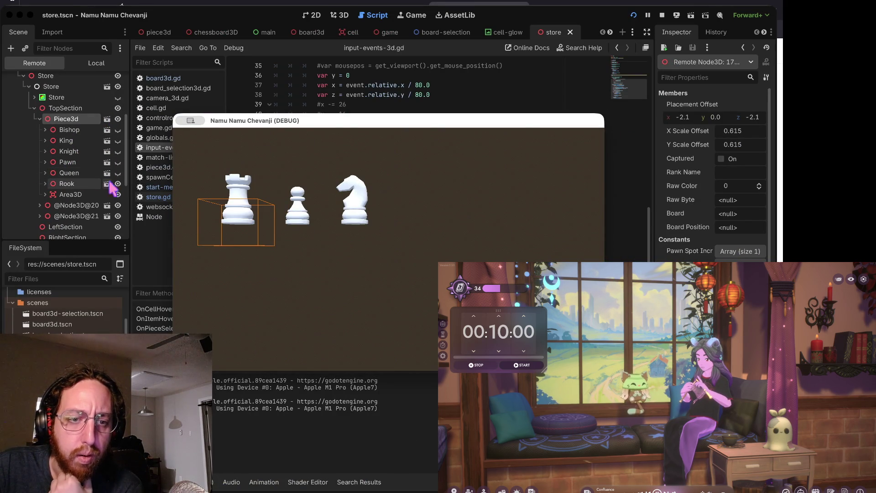
left_click(75, 184)
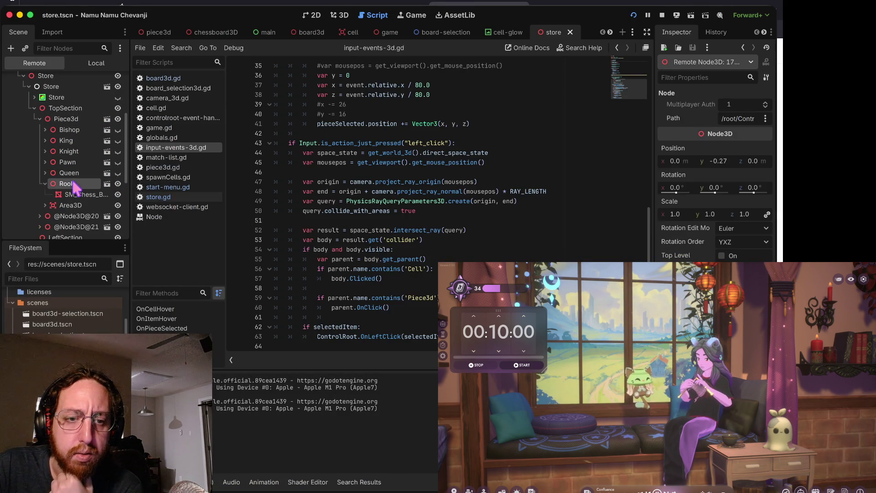
left_click(45, 184)
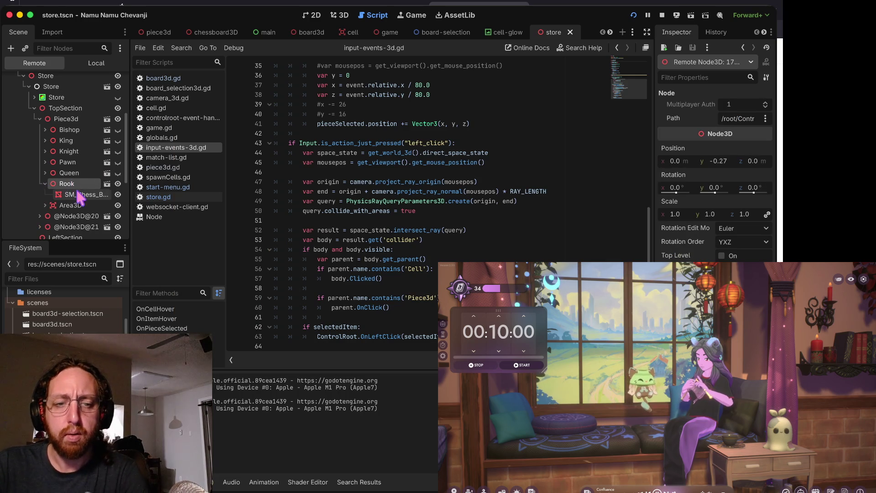
left_click(108, 184)
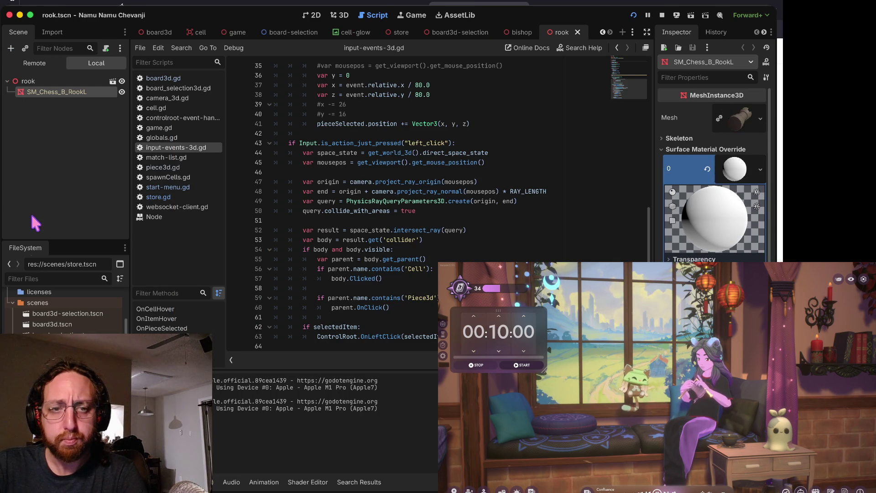
Close the bishop, rook and board3d-selection scene tabs, returning to the store scene
left_click(519, 32)
left_click(564, 31)
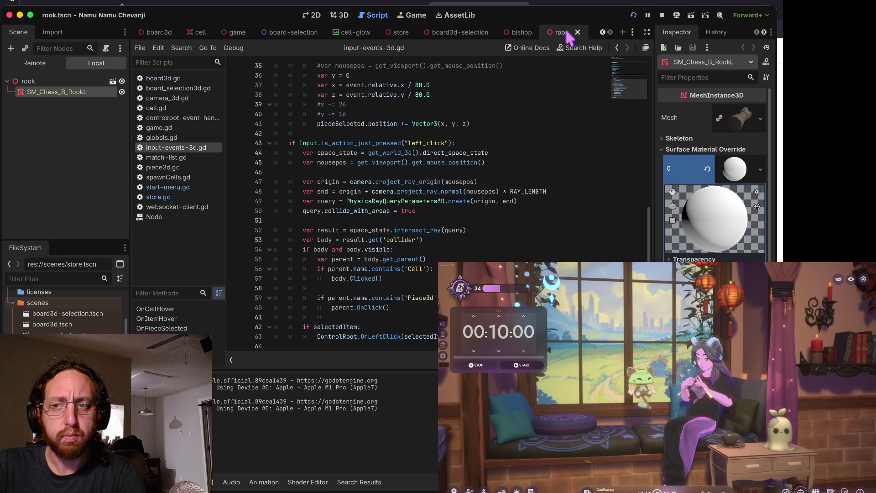
left_click(457, 33)
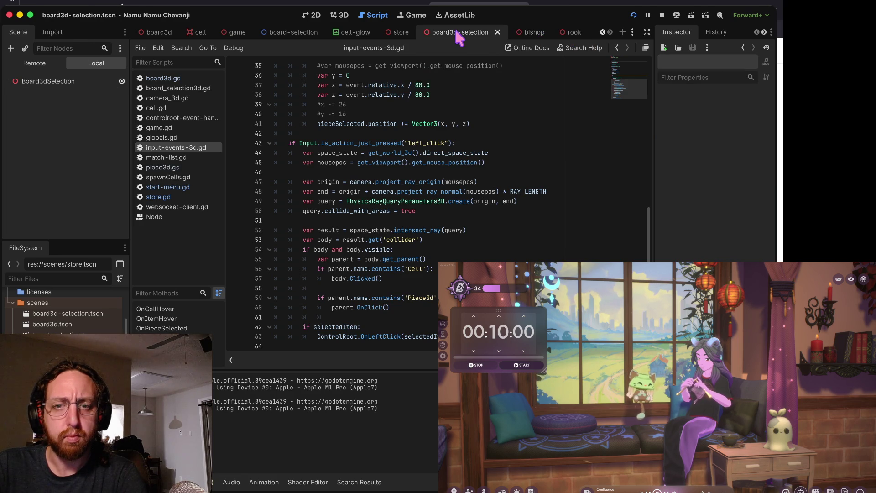
left_click(530, 33)
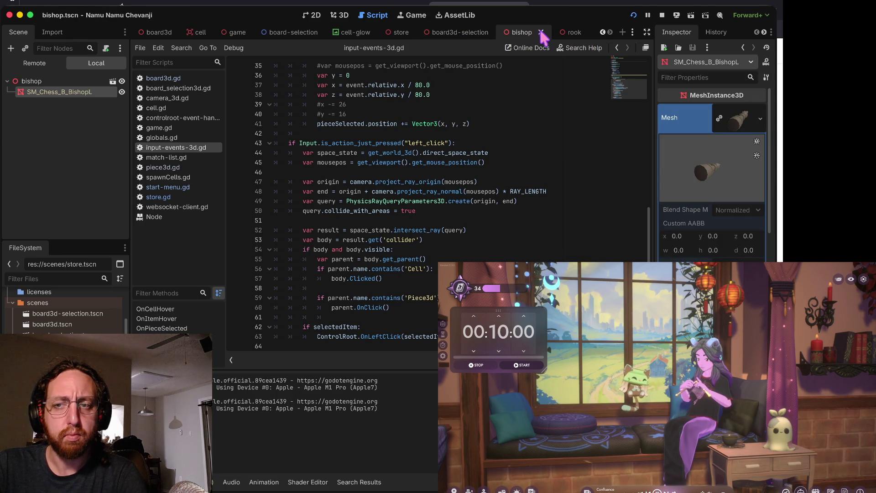
left_click(542, 32)
left_click(568, 34)
middle_click(567, 35)
left_click(536, 32)
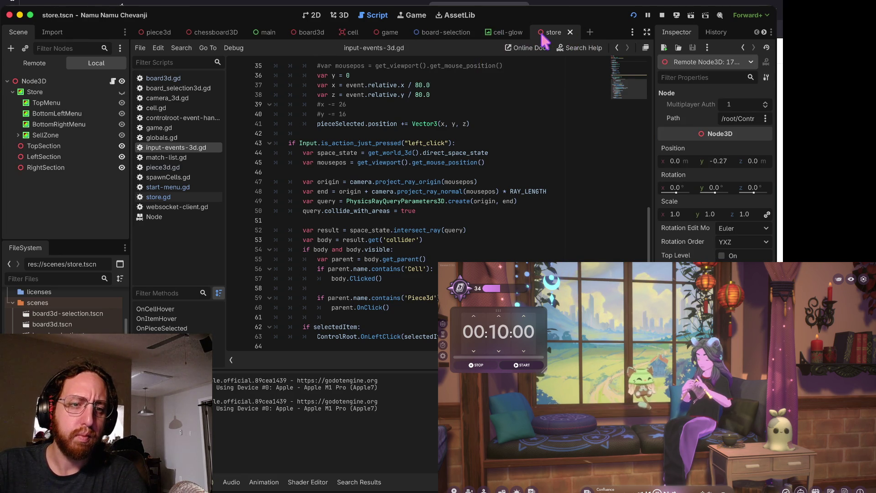
In the Remote scene tree, inspect the live Piece3d's Area3D collision node
left_click(34, 63)
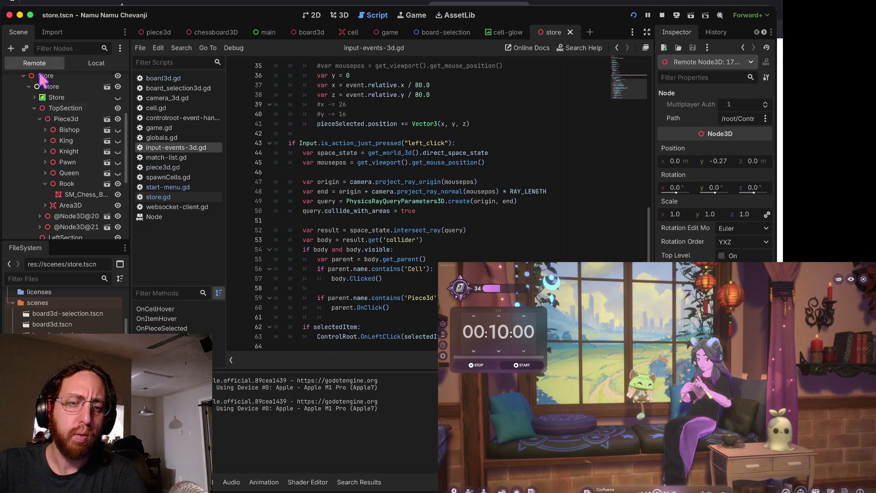
left_click(89, 197)
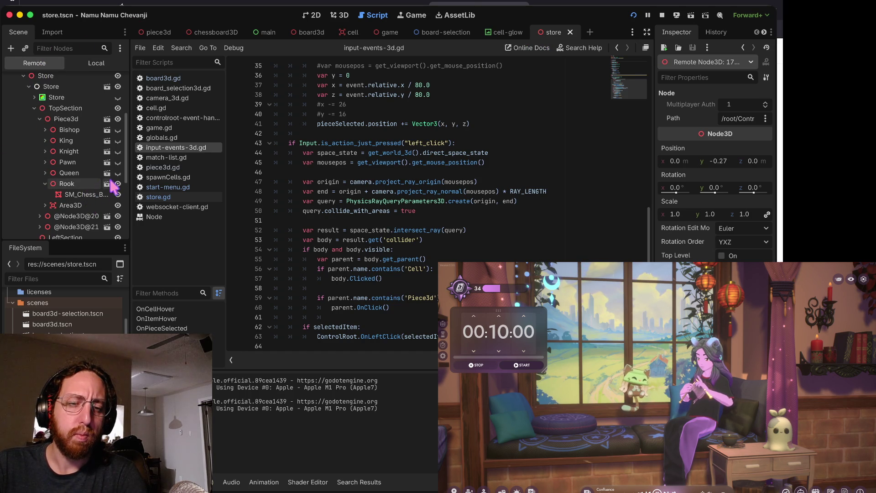
left_click(45, 183)
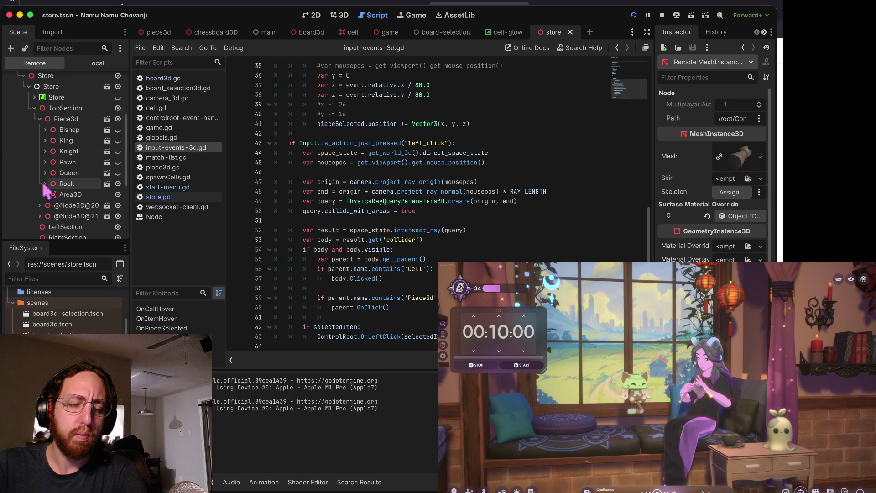
left_click(73, 195)
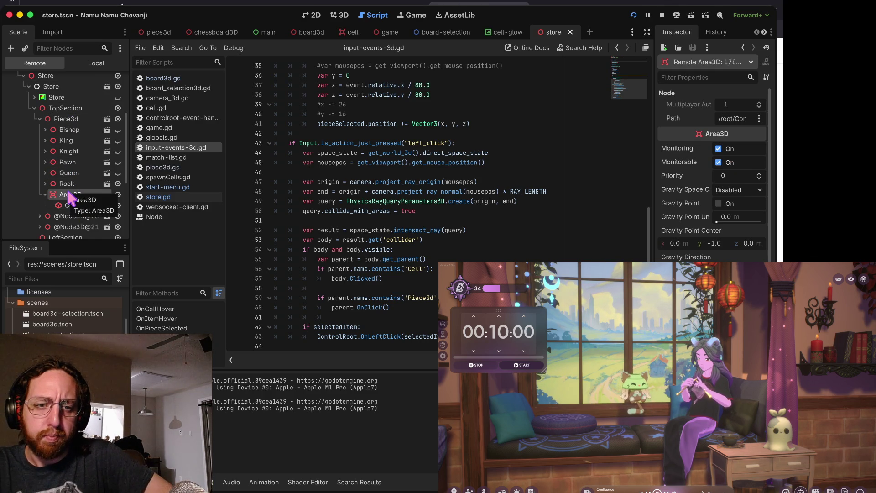
left_click(44, 183)
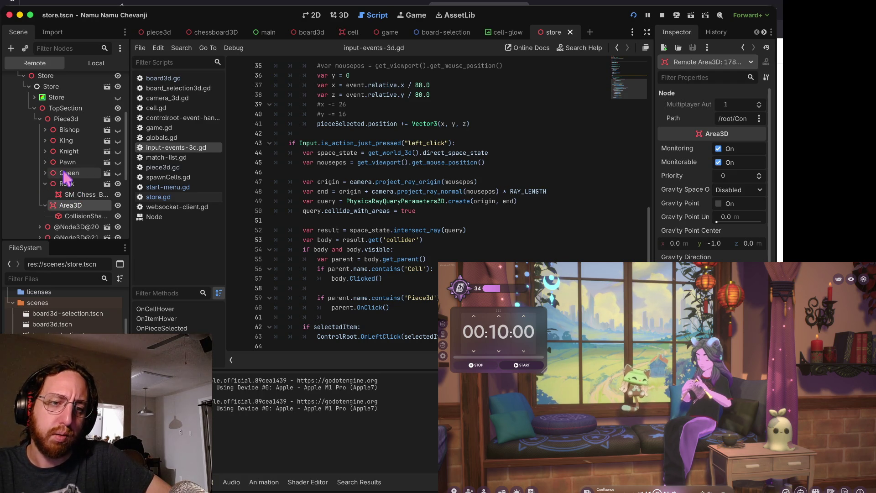
left_click(45, 184)
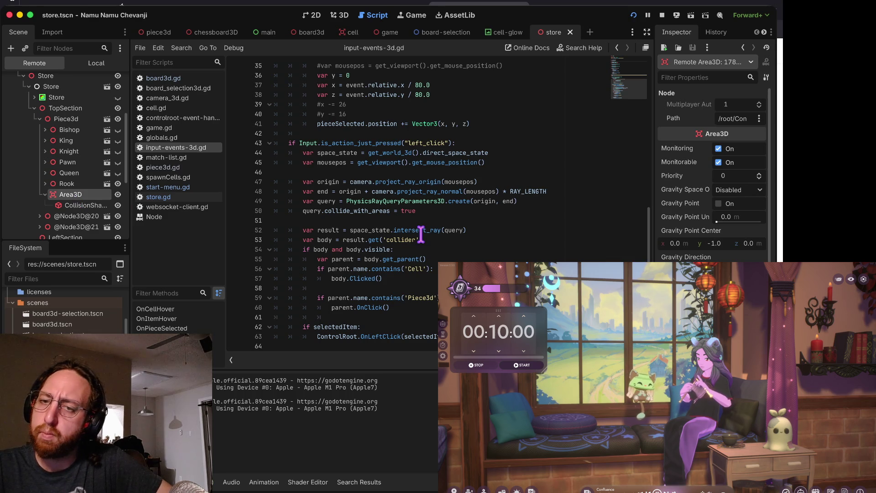
In the 3D view, click a store piece in the running game to trigger the nonexistent OnClick error
left_click(340, 15)
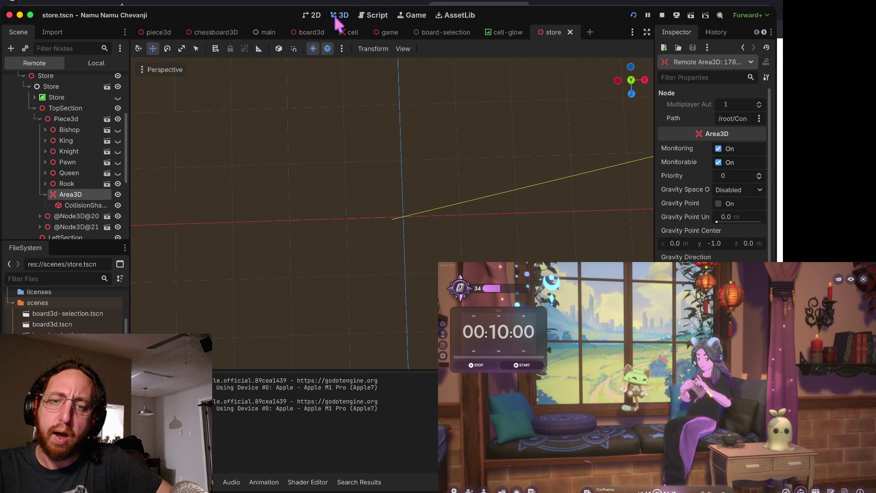
mouse_move(462, 179)
left_mouse_down()
mouse_move(462, 118)
mouse_move(458, 180)
left_mouse_up()
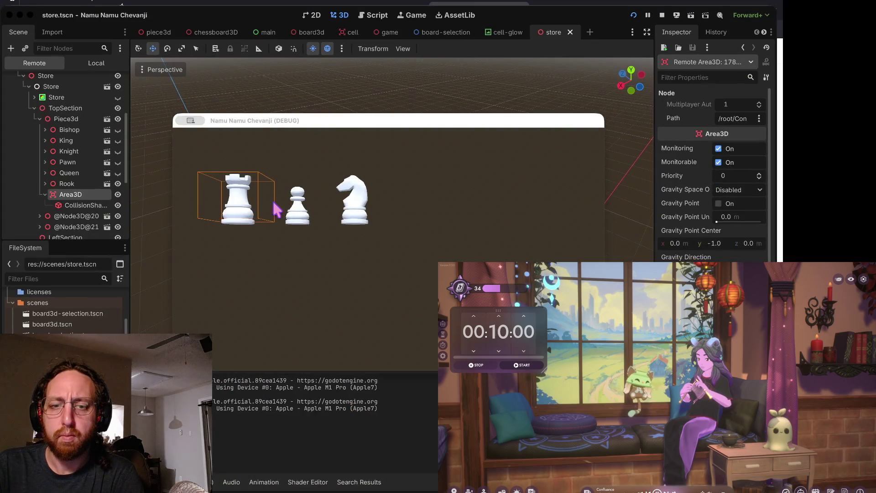
left_click(247, 210)
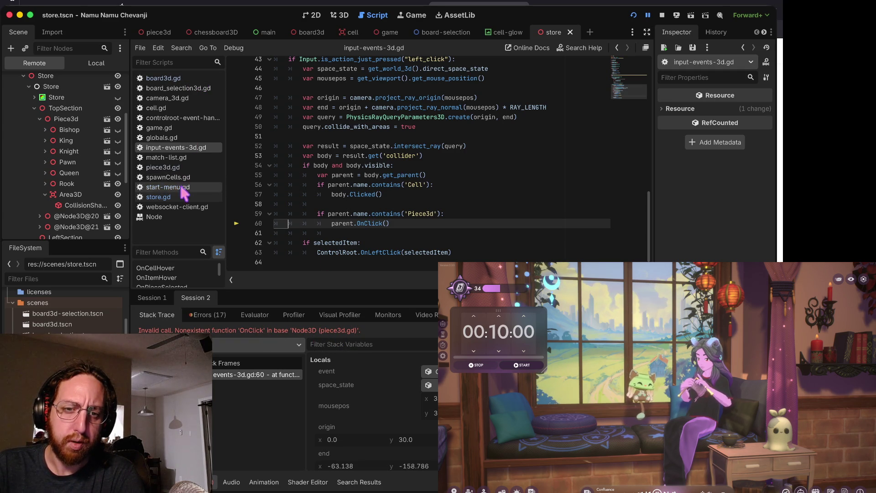
left_click(184, 169)
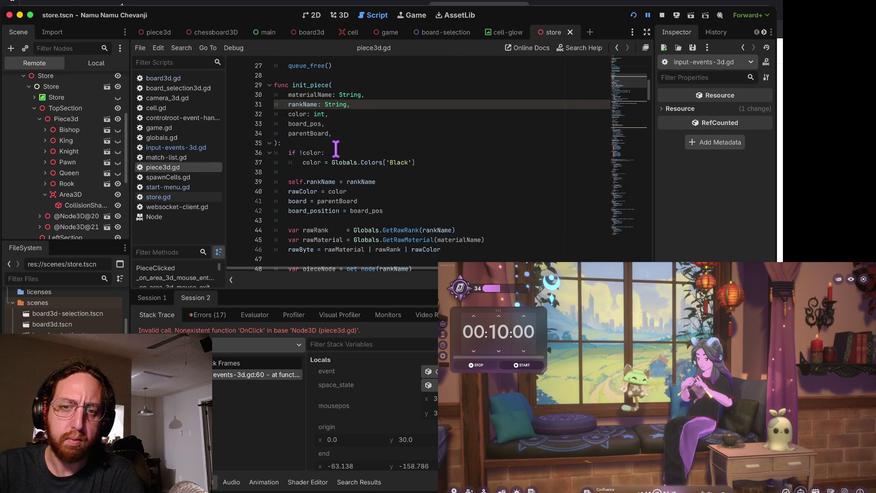
Search piece3d.gd for 'onclic' to find the exported OnClick Callable at line 16
scroll(337, 147, "up", 1)
left_click(336, 153)
key("ctrl+f")
type("onclic")
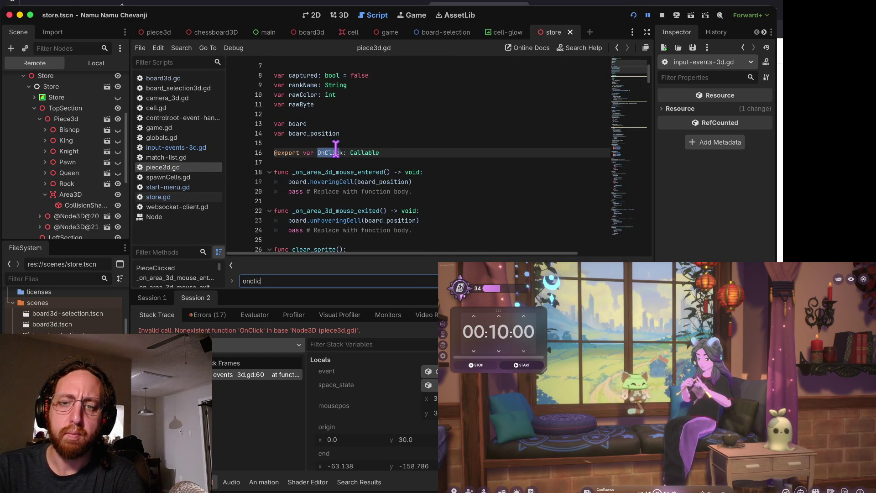
key("Escape")
key("shift+Home")
key("Left")
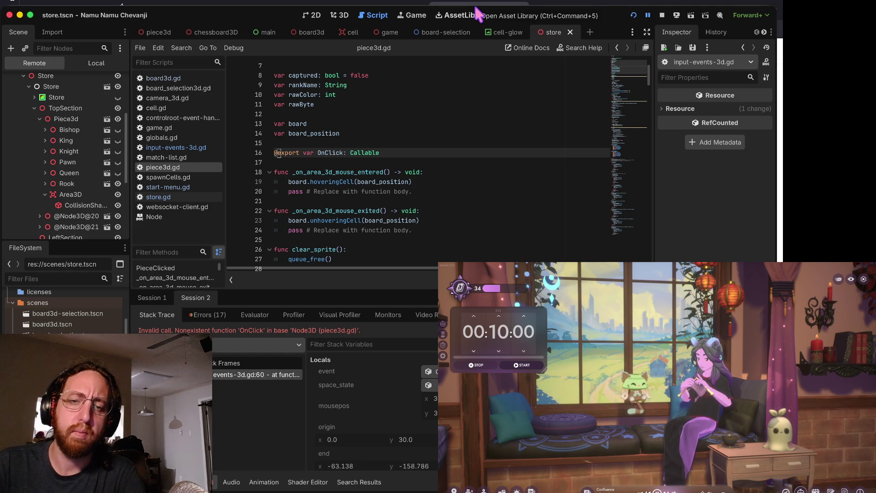
Glance at match-list.gd, return to piece3d.gd, then move to the browser desktop
left_click(176, 157)
left_click(172, 167)
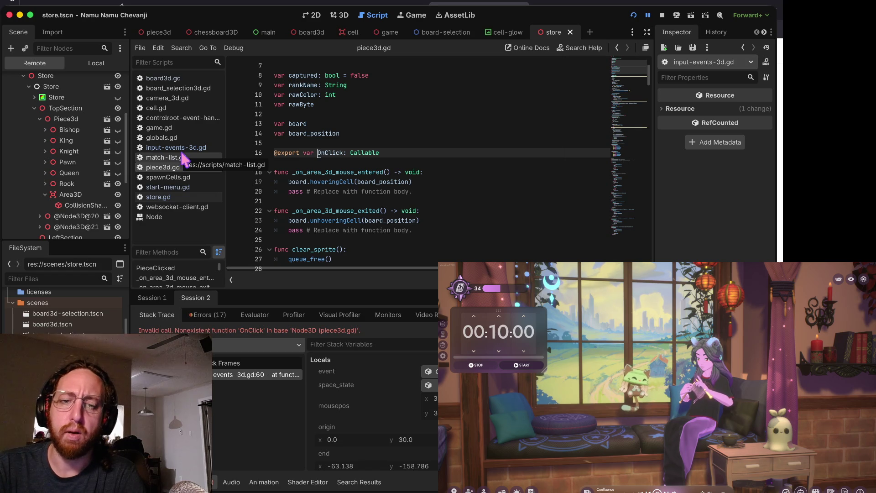
key("ctrl+Right")
key("ctrl+Right")
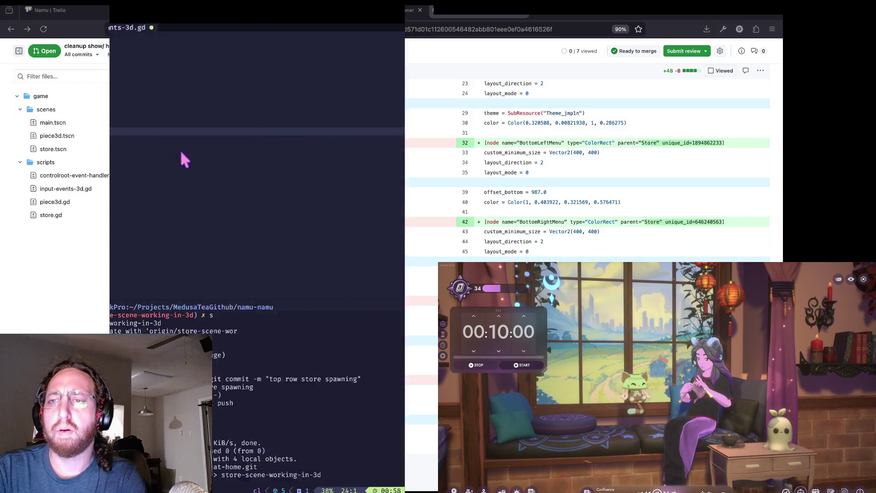
Search the web for 'godot functions as variables' and open the Stack Overflow question
key("ctrl+t")
type("godot func")
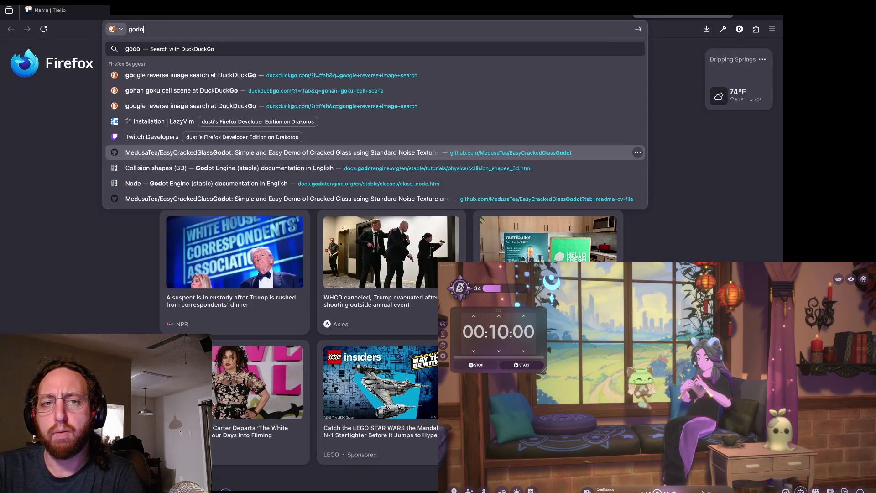
type("tions as variabl")
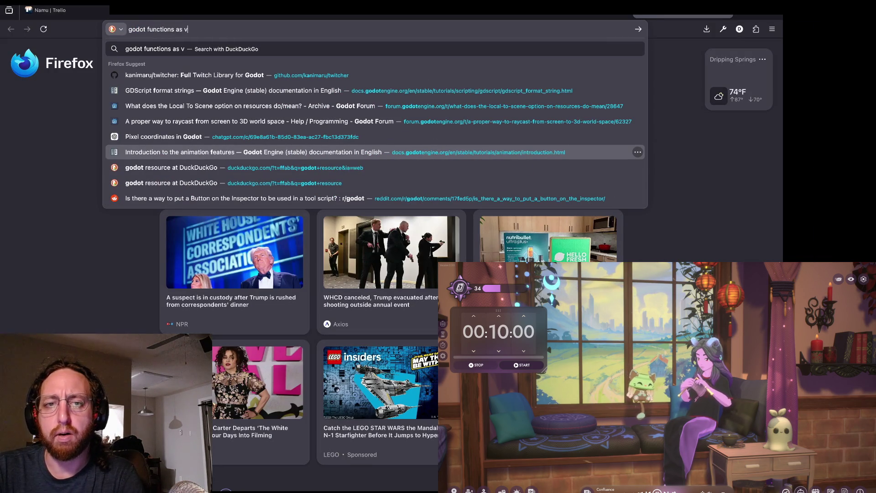
type("es")
key("Return")
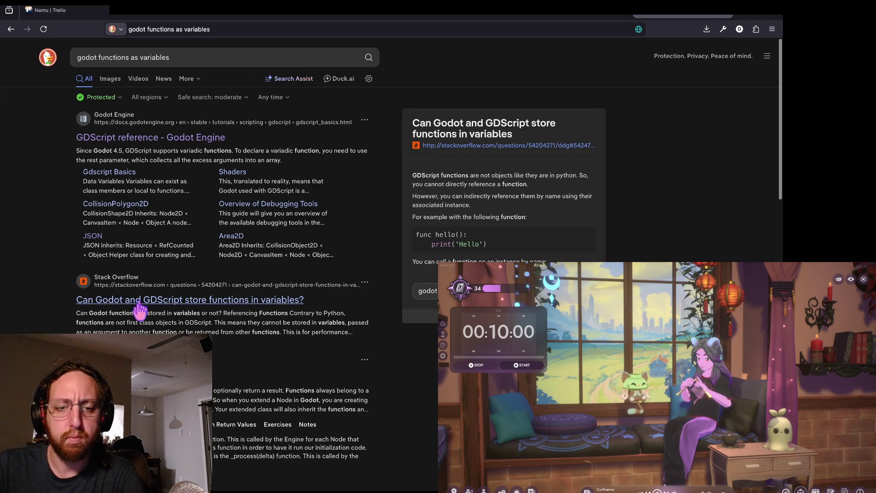
left_click(145, 302)
Read the answer's lambda example and highlight the word 'Callable' in its text
scroll(294, 230, "down", 5)
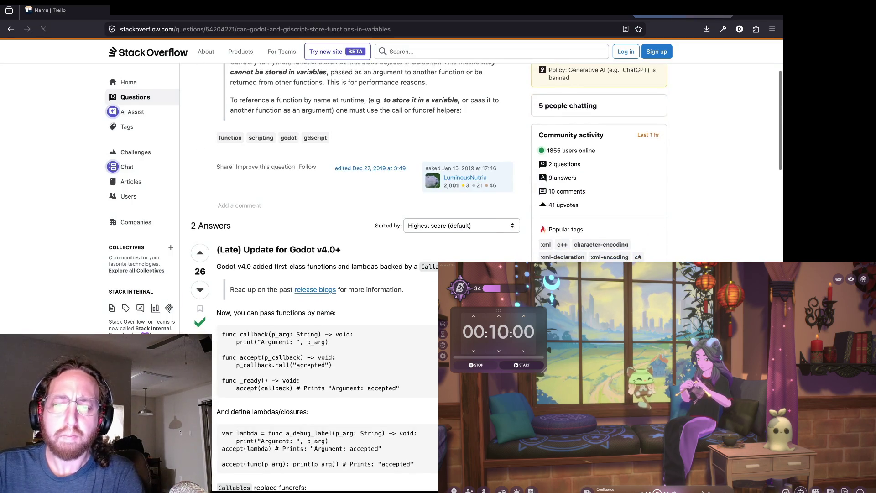
scroll(402, 251, "down", 2)
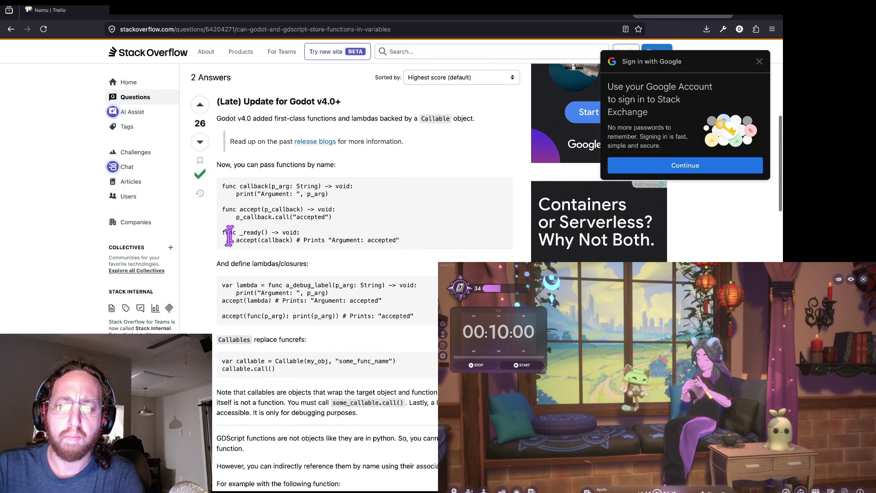
scroll(449, 247, "down", 1)
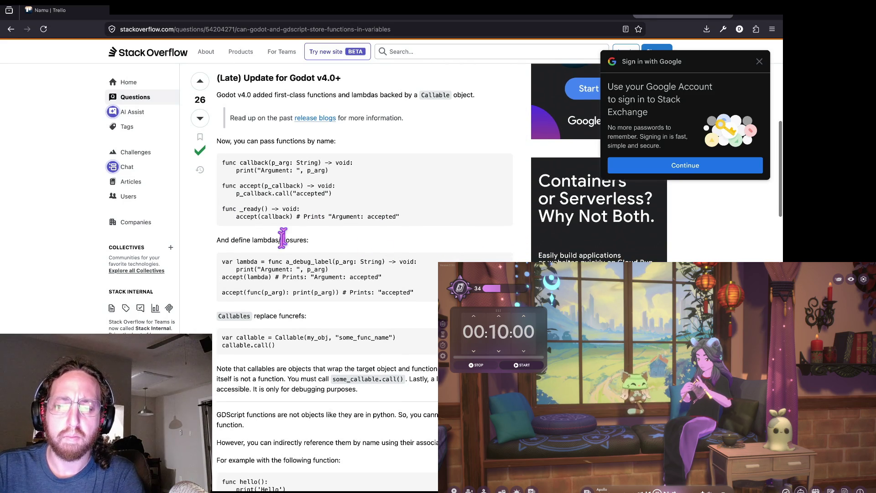
left_click_drag(229, 262, 413, 262)
left_click(413, 261)
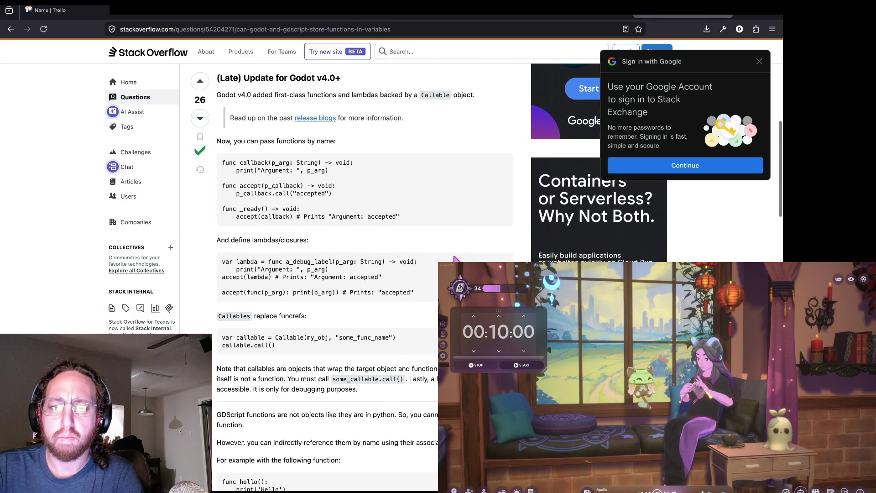
scroll(467, 210, "up", 1)
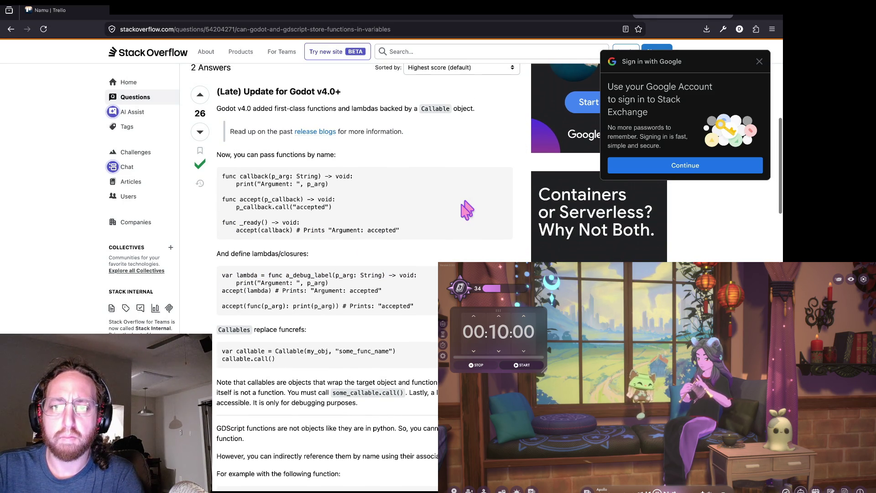
scroll(456, 201, "up", 1)
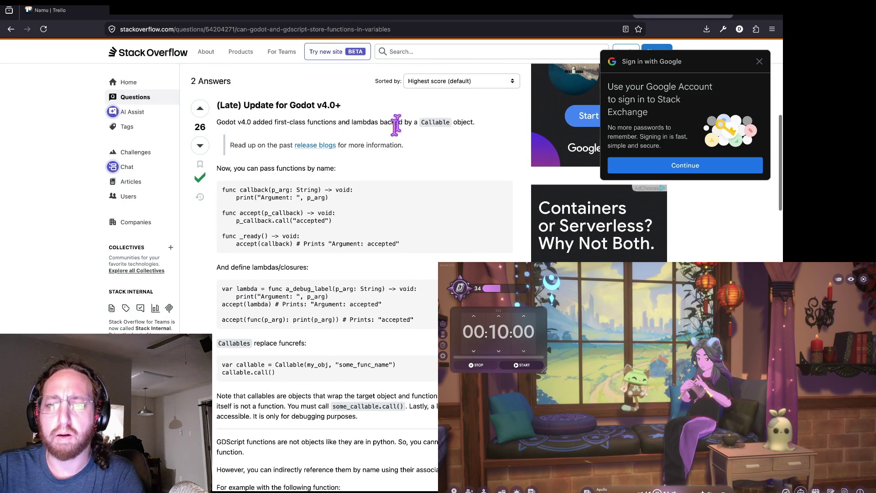
double_click(431, 122)
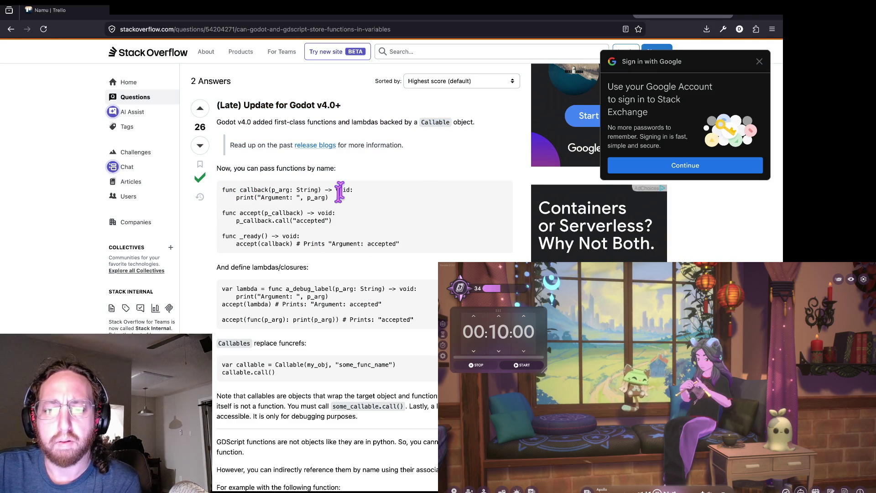
Highlight 'Callable' in the answer's code example, then return to the Godot editor
scroll(345, 282, "down", 2)
scroll(346, 282, "down", 3)
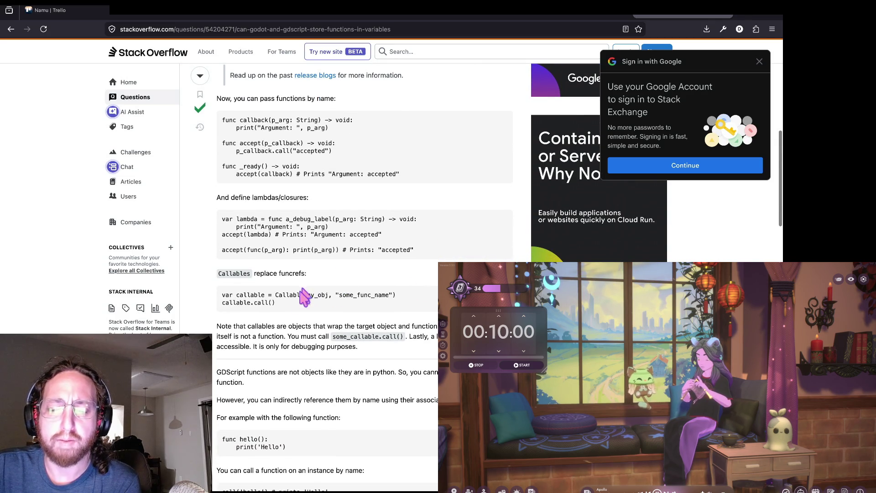
double_click(284, 292)
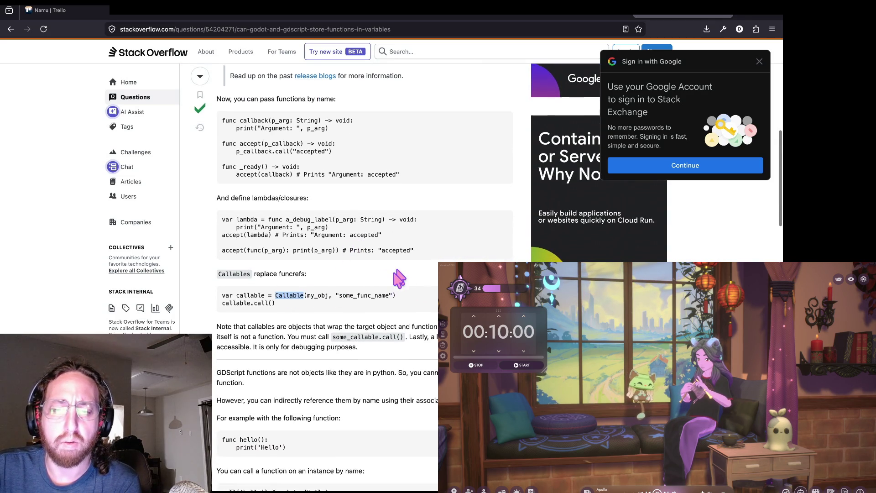
scroll(397, 279, "up", 1)
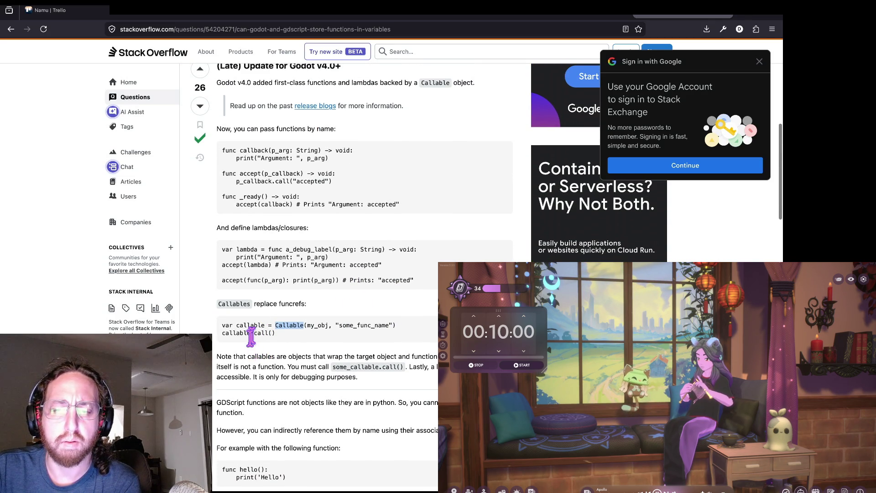
scroll(329, 360, "down", 5)
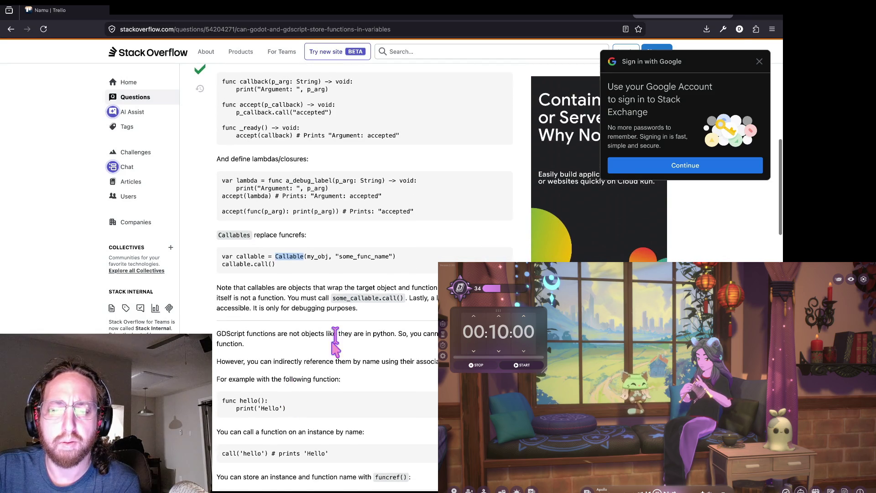
scroll(337, 343, "down", 2)
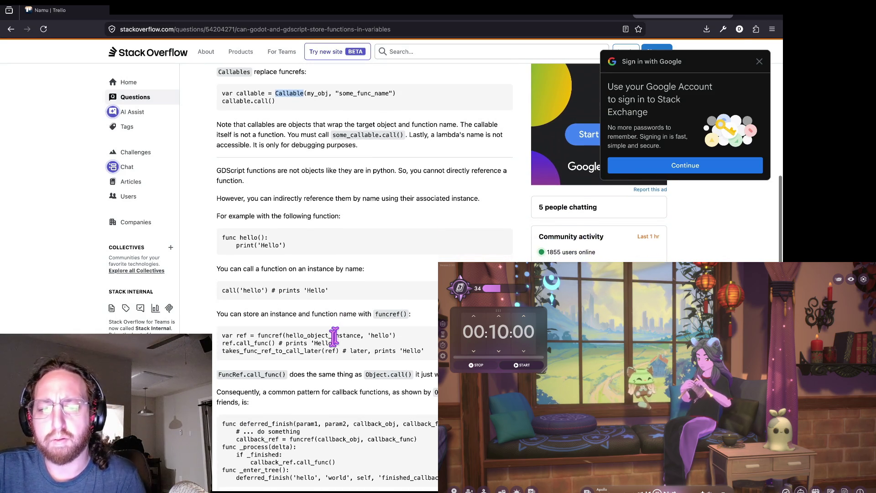
key("super+Tab")
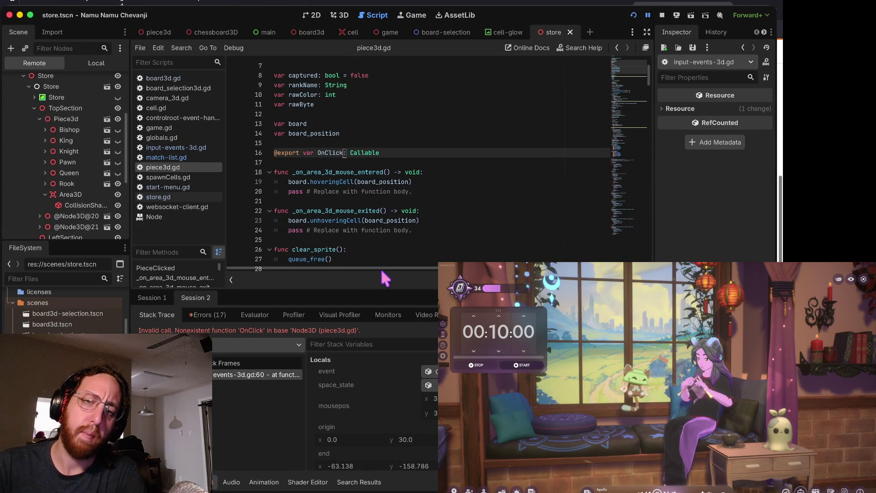
Relaunch the game from input-events-3d.gd, log in, open the store and click a piece
left_click(190, 151)
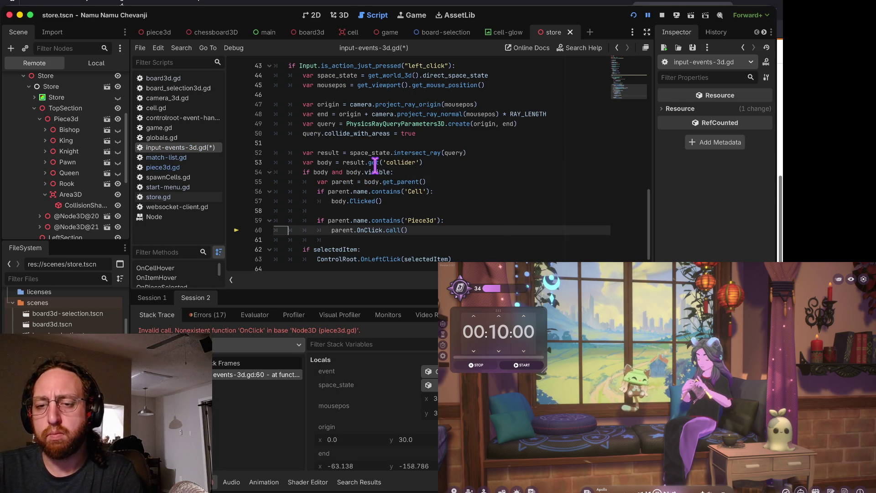
key("super+b")
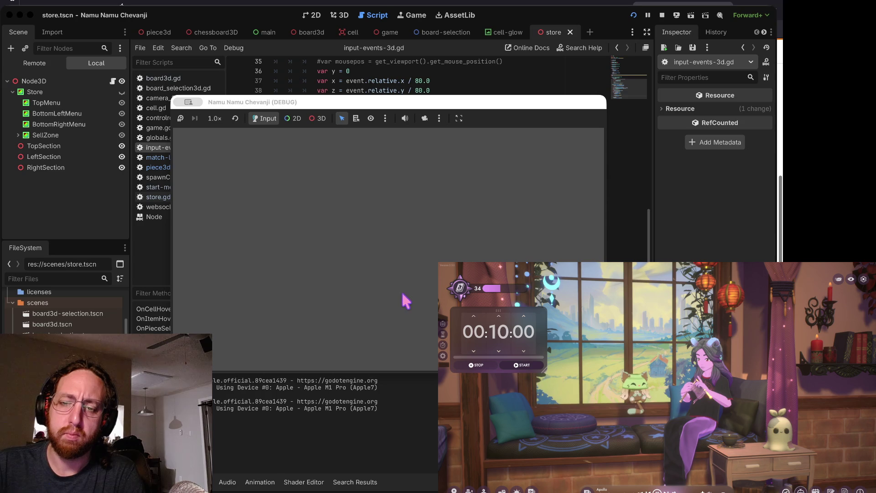
type("b")
left_click(374, 325)
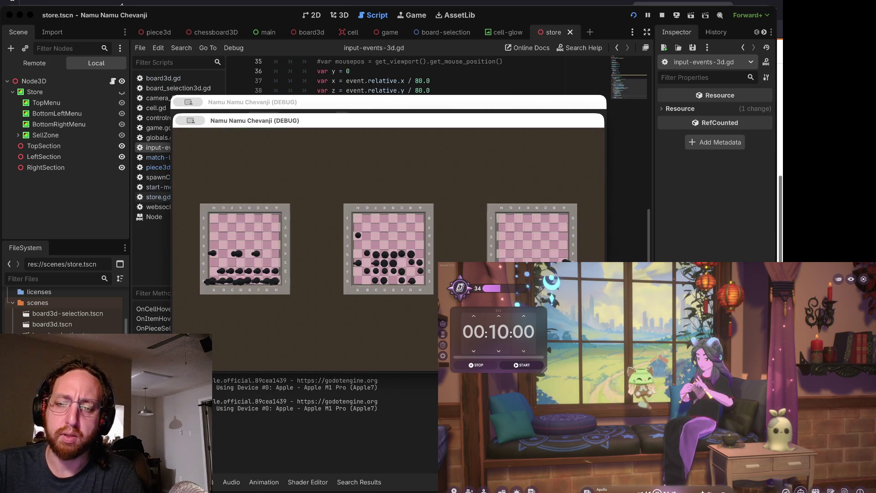
left_click(302, 329)
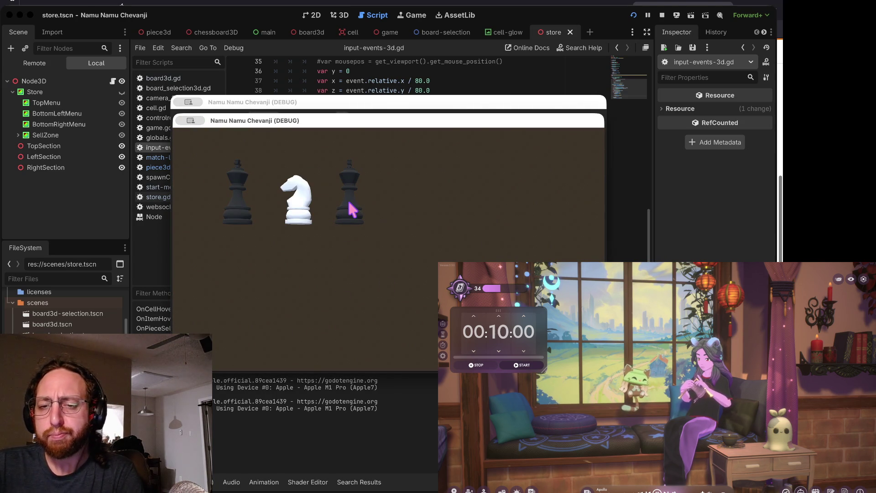
left_click(362, 207)
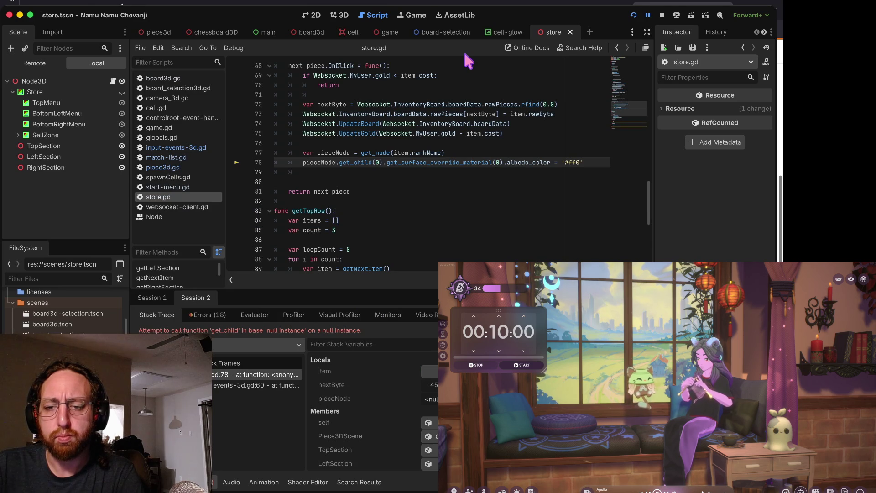
Confirm pieceNode is null at store.gd line 78, then select Bishop in the piece3d scene
scroll(457, 123, "up", 3)
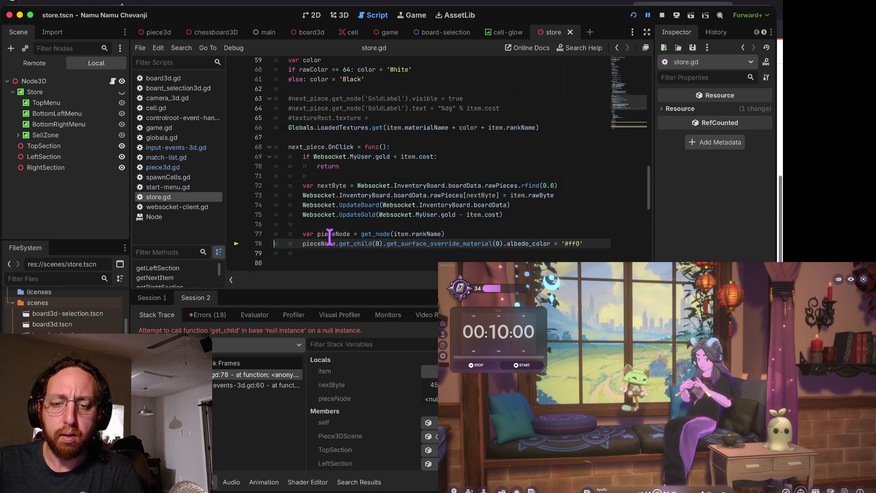
mouse_move(329, 238)
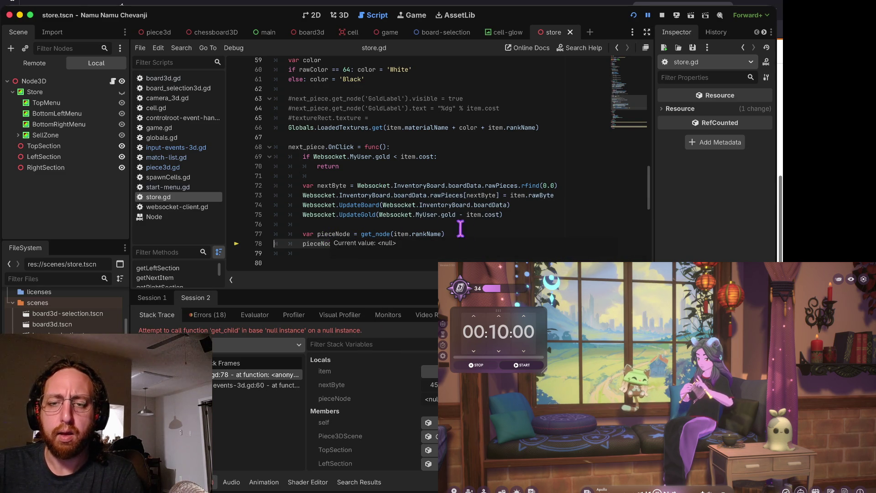
left_click(388, 245)
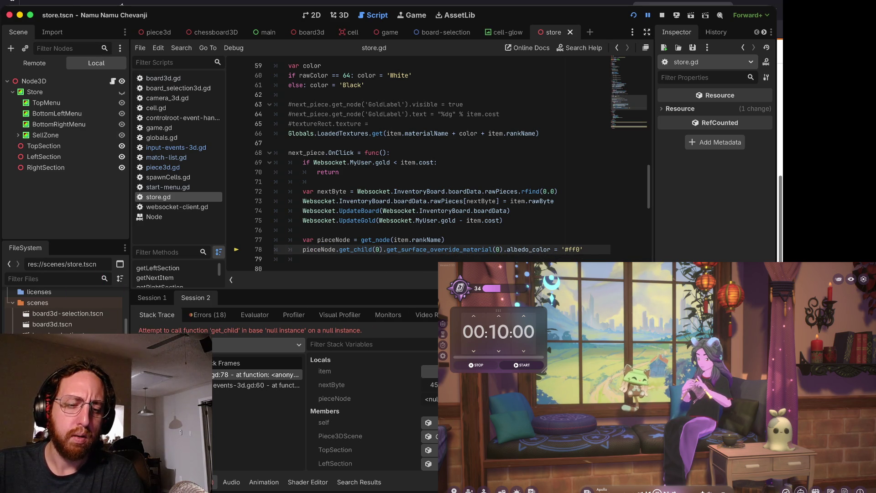
key("ctrl+Tab")
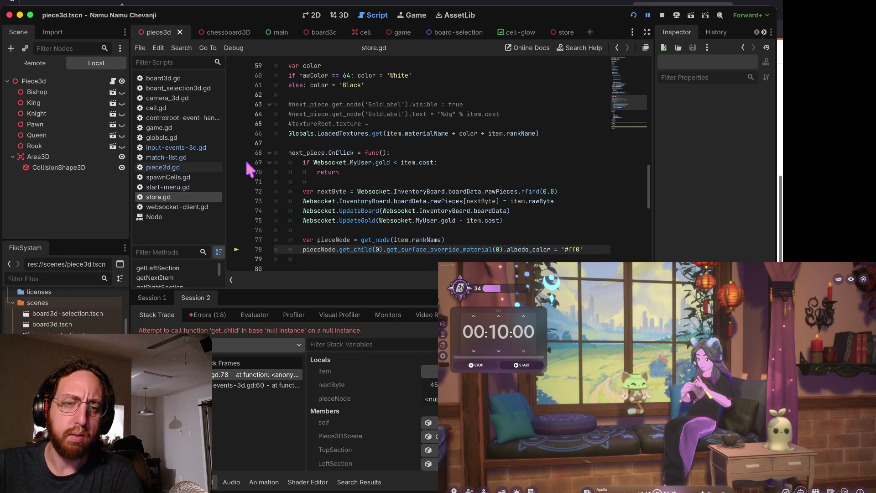
left_click(59, 94)
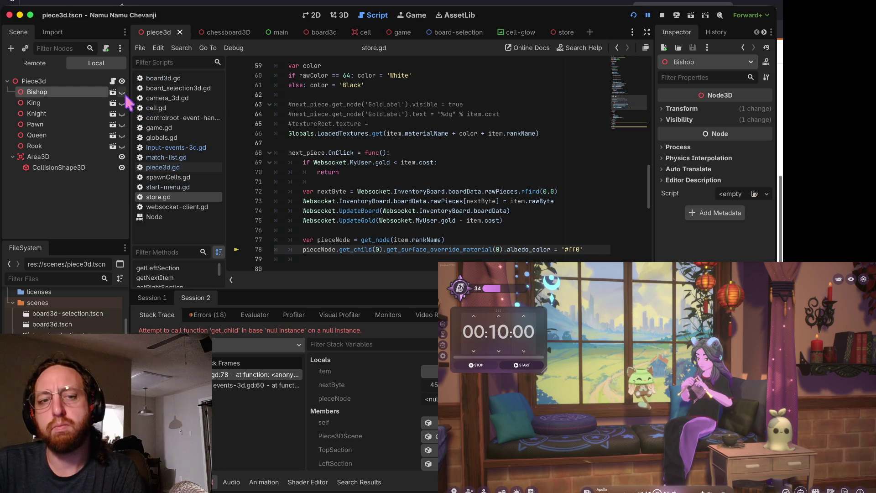
Open bishop.tscn, expand its mesh's Surface Material Override, then view the Remote scene tree
left_click(113, 91)
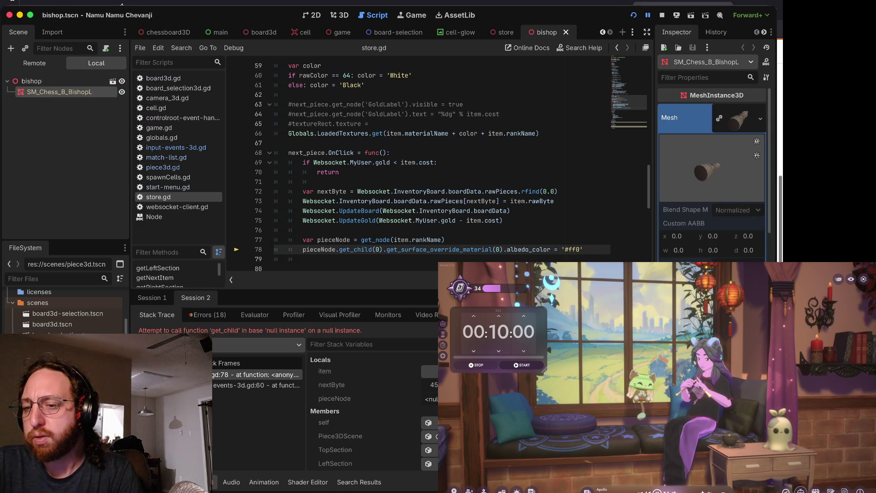
scroll(712, 183, "down", 6)
scroll(741, 222, "up", 6)
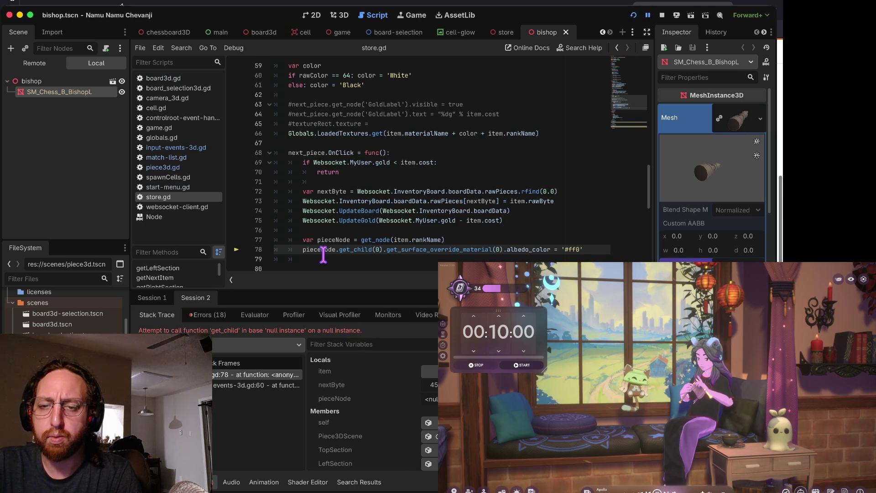
mouse_move(312, 251)
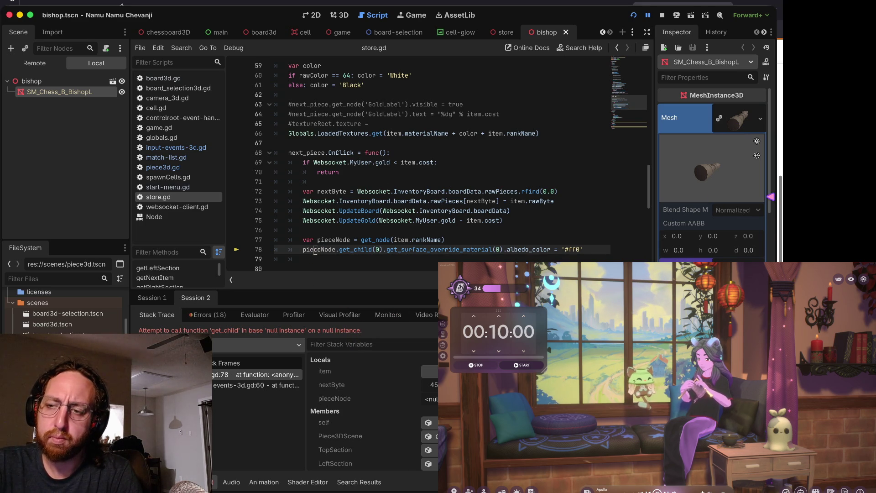
scroll(712, 173, "down", 1)
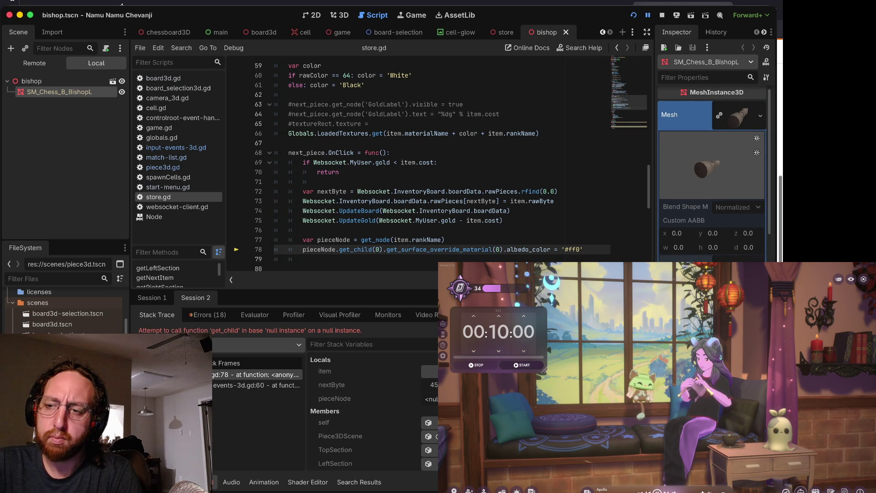
left_click(741, 122)
left_click(739, 162)
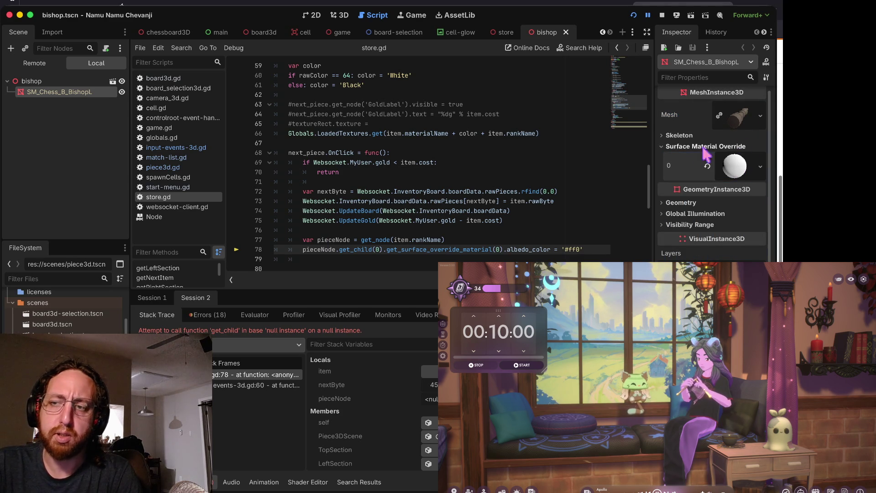
left_click(741, 166)
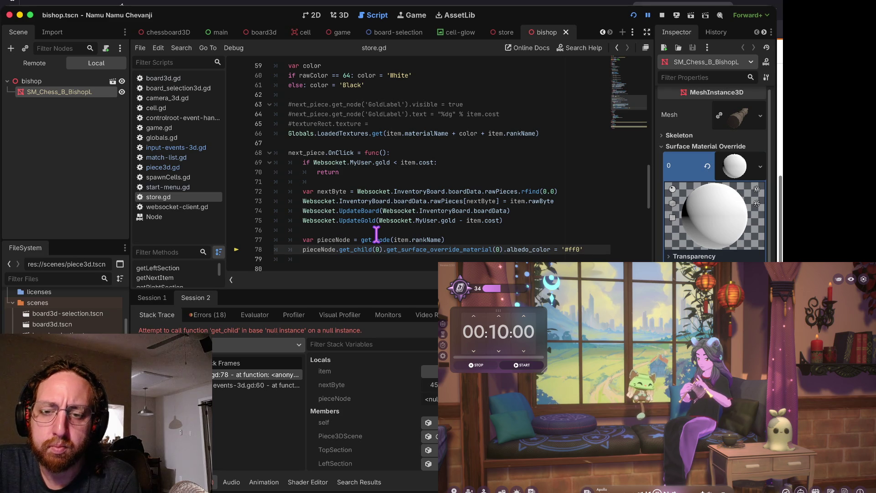
mouse_move(372, 240)
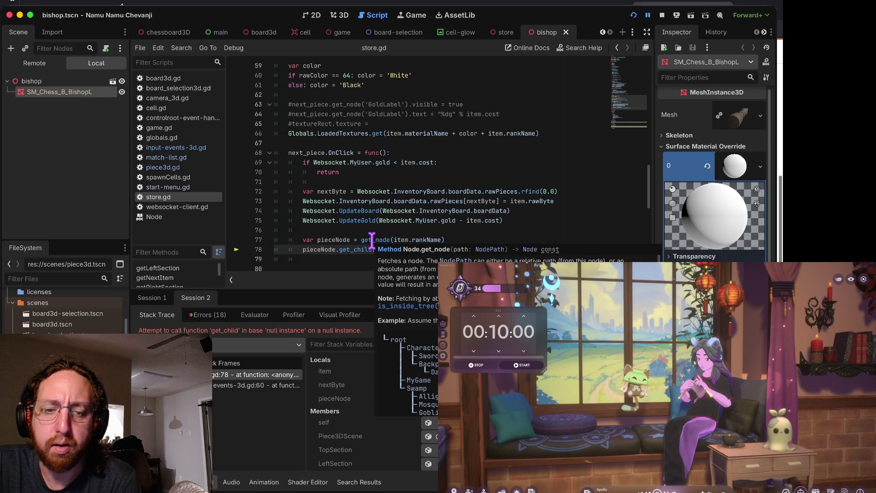
left_click(34, 63)
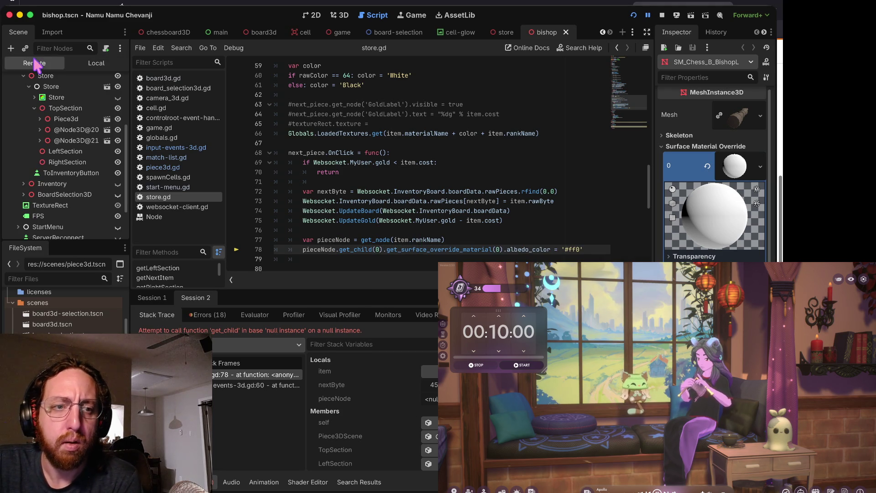